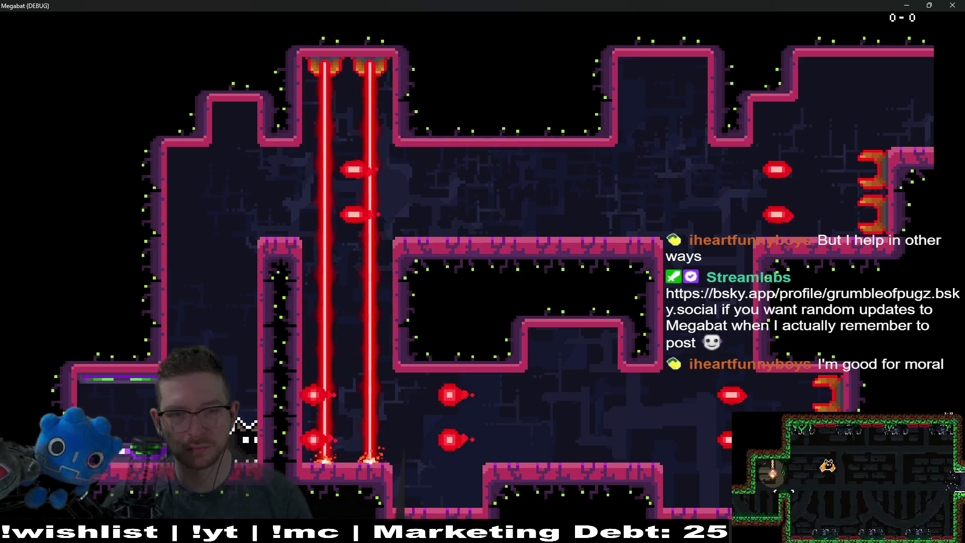
Playtest the level with F5, flying the bat up and right between the lasers.
key("Up")
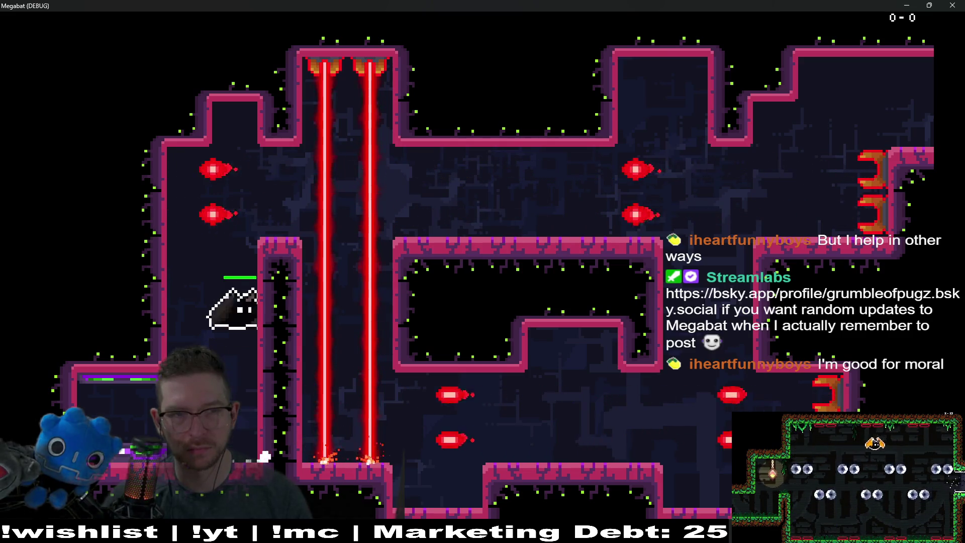
key("Right")
key("Right")
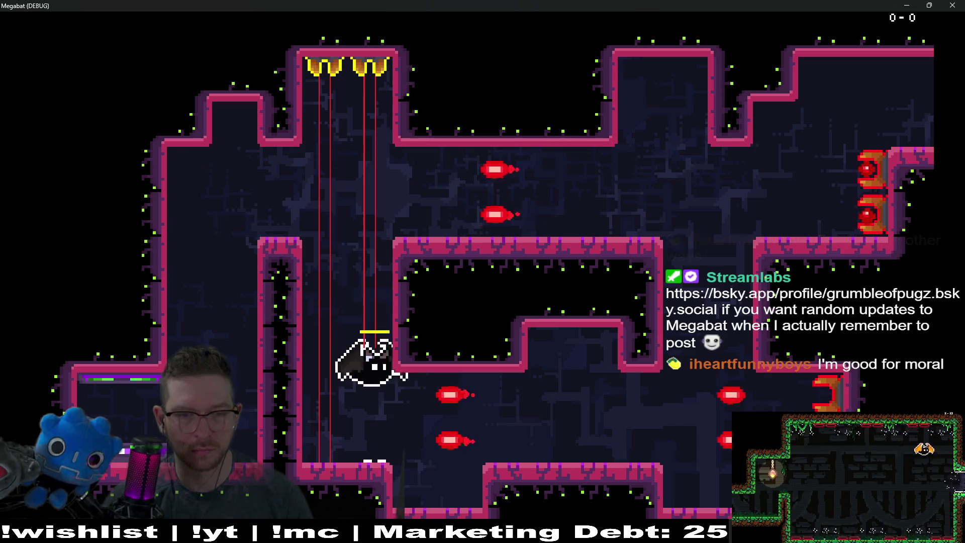
key("F5")
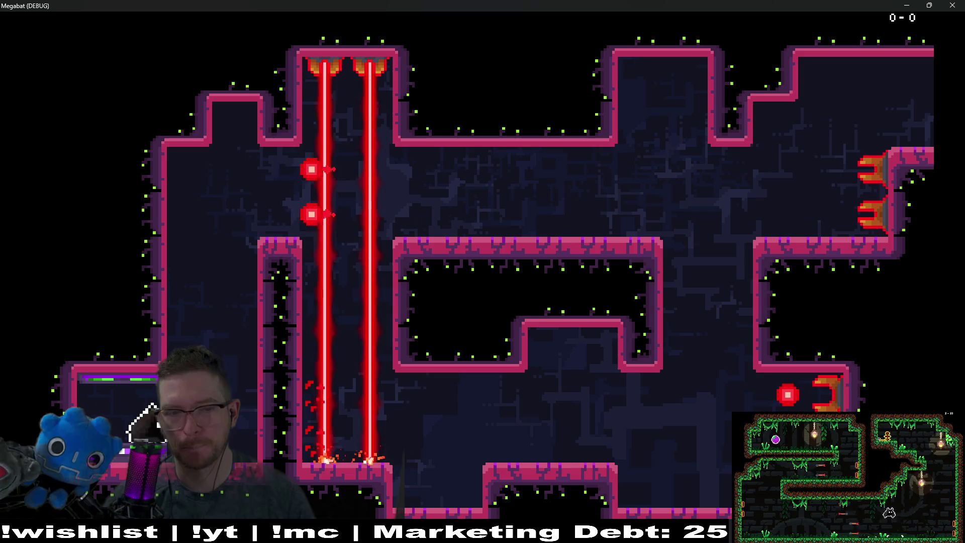
key("space")
key("space")
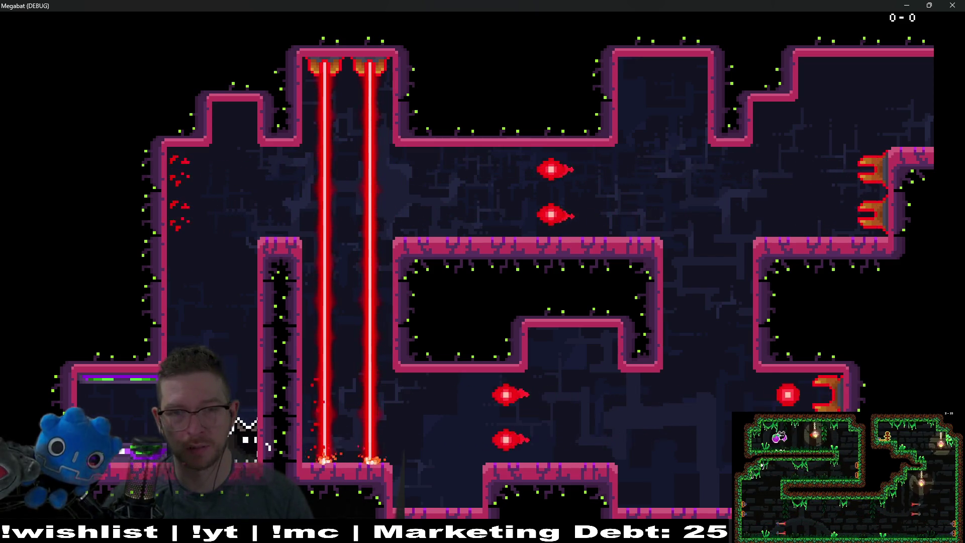
key("space")
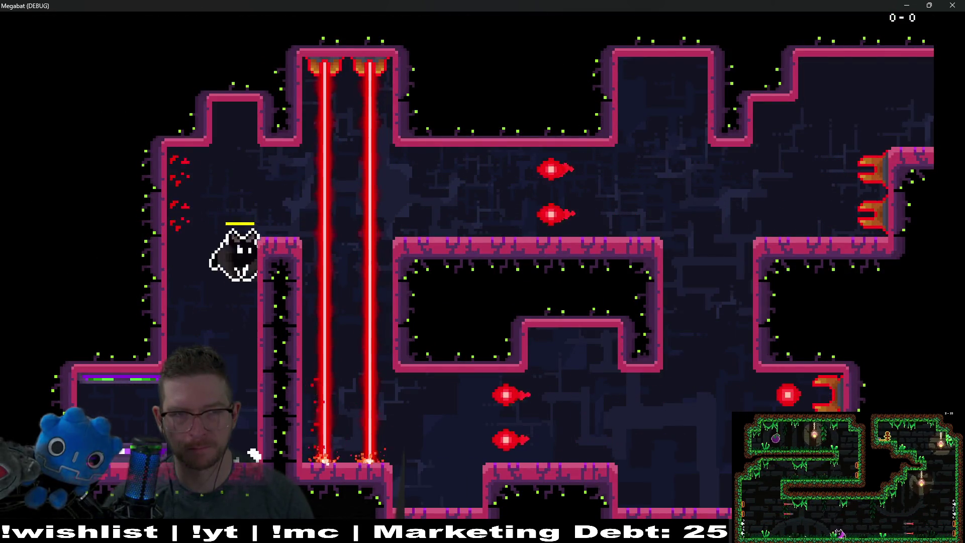
key("Right")
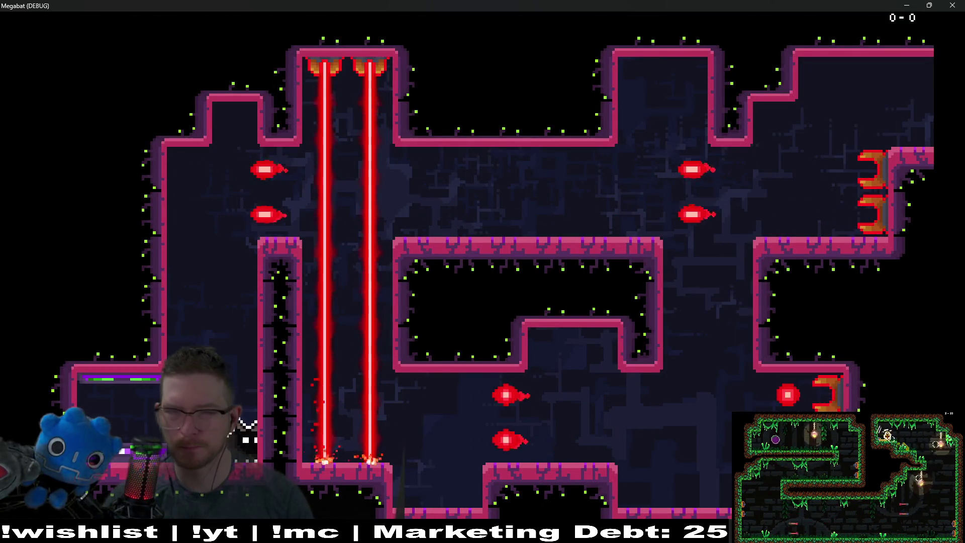
key("Up")
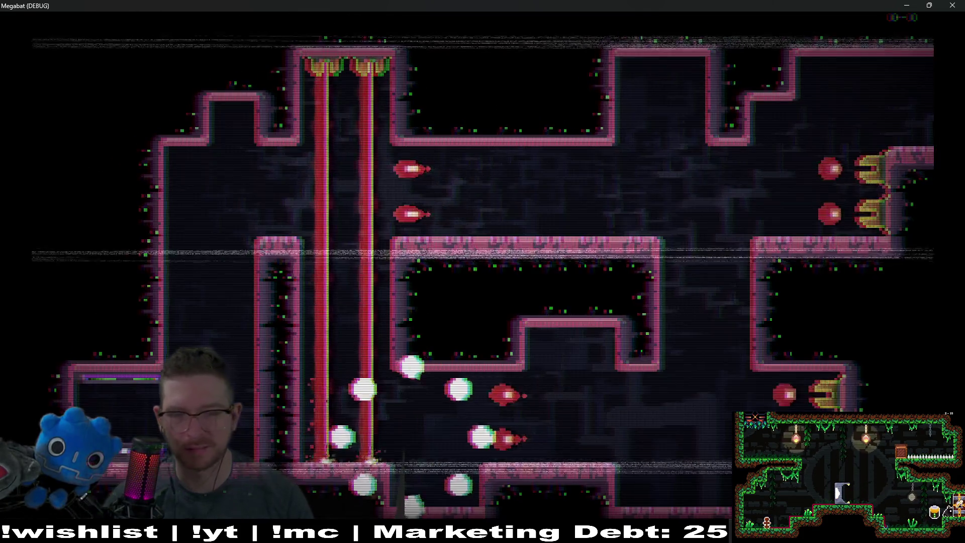
key("Right")
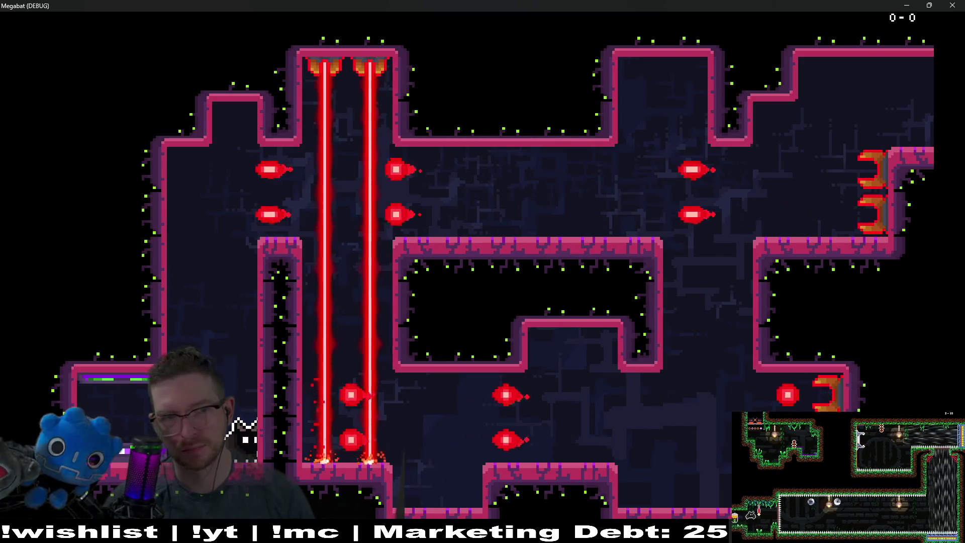
key("Up")
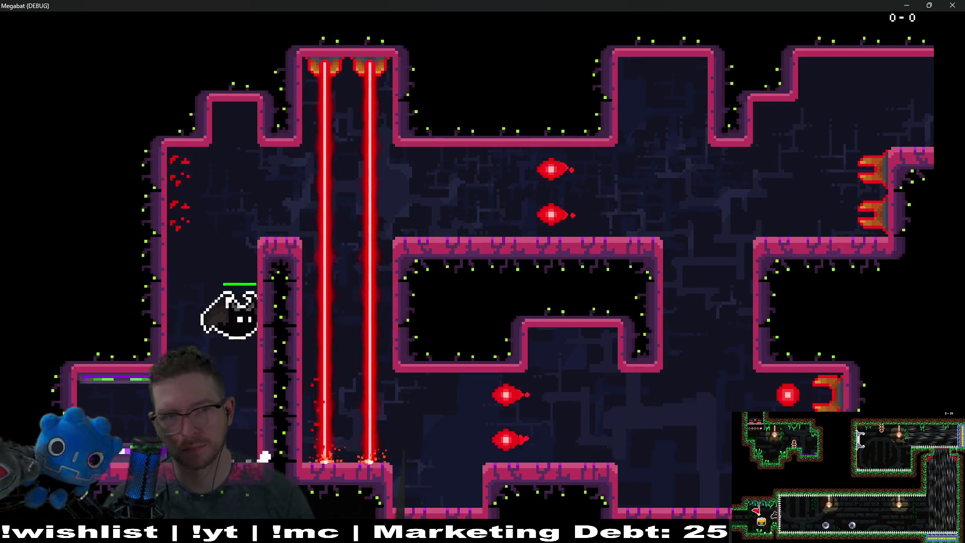
key("Down")
key("Right")
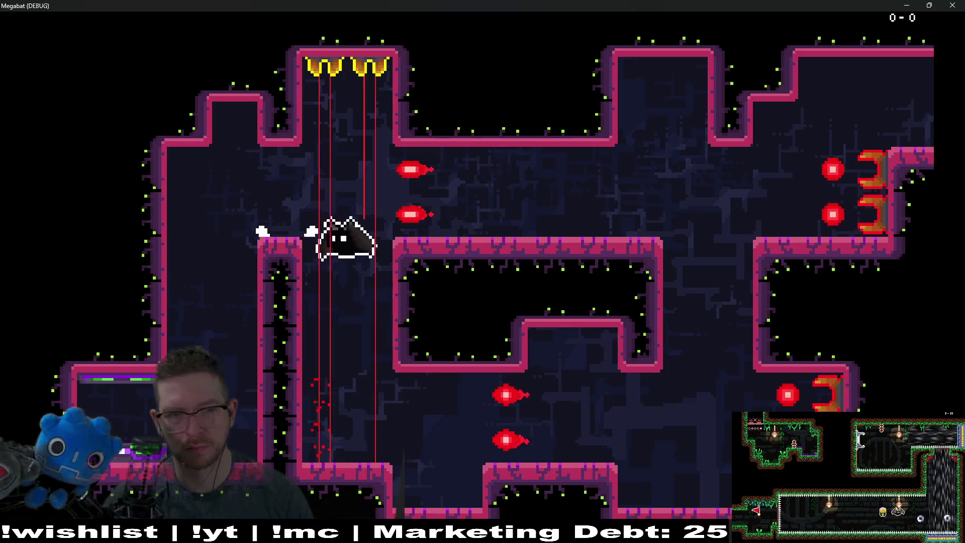
key("Down")
key("Right")
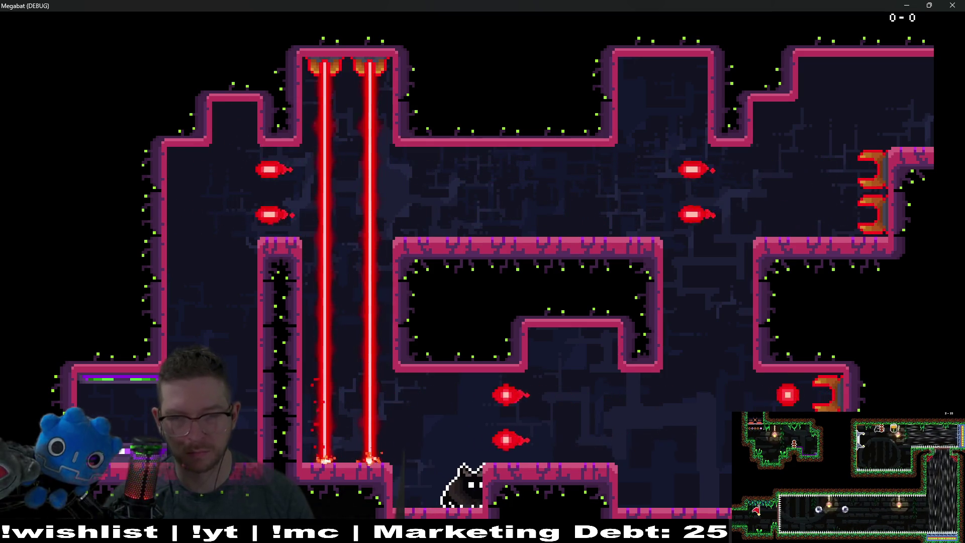
key("Up")
key("Right")
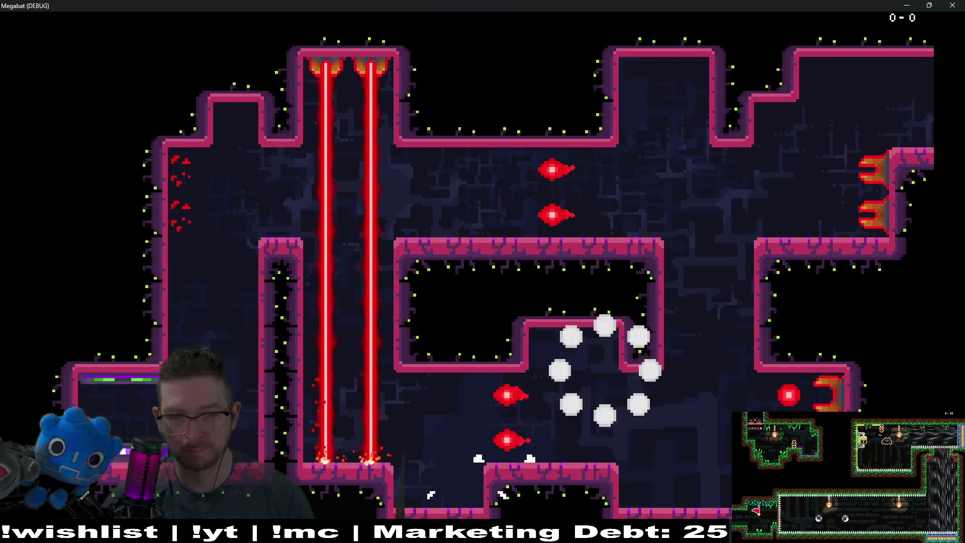
key("Right")
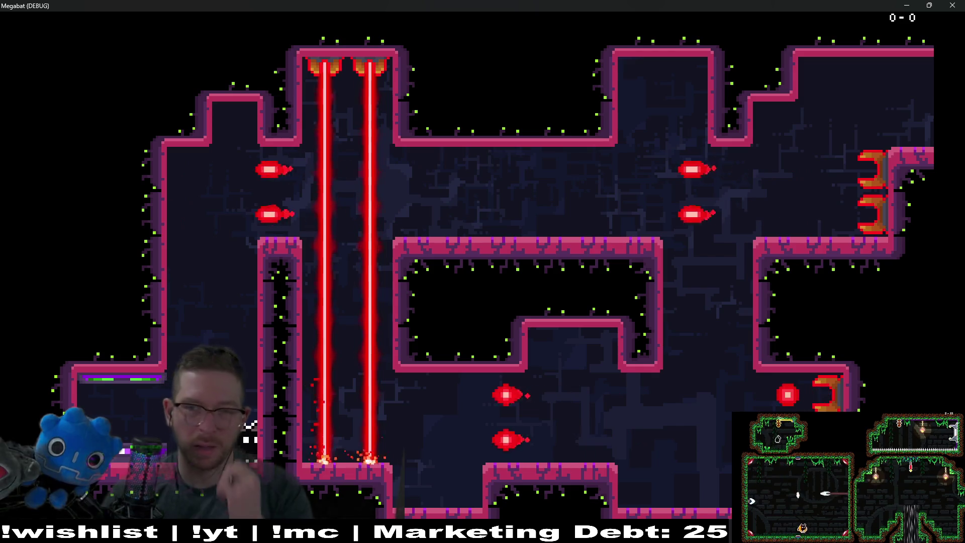
Turn off Ignore Time Scale on the ProjectileTurret's PowerUpTimer and save the turret scene.
left_click(952, 5)
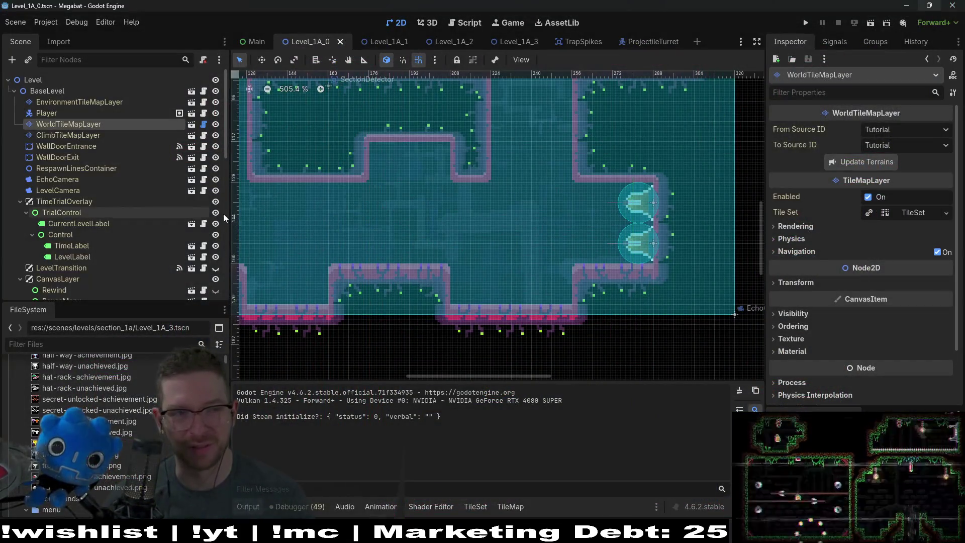
left_click(664, 39)
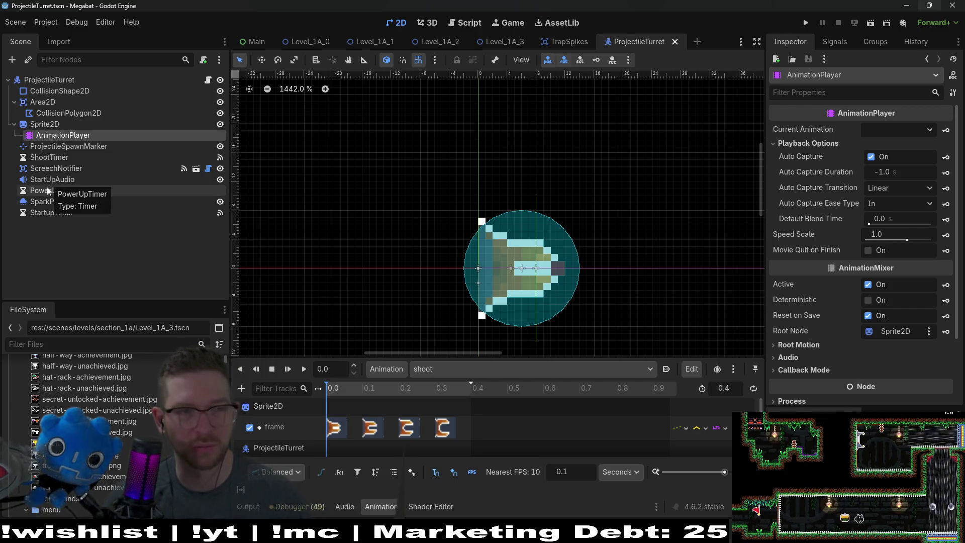
left_click(49, 210)
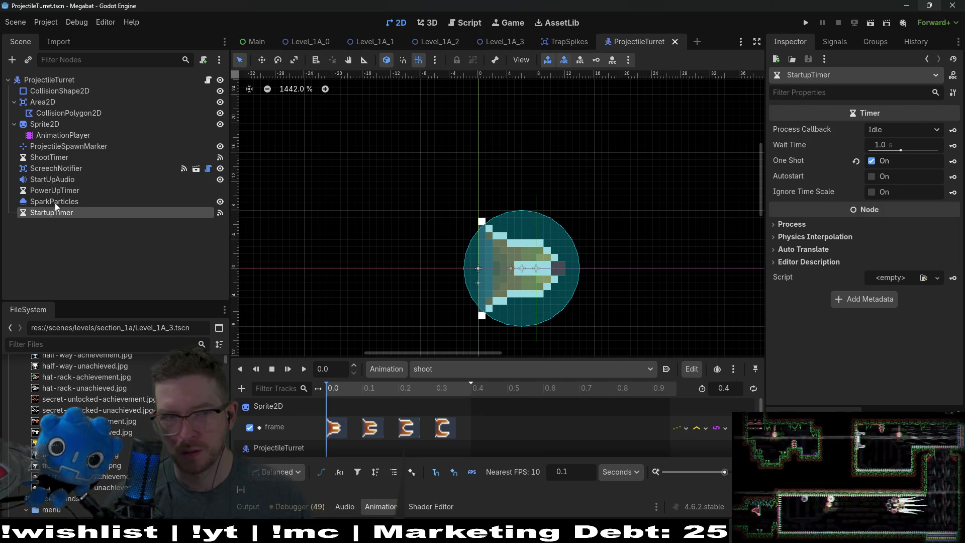
left_click(62, 192)
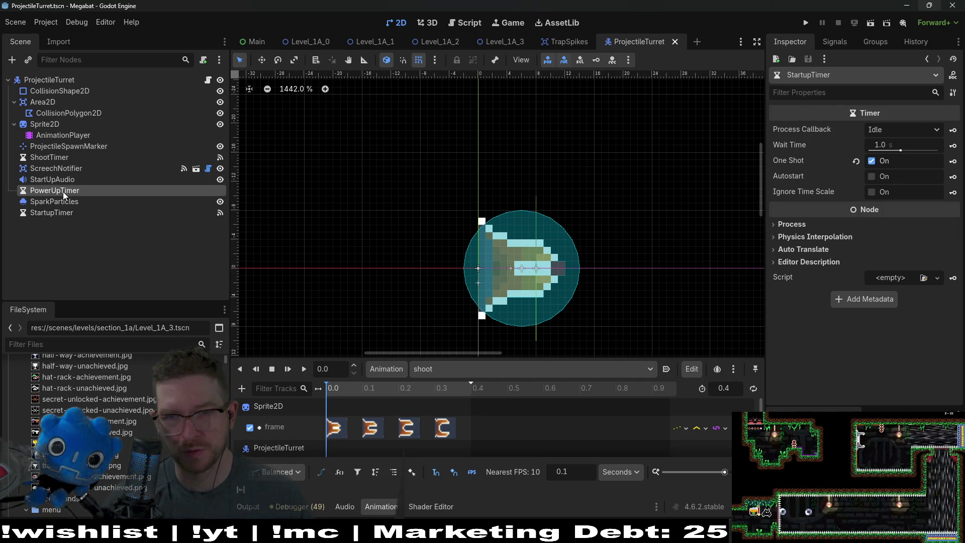
left_click(872, 192)
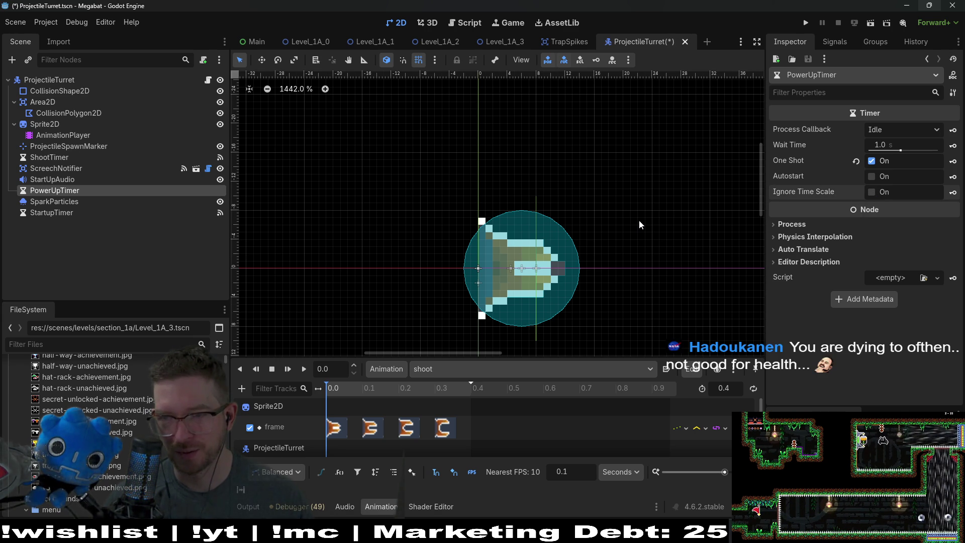
key("ctrl+s")
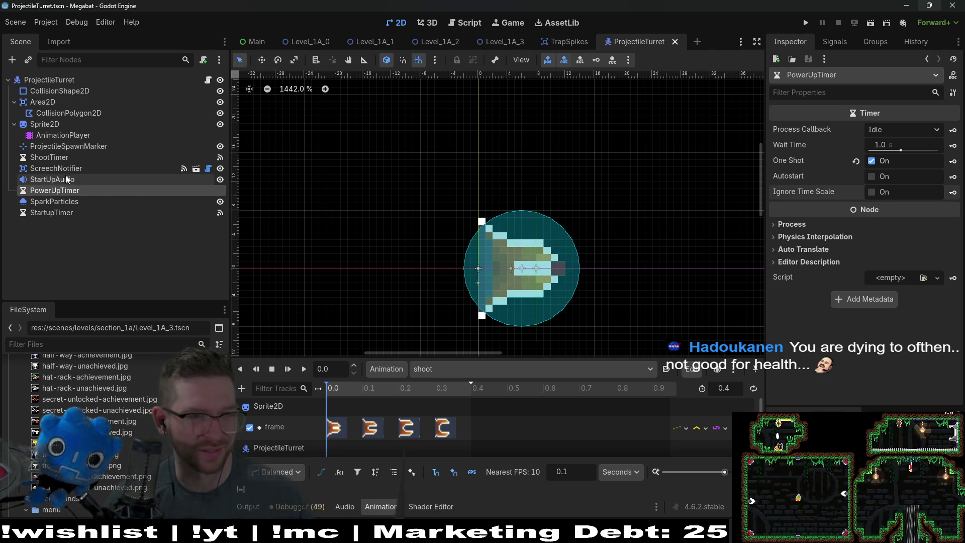
left_click(67, 180)
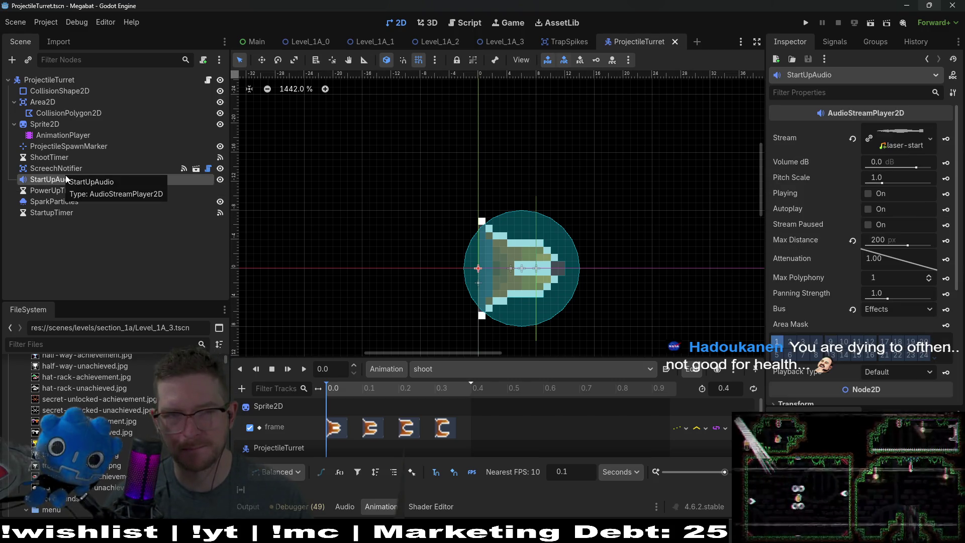
From Level_1A_0, quick-open WallBladeLauncher.tscn by searching 'wallblade' in the resource search.
left_click(321, 40)
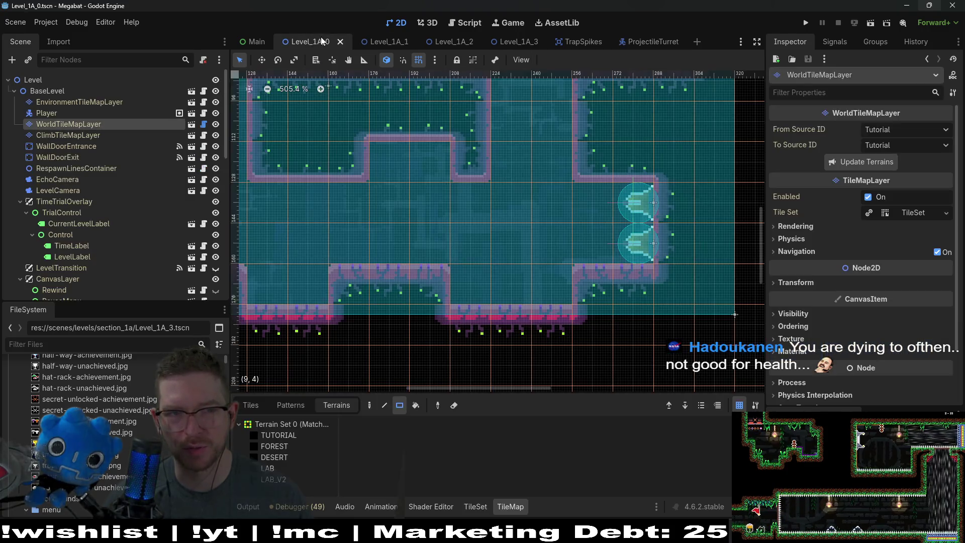
key("alt+shift+o")
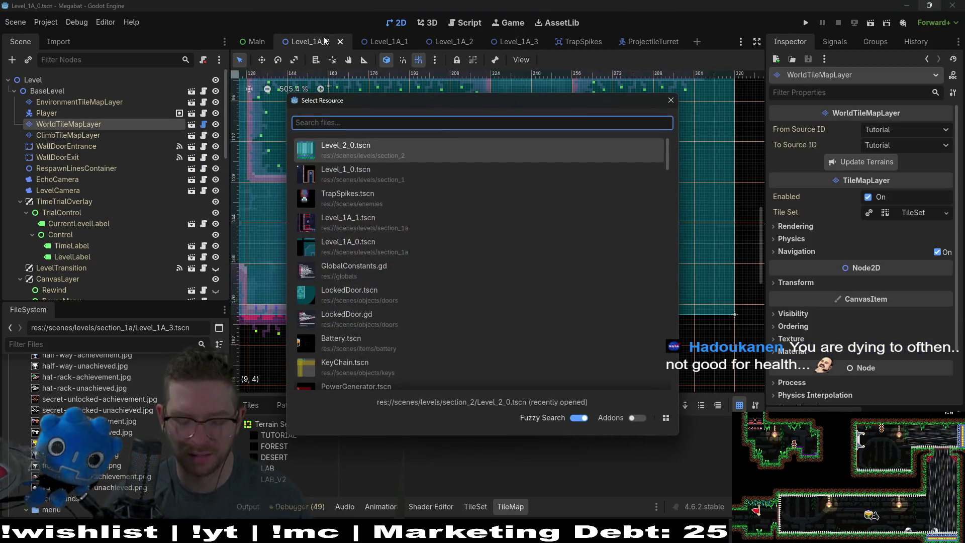
type("walllaser")
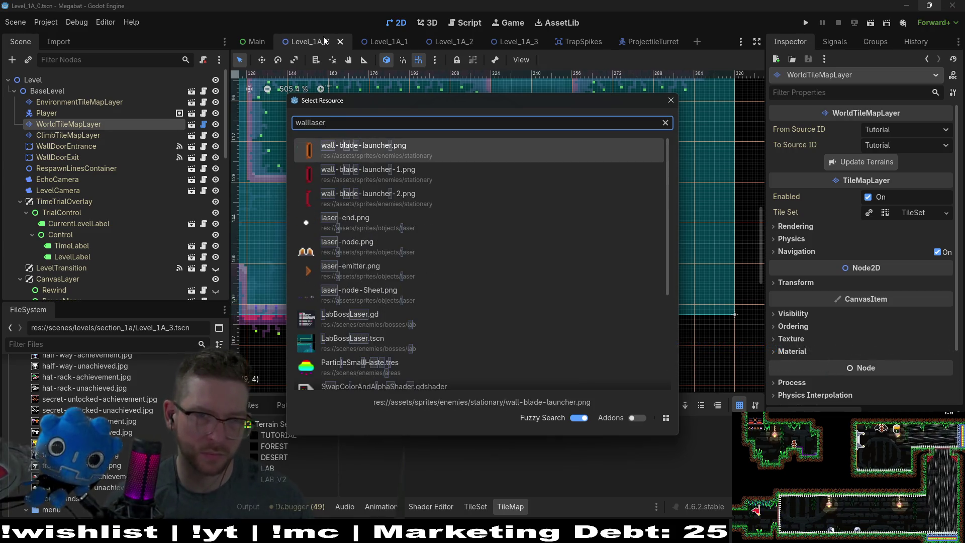
key("BackSpace")
key("BackSpace")
key("BackSpace")
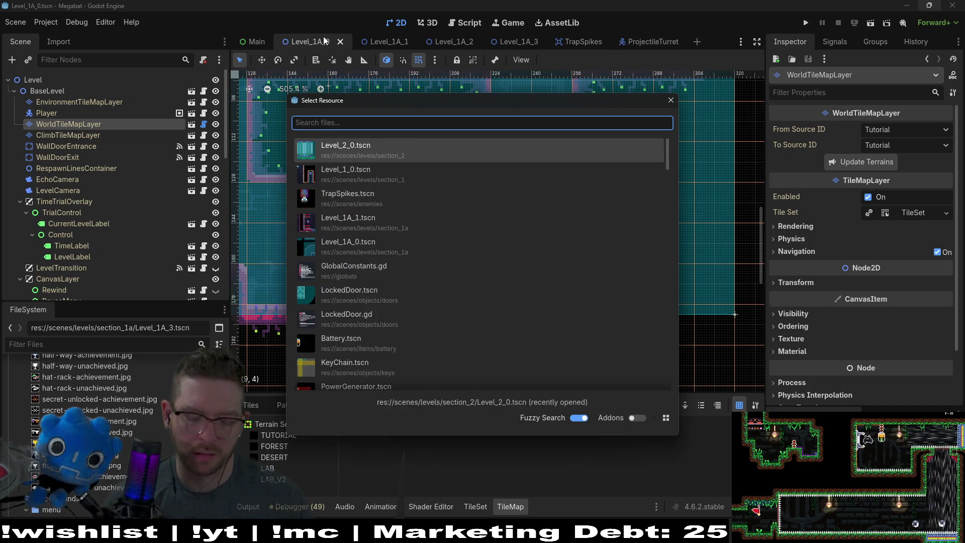
type("wallbaldela")
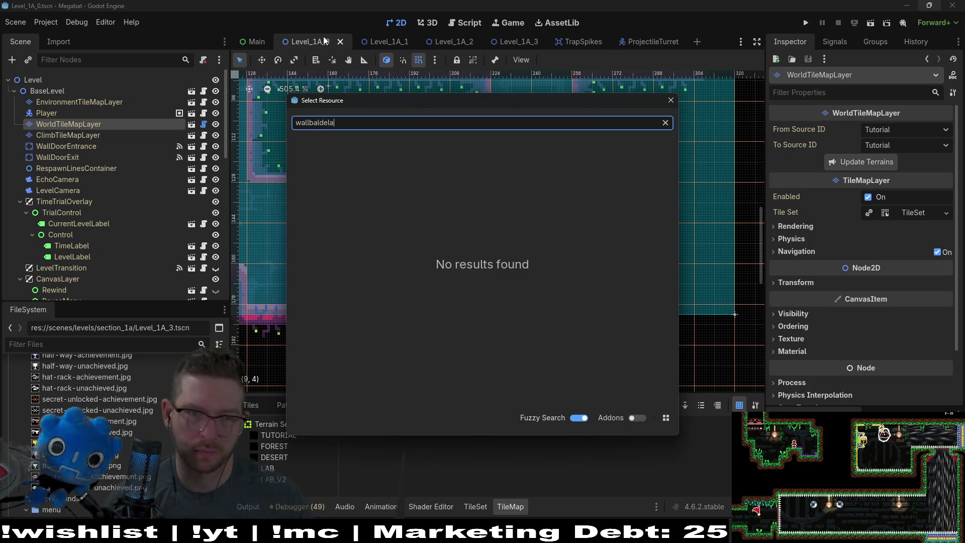
key("BackSpace")
key("BackSpace")
key("BackSpace")
key("BackSpace")
key("BackSpace")
key("BackSpace")
type("l")
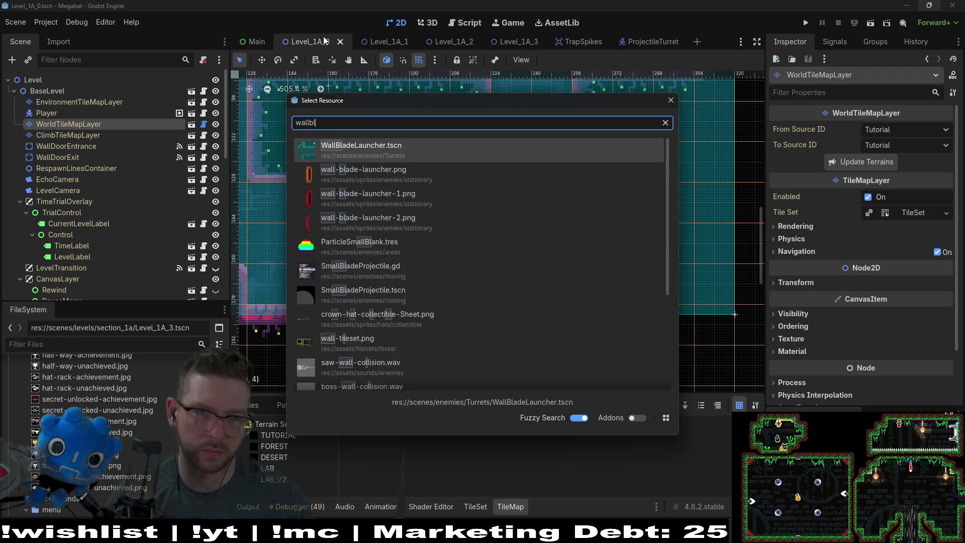
type("ade")
key("Return")
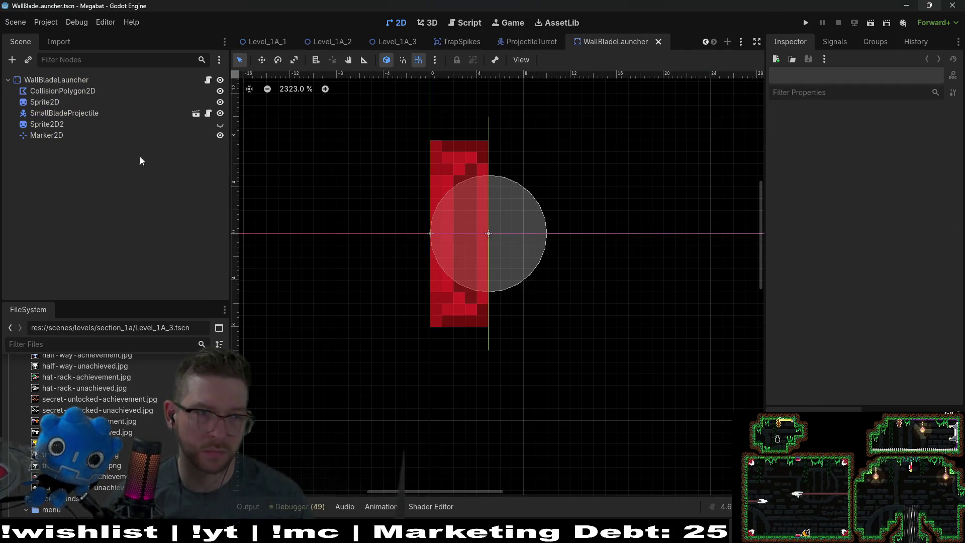
Select the WallBladeLauncher root node, then close the WallBladeLauncher scene tab.
left_click(67, 82)
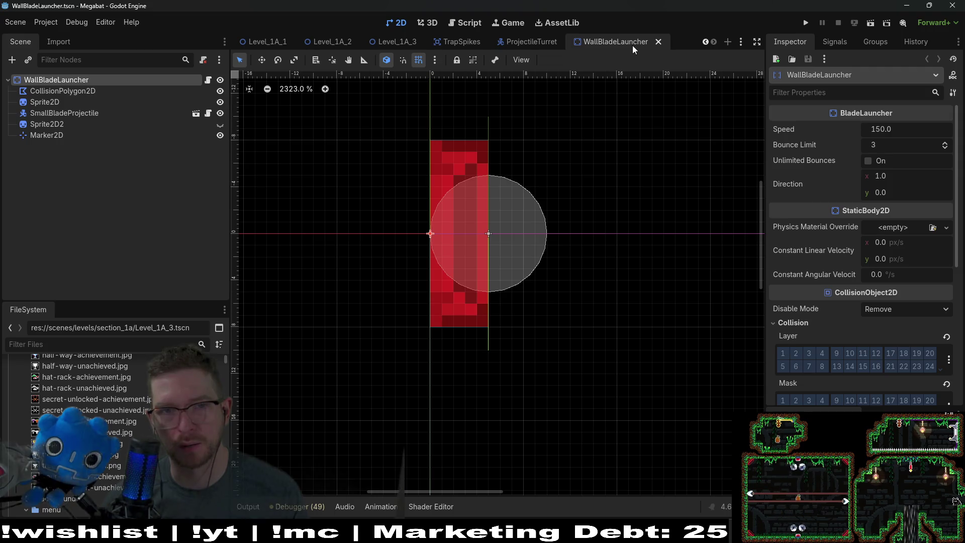
middle_click(632, 45)
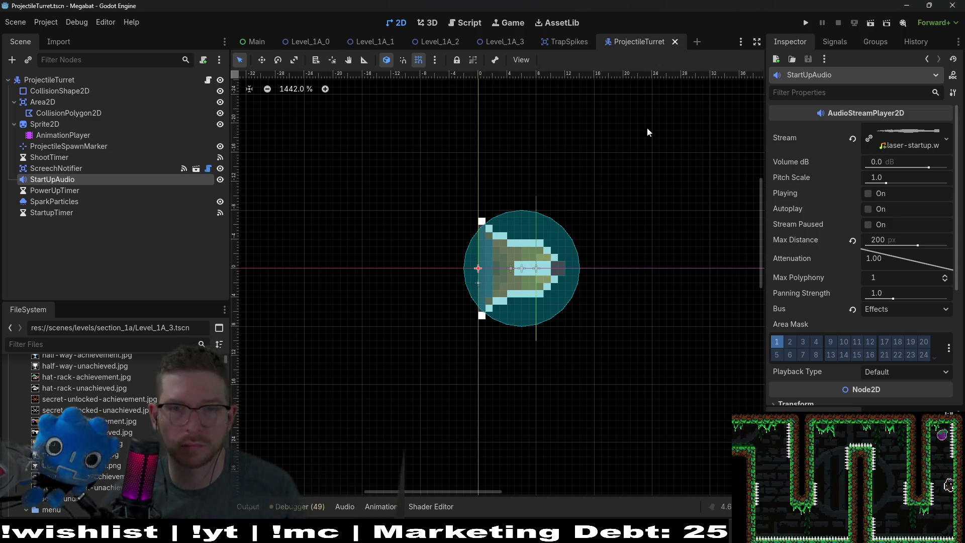
Quick-open the LaserWall.tscn scene rather than its script by searching 'laserwa'.
key("alt+shift+o")
type("walll")
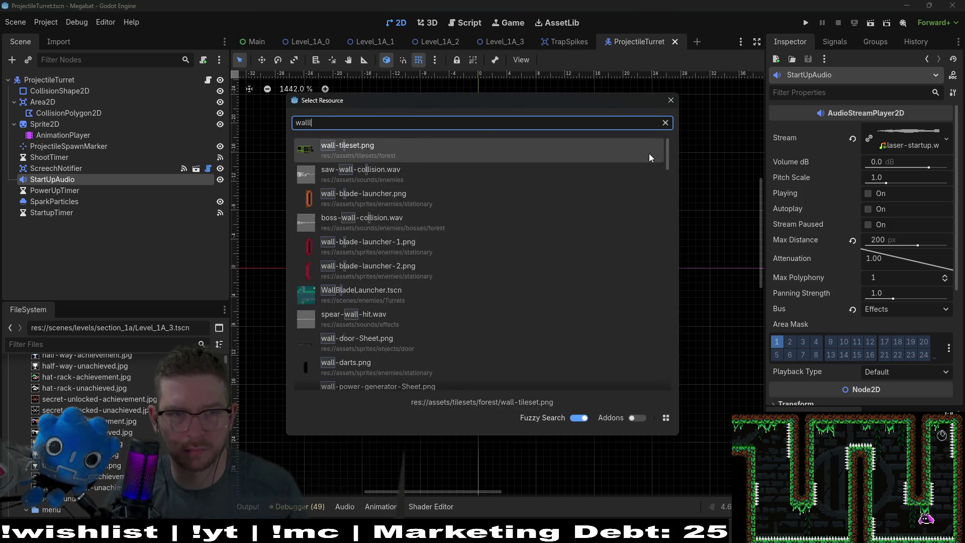
type("as")
key("BackSpace")
key("BackSpace")
key("BackSpace")
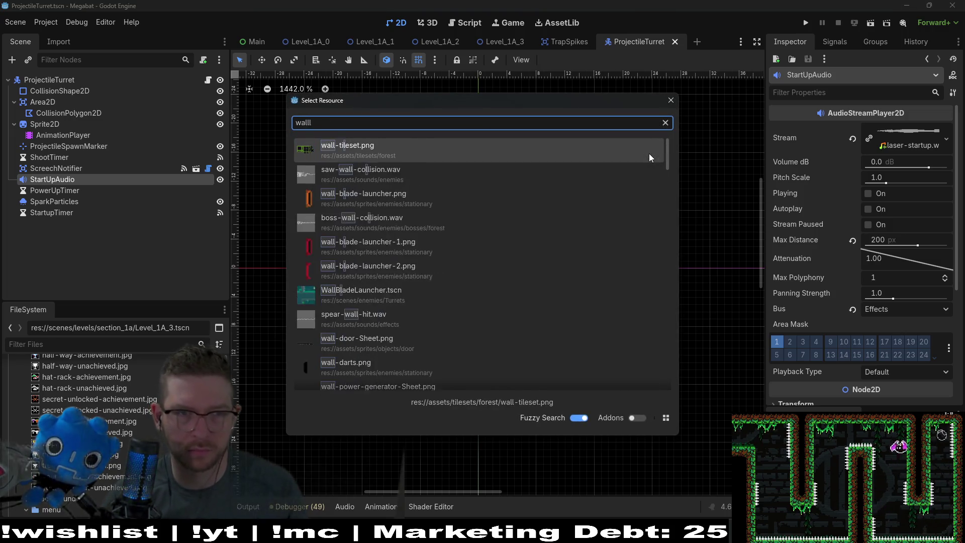
type("wal")
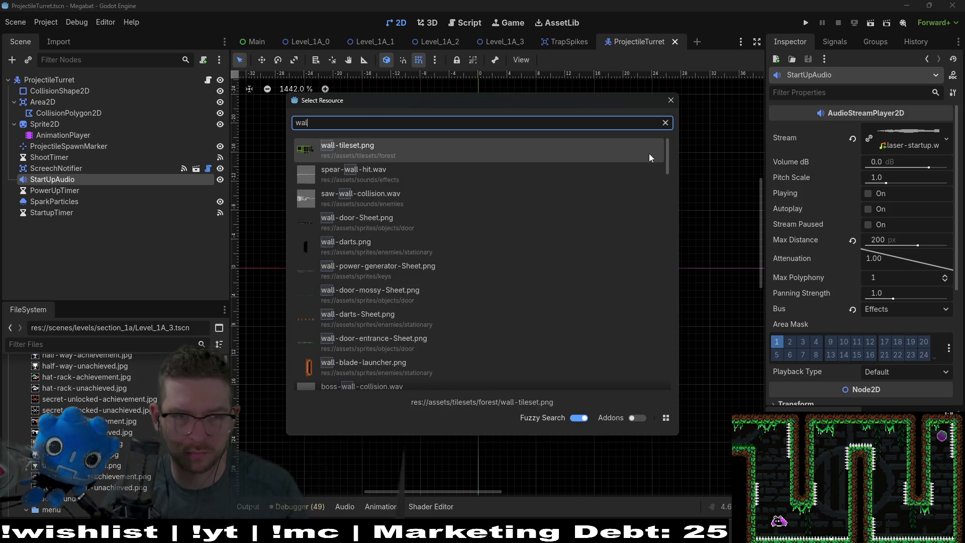
key("BackSpace")
key("BackSpace")
key("BackSpace")
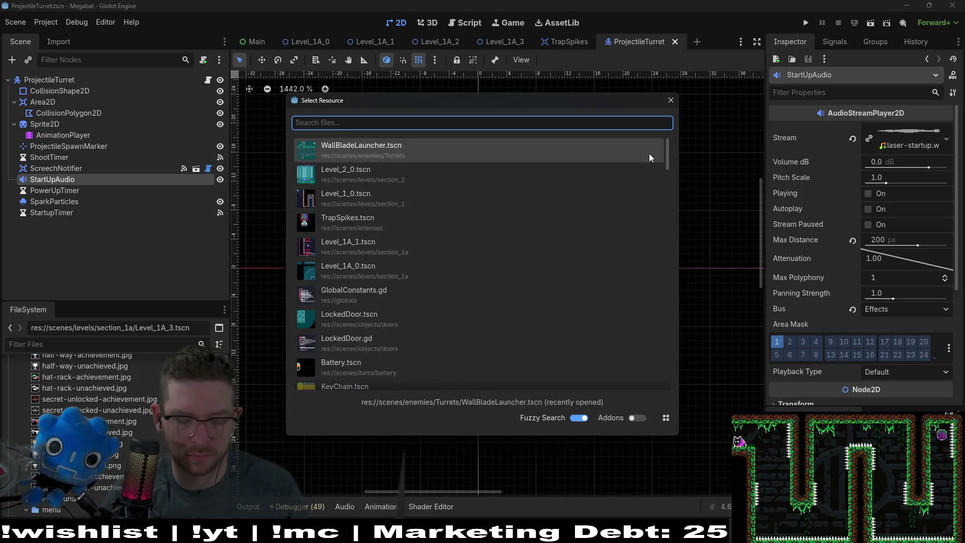
type("laserwa")
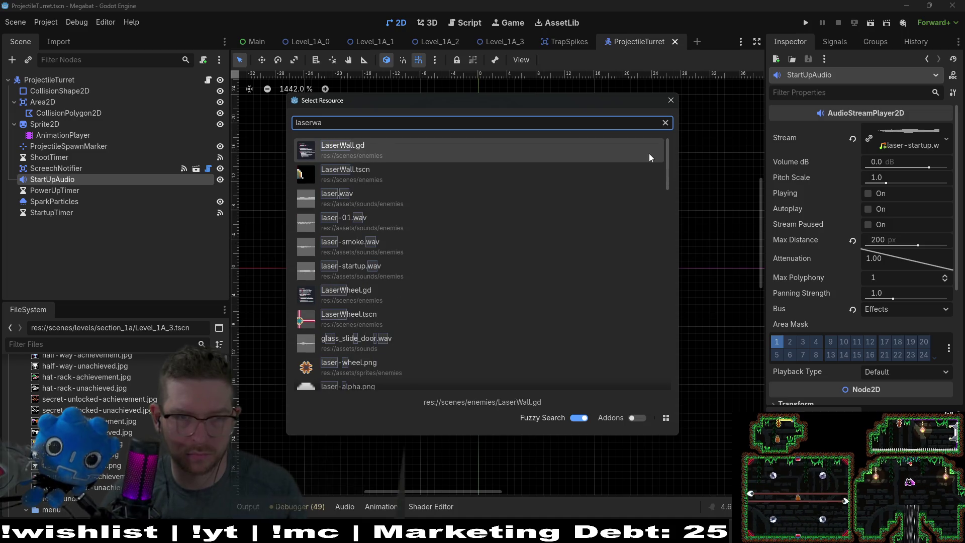
key("Down")
key("Return")
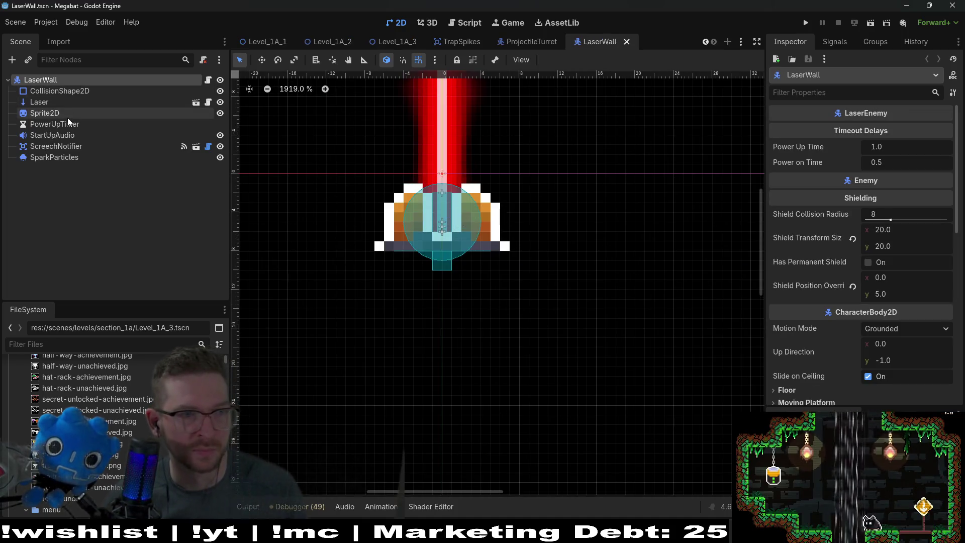
Check the LaserWall's PowerUpTimer settings, then switch back to Level_1A_0.
left_click(67, 118)
left_click(64, 125)
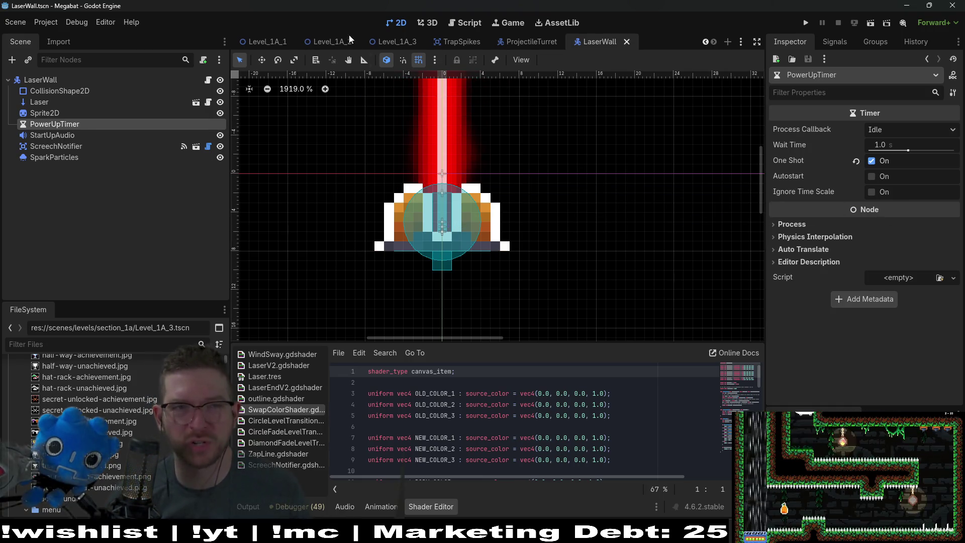
scroll(350, 41, "up", 2)
left_click(316, 43)
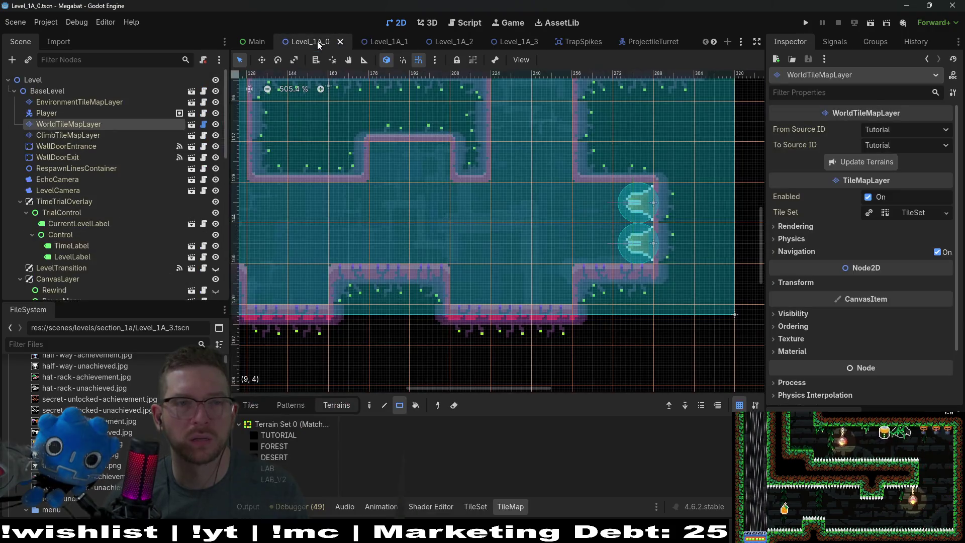
Run Level_1A_0 and fly the bat right past lasers and turrets onto the top-right ledge, then close the game.
left_click(871, 25)
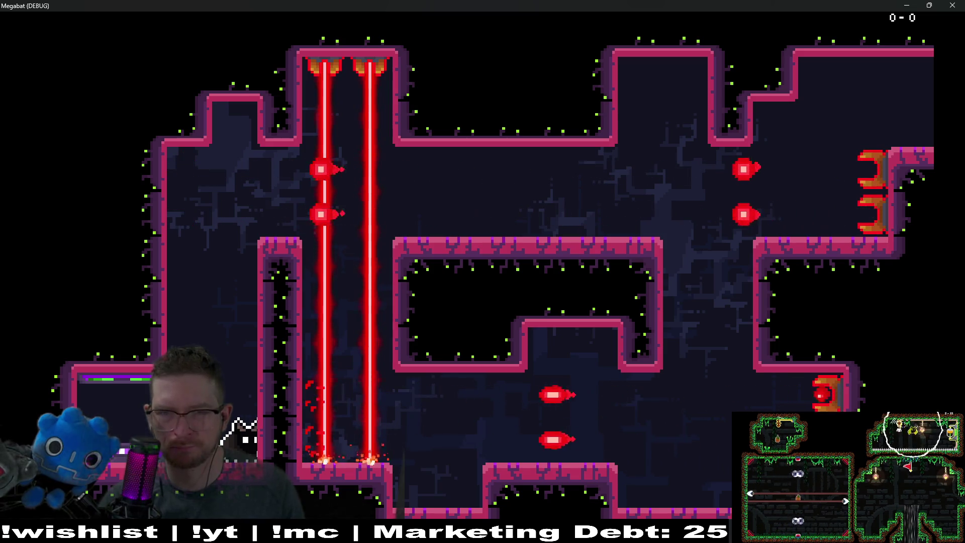
key("space")
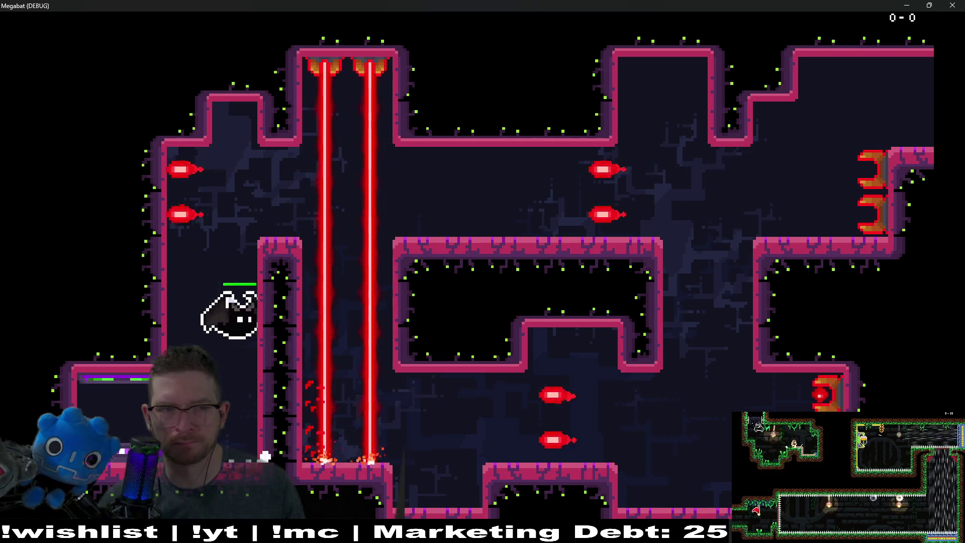
key("Right")
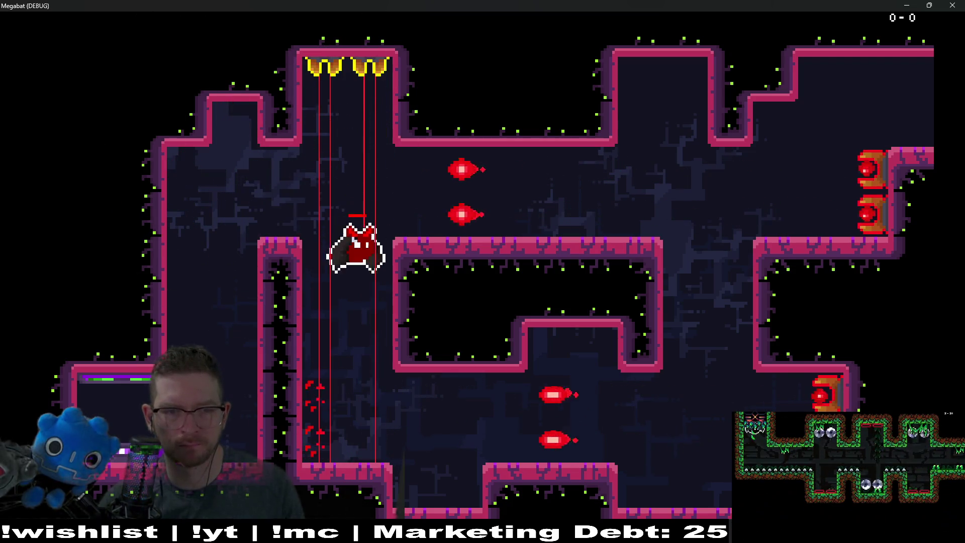
key("Right")
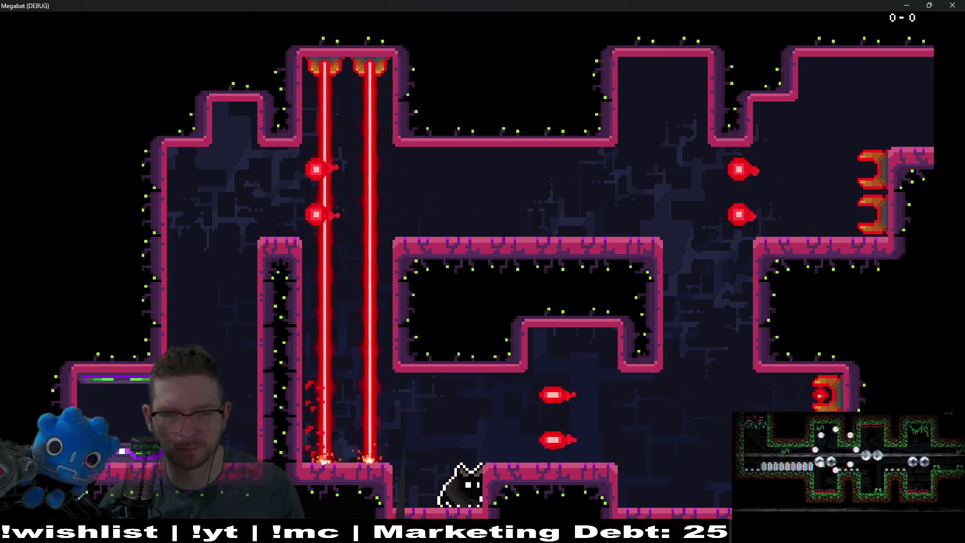
key("space")
key("Right")
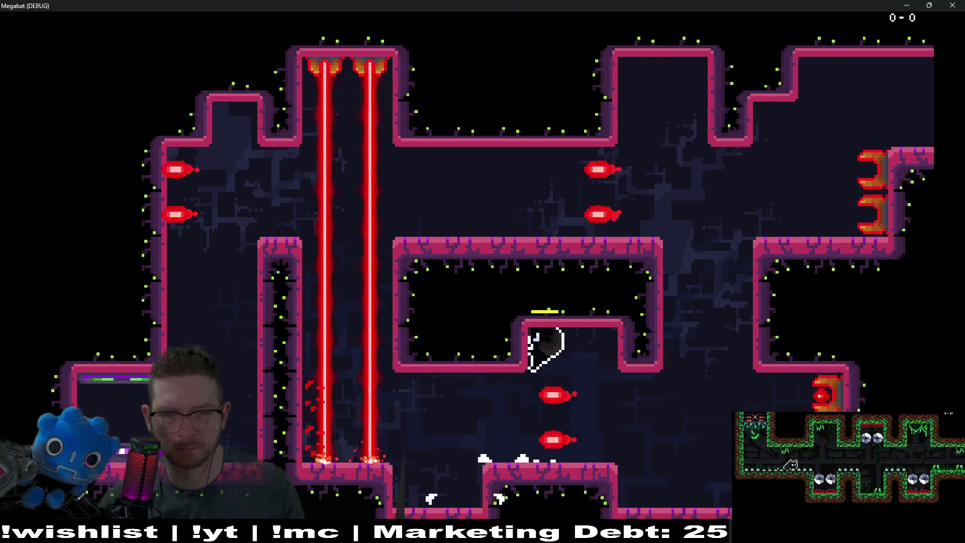
key("Right")
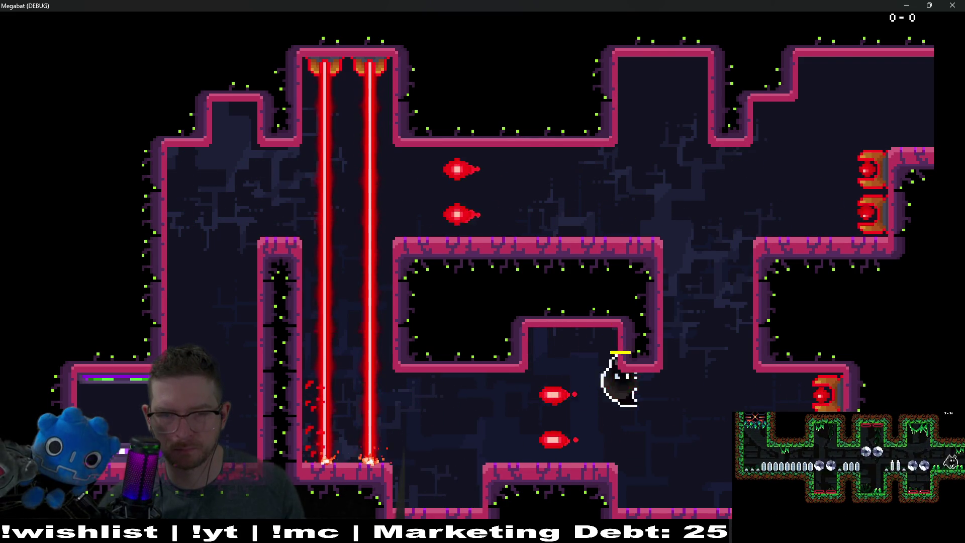
key("space")
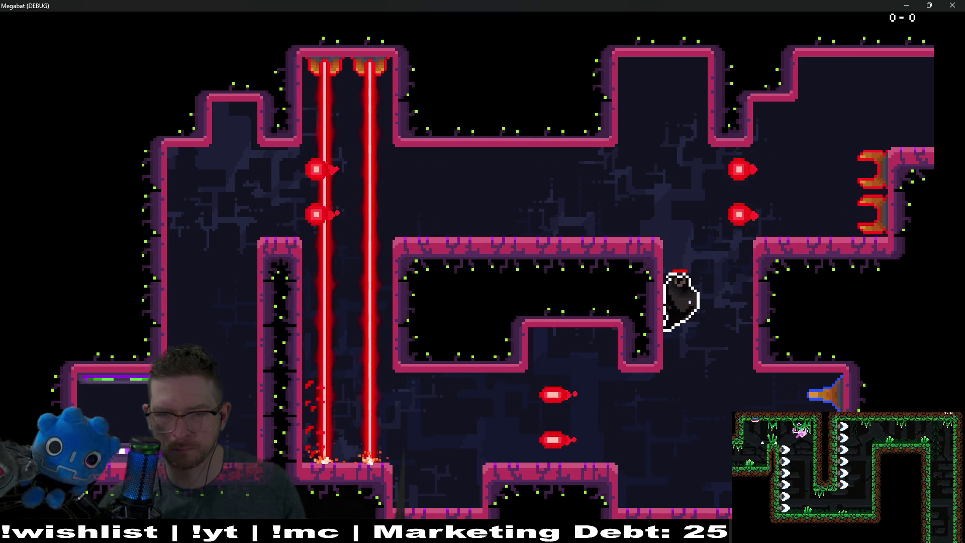
key("Right")
key("space")
key("Right")
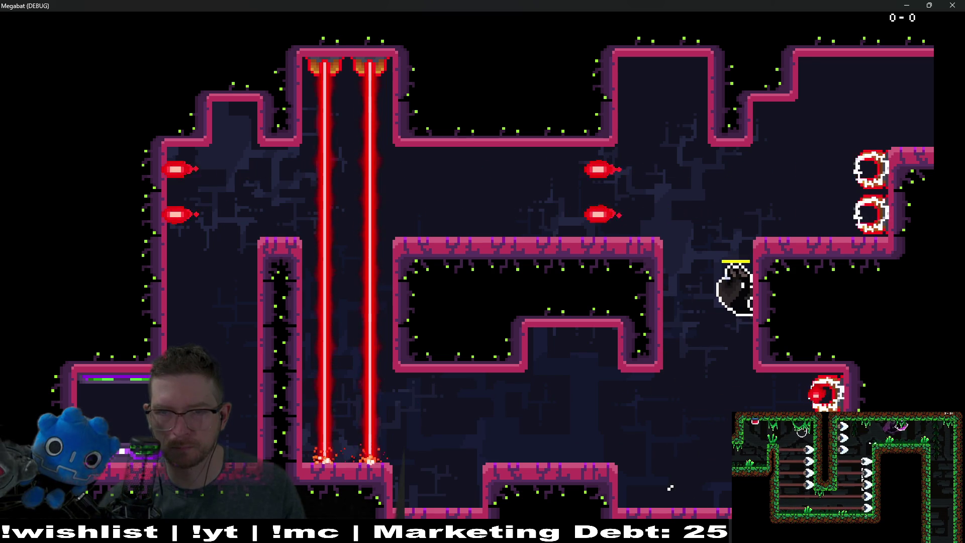
key("space")
key("Right")
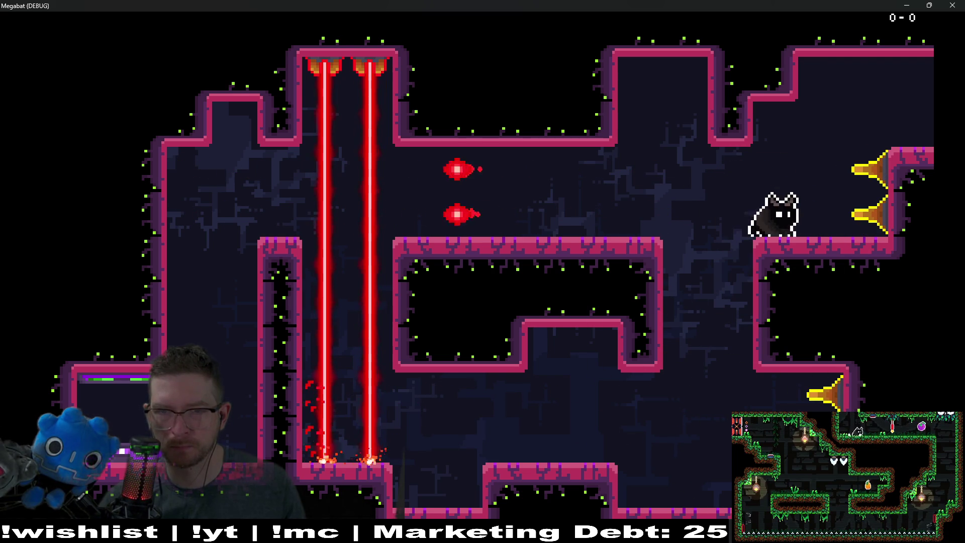
key("space")
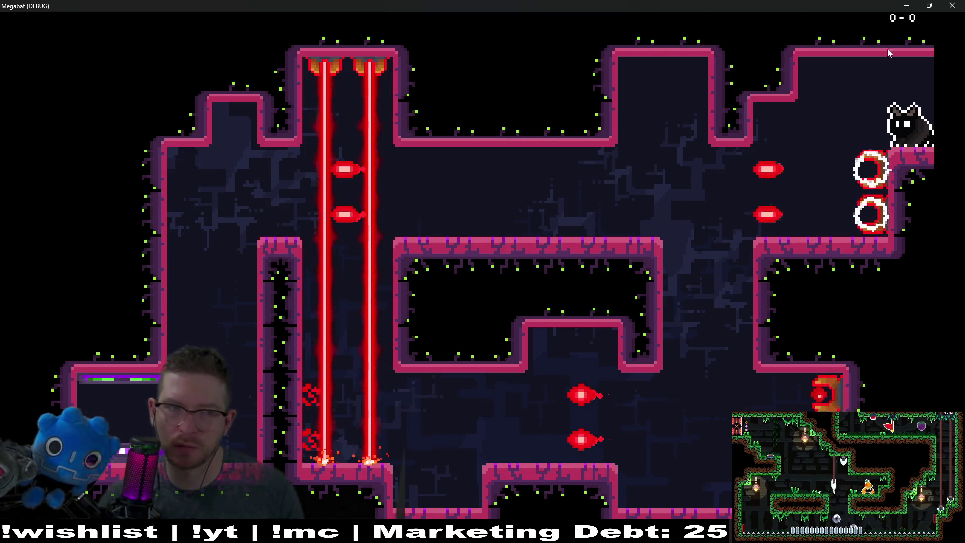
left_click(952, 5)
On WorldTileMapLayer, rectangle-paint LAB_V2 wall tiles over the ceiling notch and save the level.
left_click(80, 135)
left_click(84, 125)
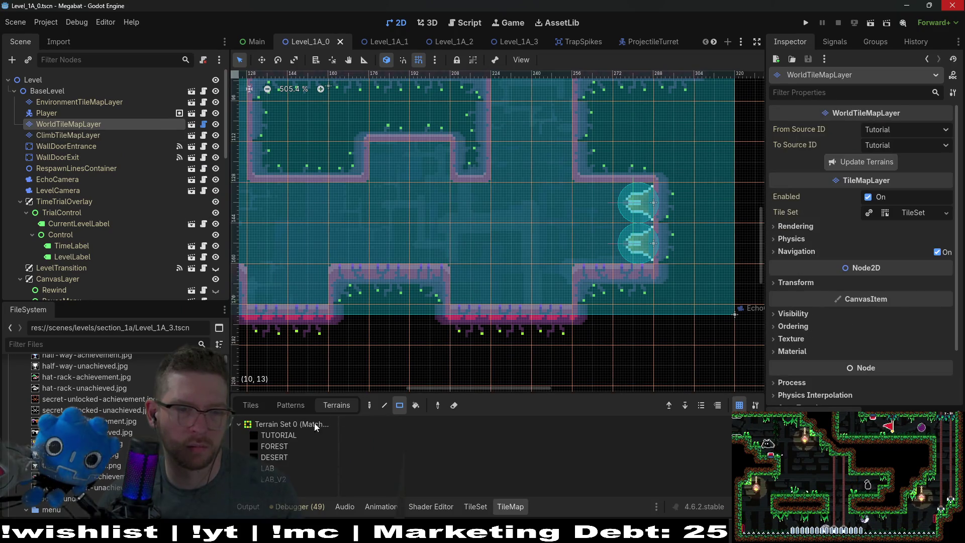
scroll(494, 161, "down", 4)
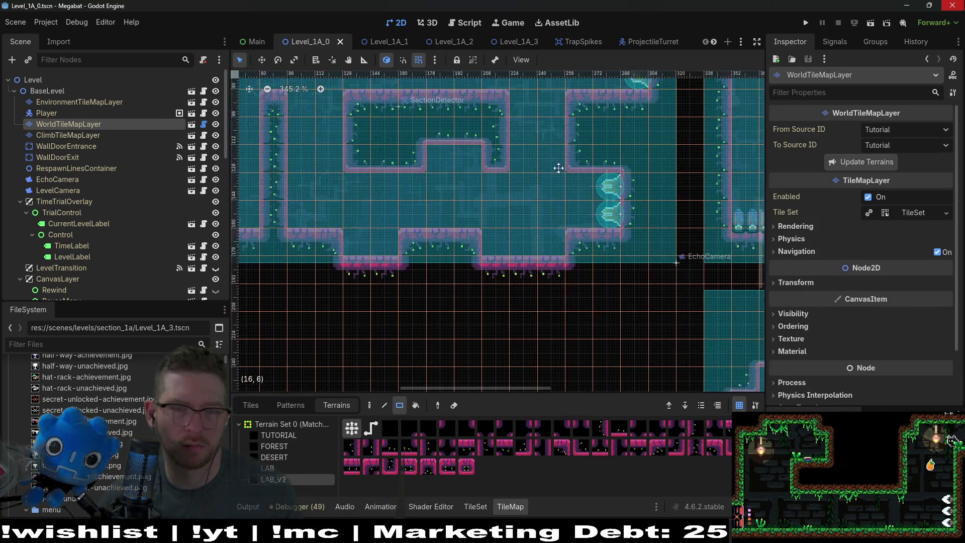
left_click(462, 120)
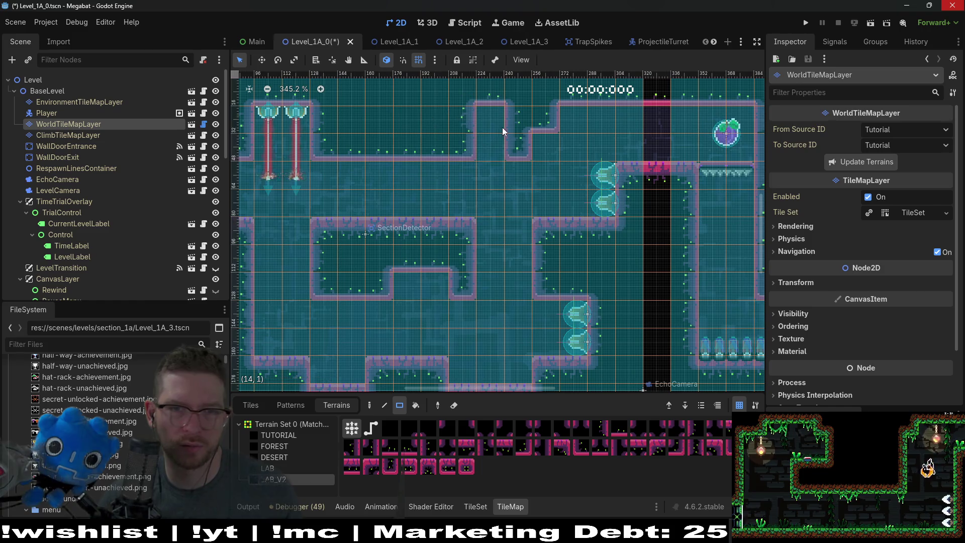
left_click(523, 112)
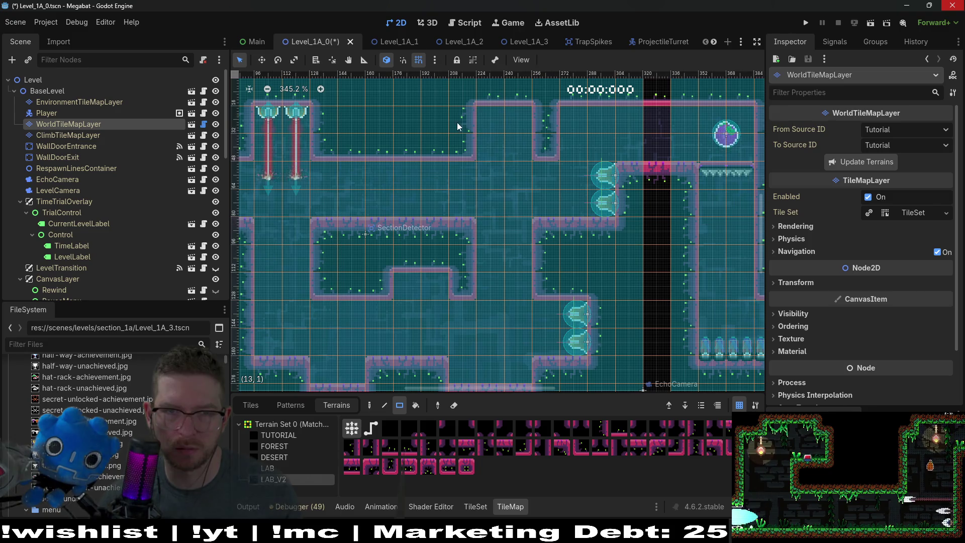
left_click_drag(457, 122, 547, 147)
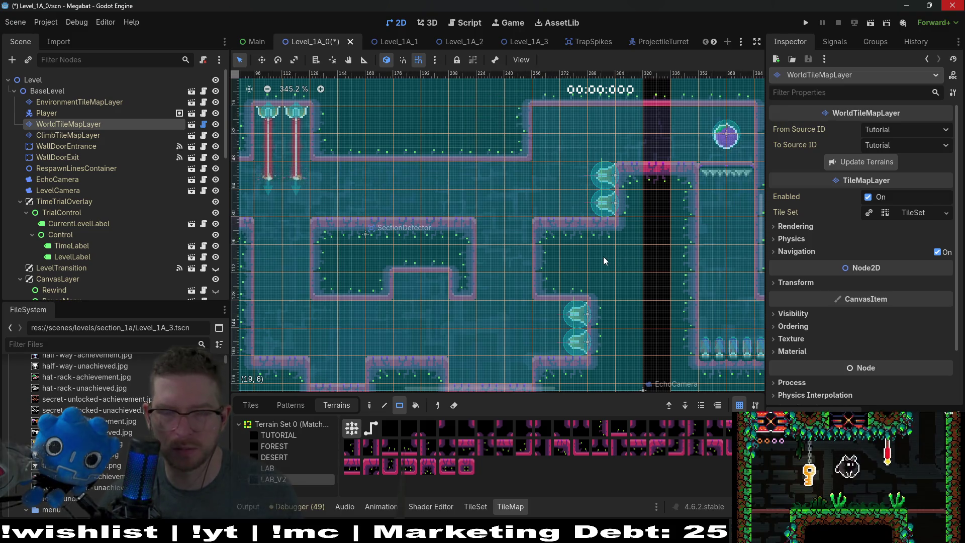
key("ctrl+s")
Run the current scene again to test the straightened ceiling.
scroll(503, 176, "down", 1)
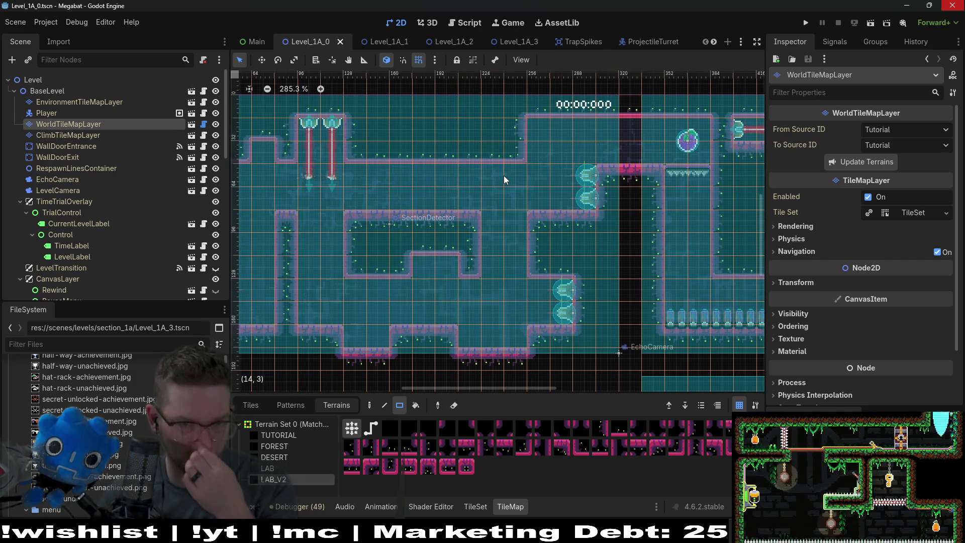
scroll(504, 179, "down", 1)
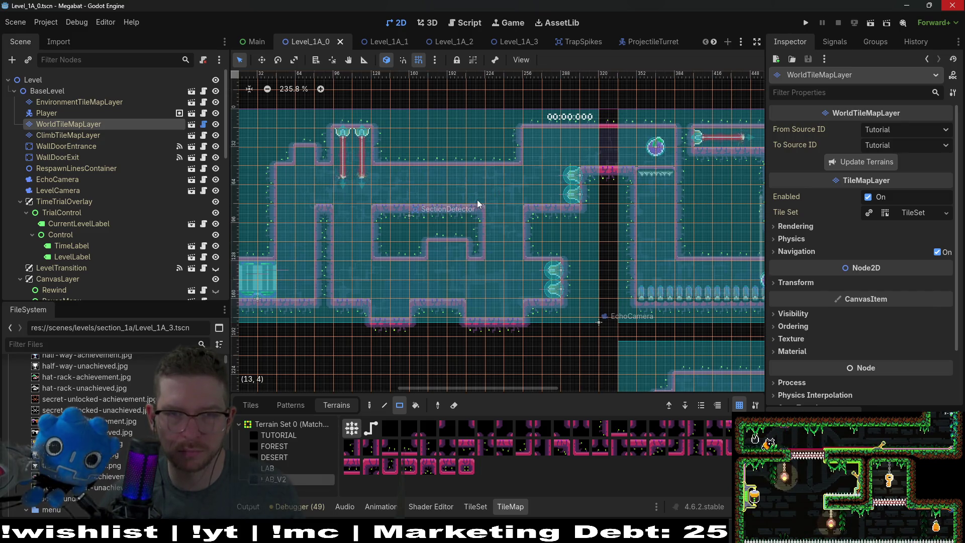
left_click(874, 24)
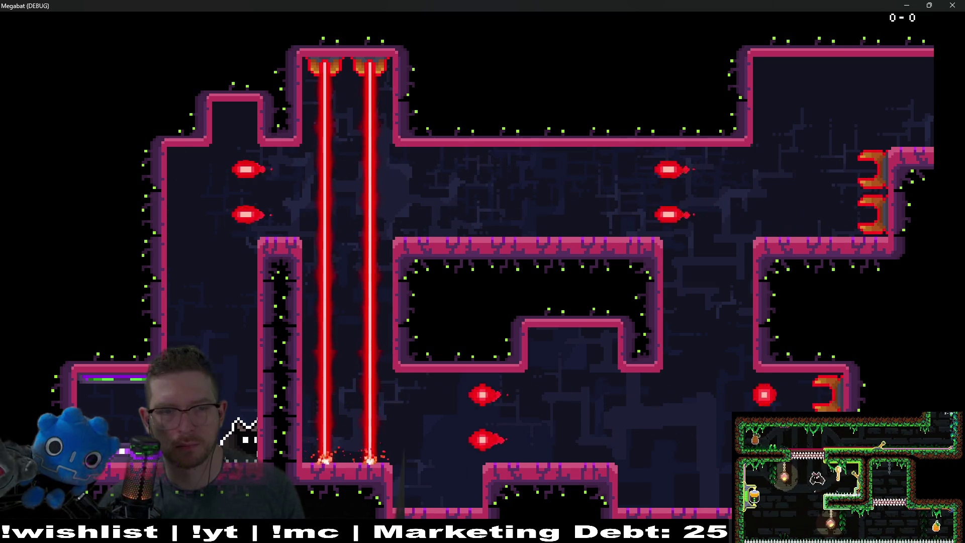
Stop and relaunch the level twice to retest turrets and lasers, finally stopping it with F8.
key("Escape")
key("Escape")
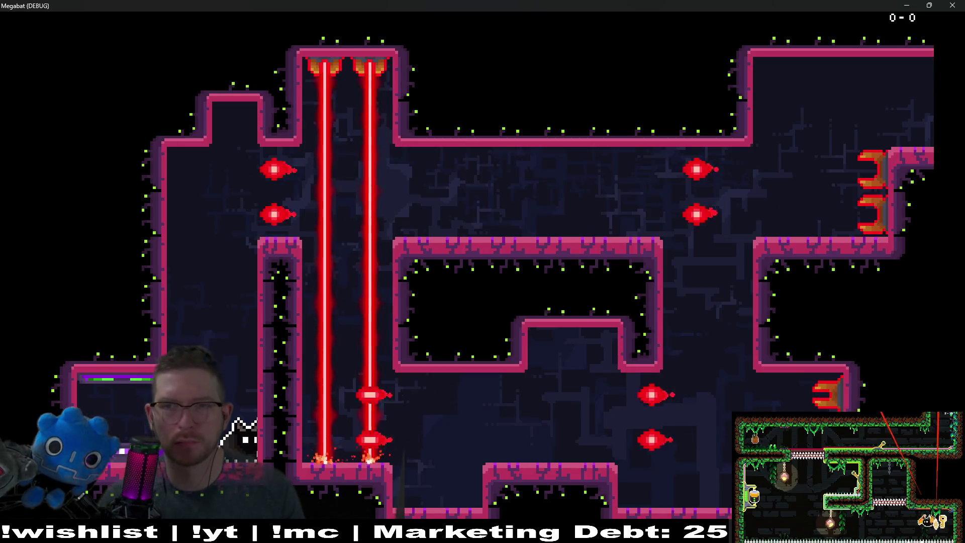
left_click(929, 5)
left_click(838, 23)
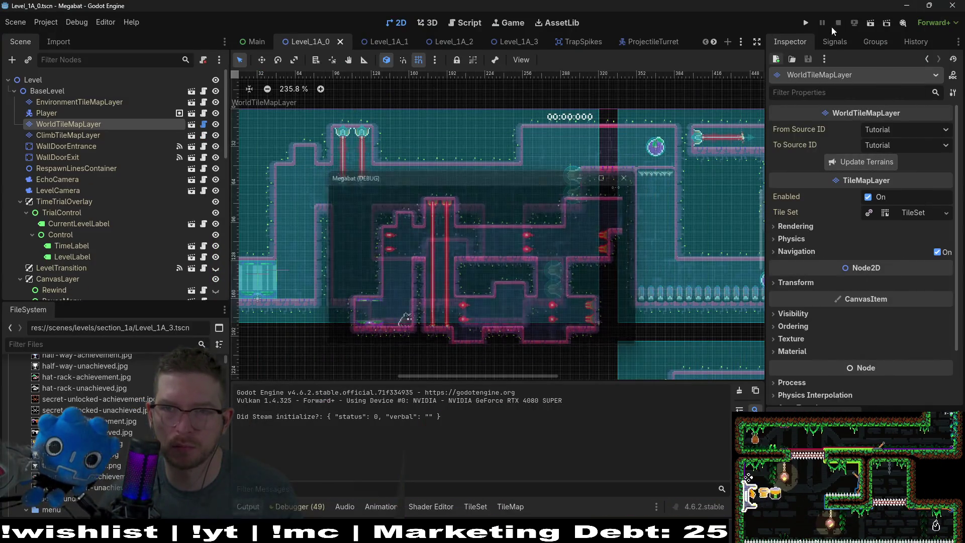
key("F5")
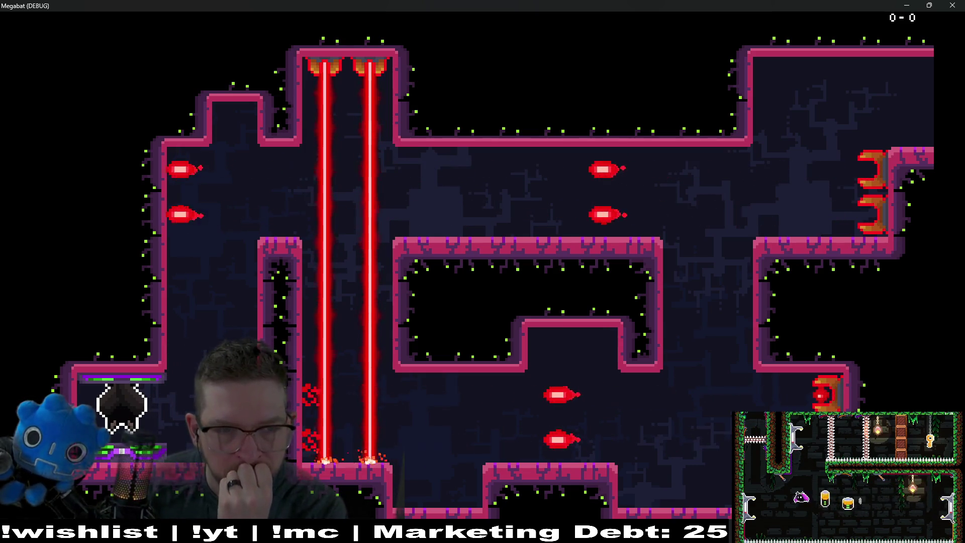
left_click(952, 5)
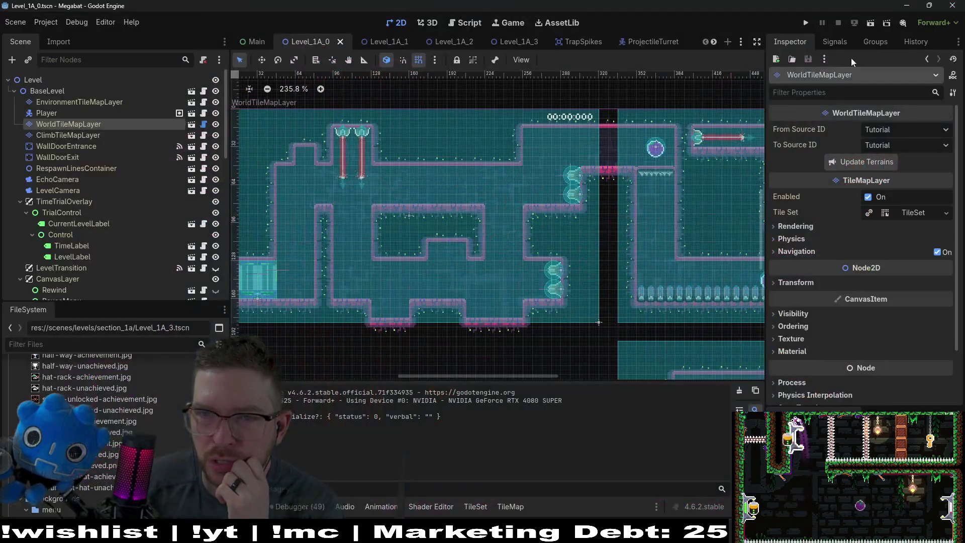
left_click(870, 23)
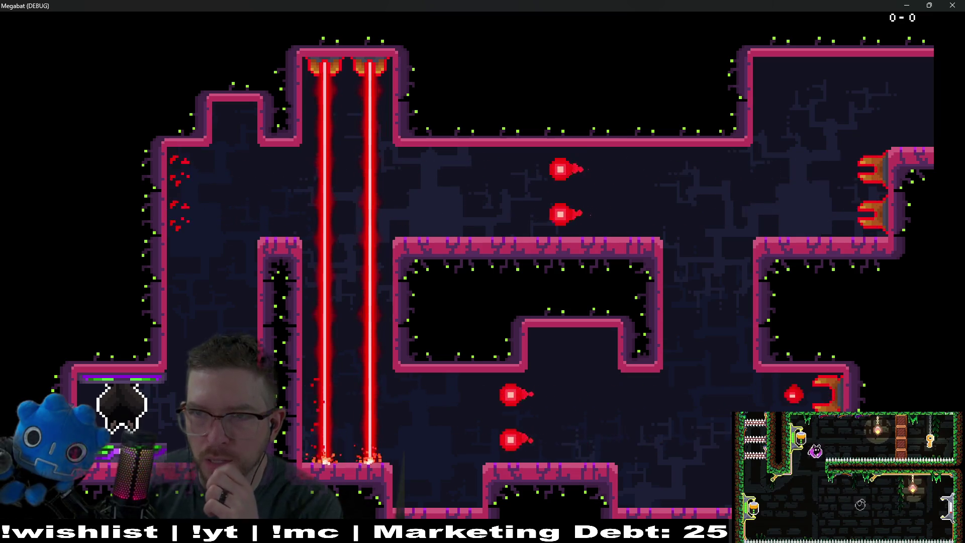
key("F8")
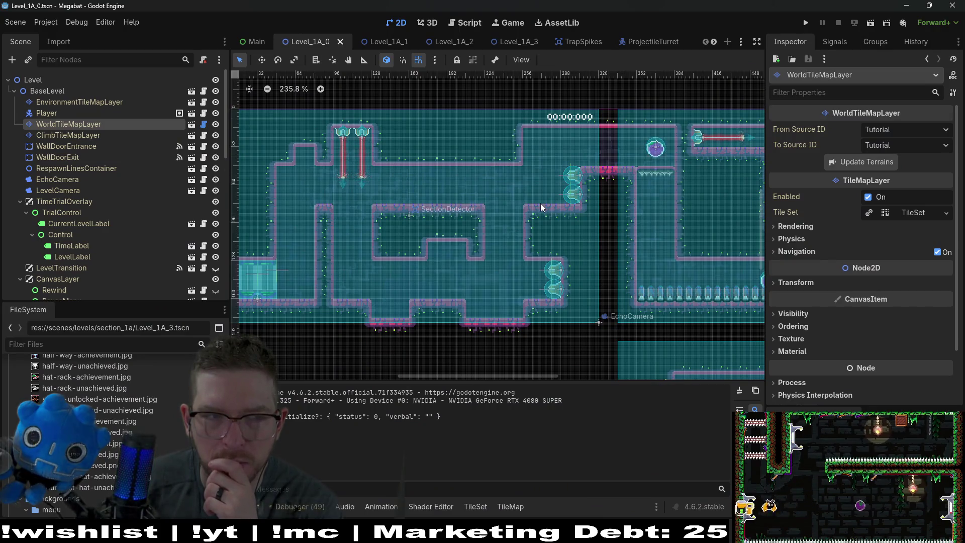
Open ProjectileTurret.gd from the ProjectileTurret scene and review its timer code.
left_click(656, 41)
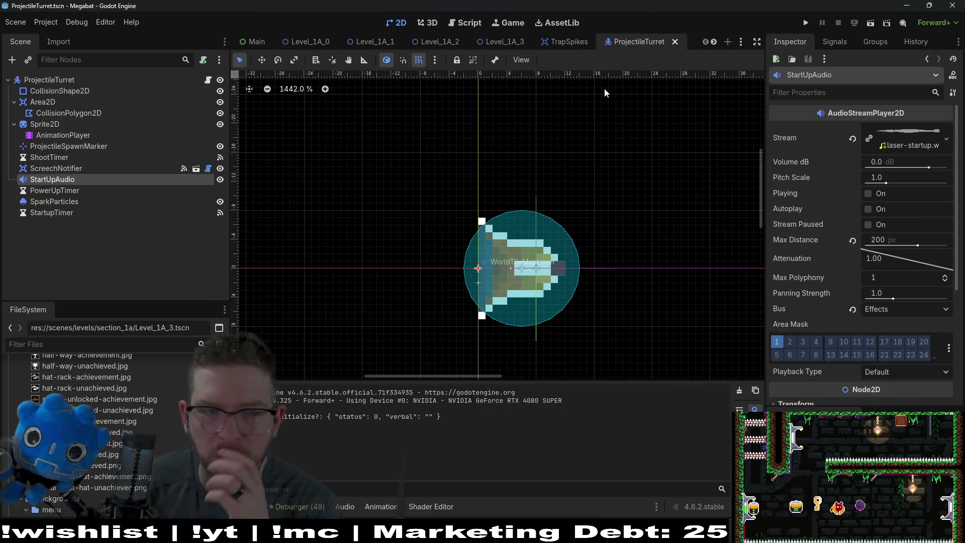
left_click(208, 79)
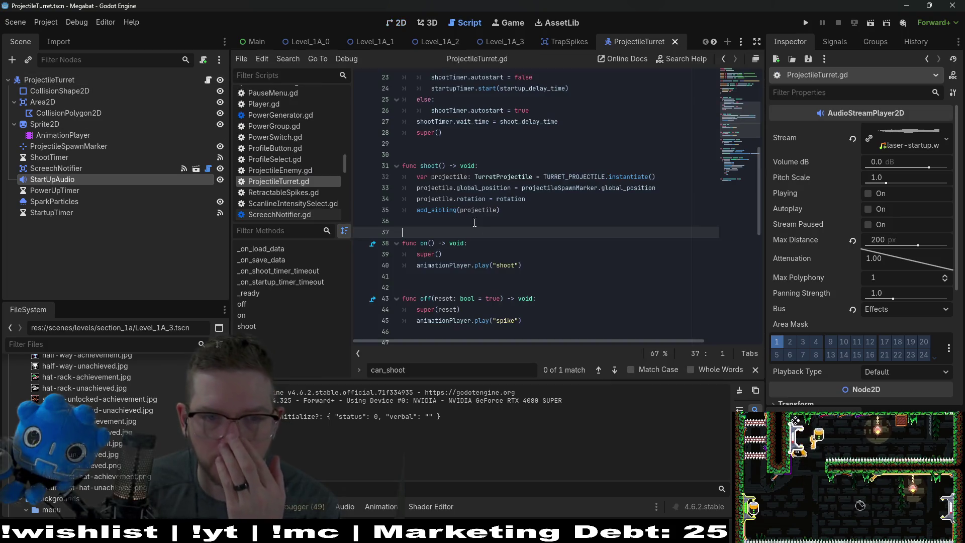
scroll(485, 234, "up", 5)
scroll(485, 233, "down", 2)
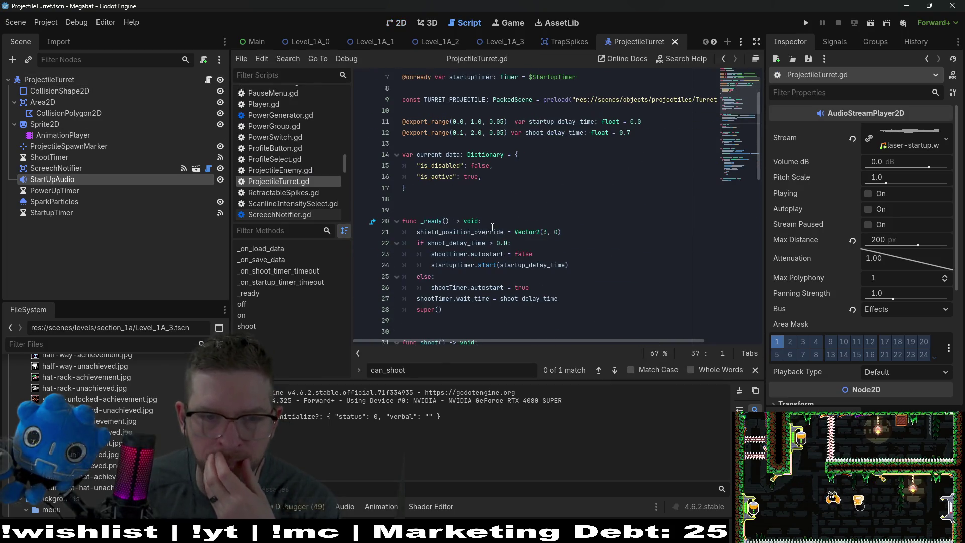
Return to Level_1A_0 and scroll the Scene dock to the EnemyContainer's turrets and laser walls.
left_click(301, 46)
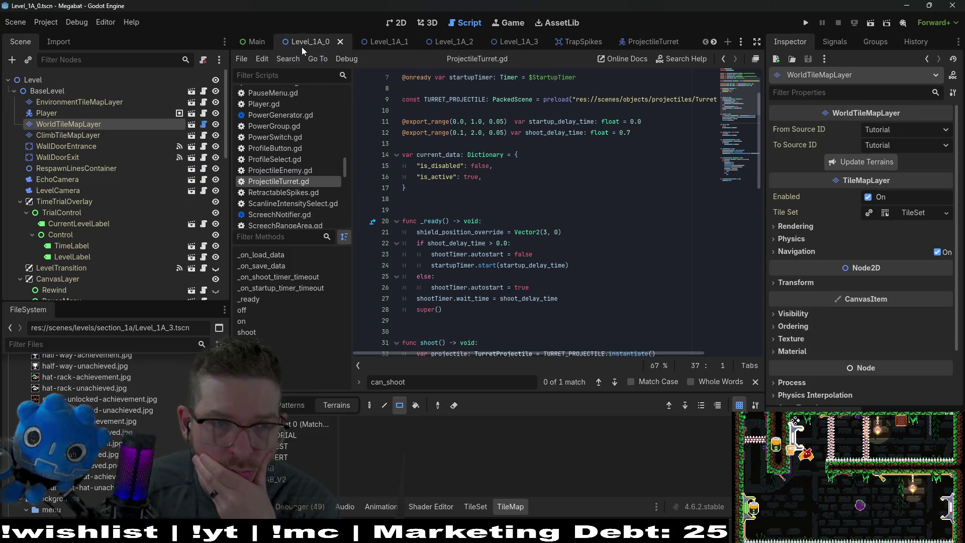
scroll(99, 238, "down", 5)
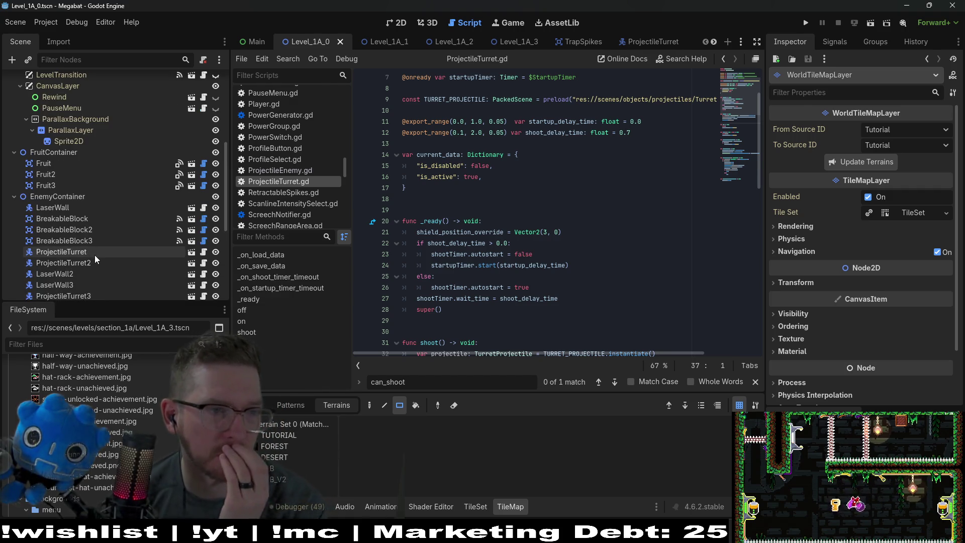
scroll(94, 255, "down", 5)
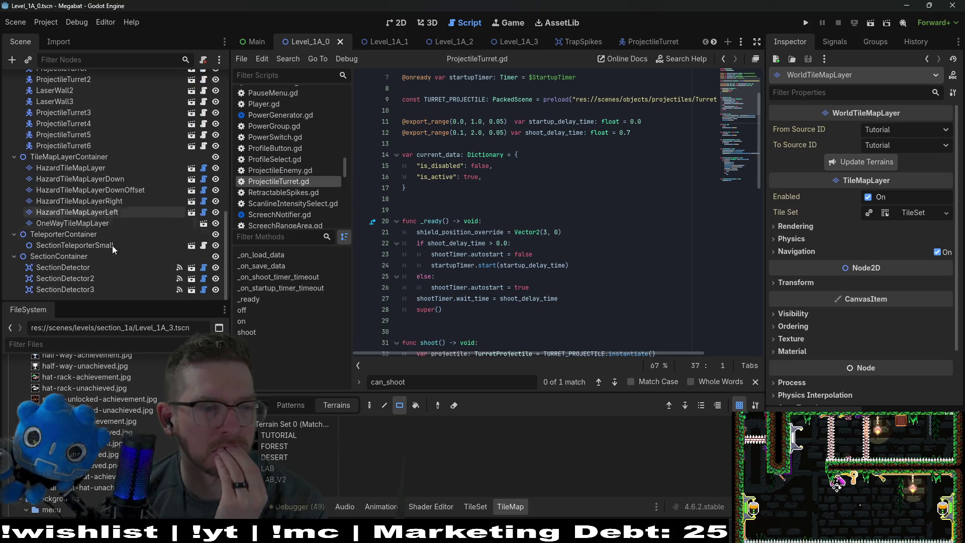
scroll(93, 221, "up", 3)
scroll(91, 216, "up", 5)
scroll(104, 218, "down", 4)
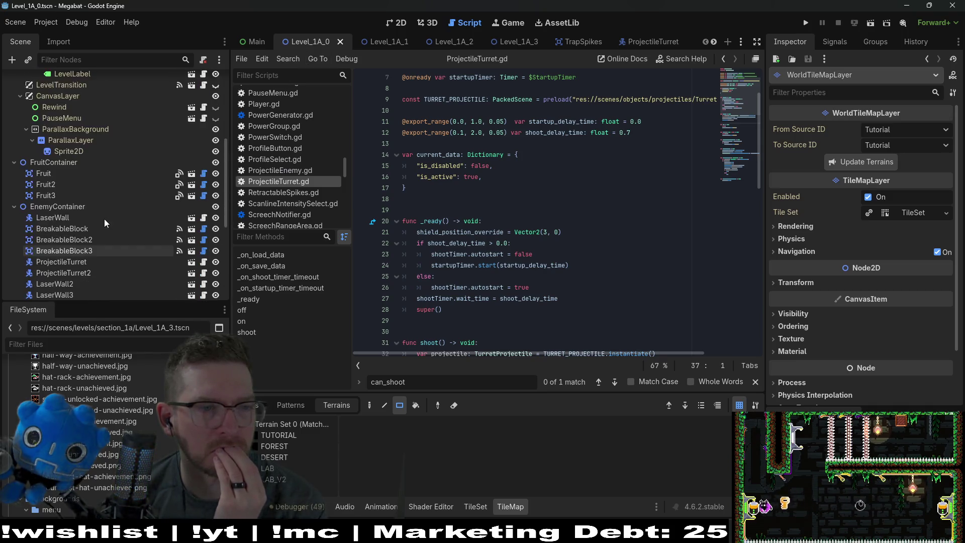
Compare Shoot Delay Time (1.0 vs 1.5) across ProjectileTurret3 through ProjectileTurret6 in the Inspector.
left_click(93, 237)
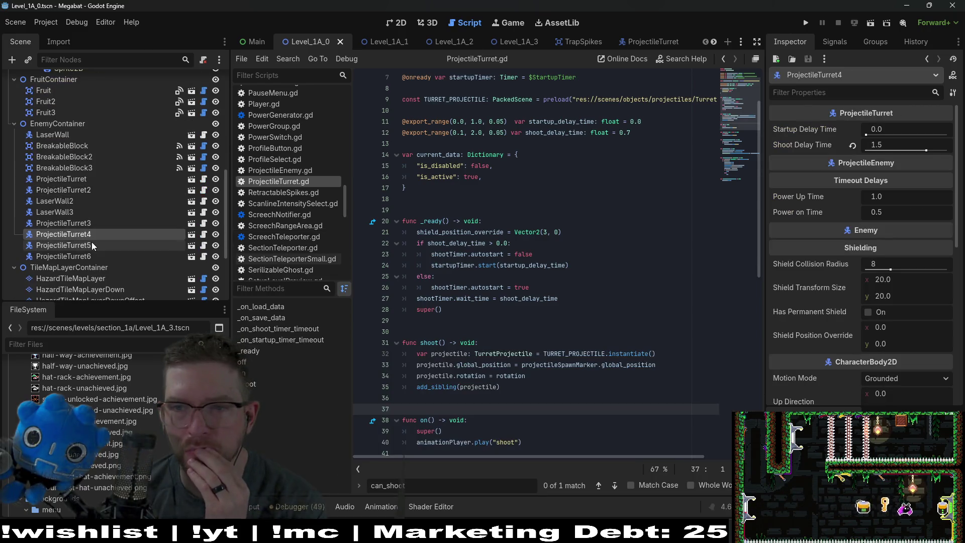
left_click(92, 244)
left_click(91, 255)
left_click(87, 245)
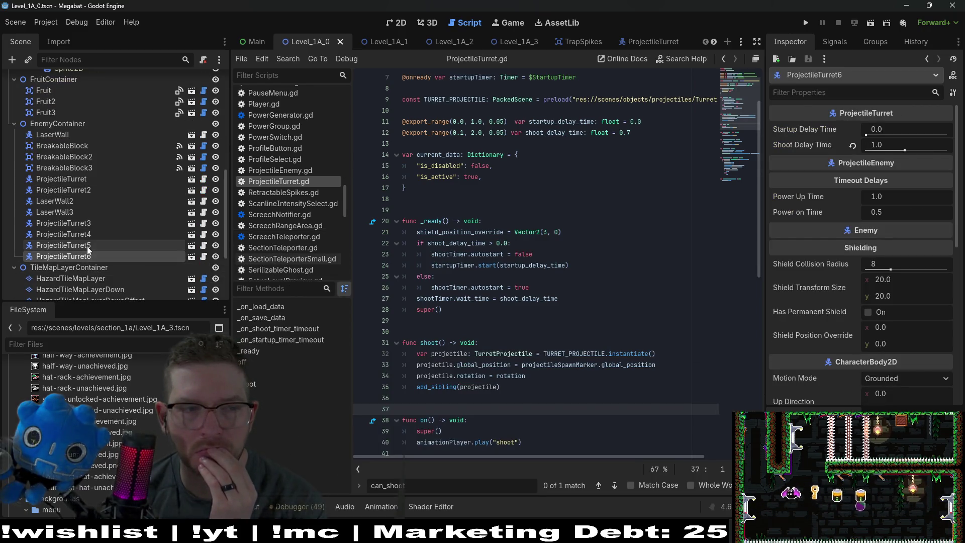
left_click(88, 234)
left_click(89, 216)
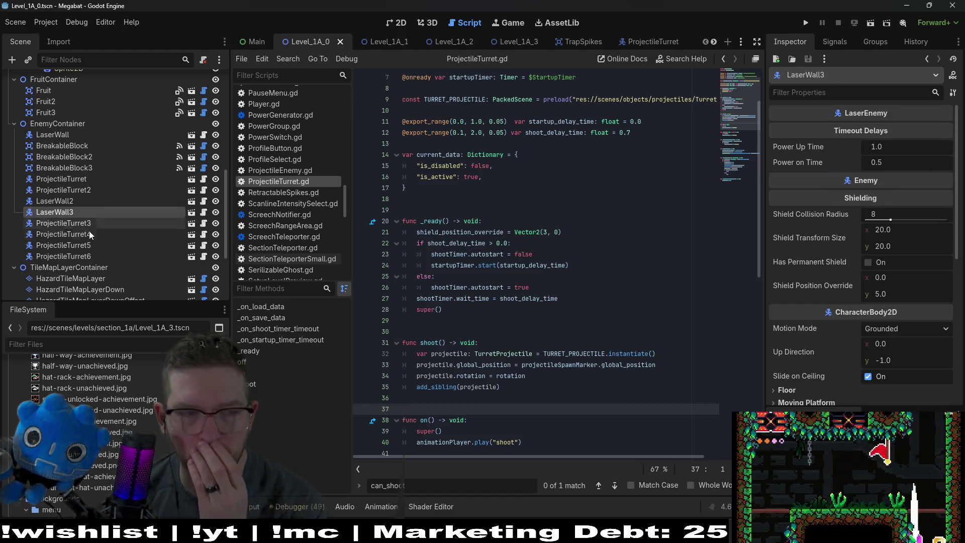
left_click(89, 230)
left_click(93, 224)
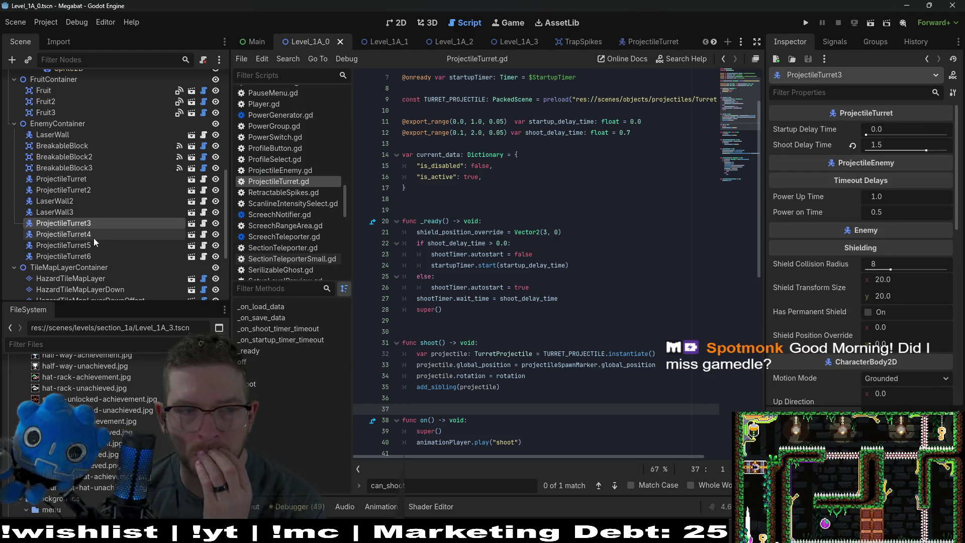
left_click(94, 237)
left_click(91, 243)
left_click(87, 255)
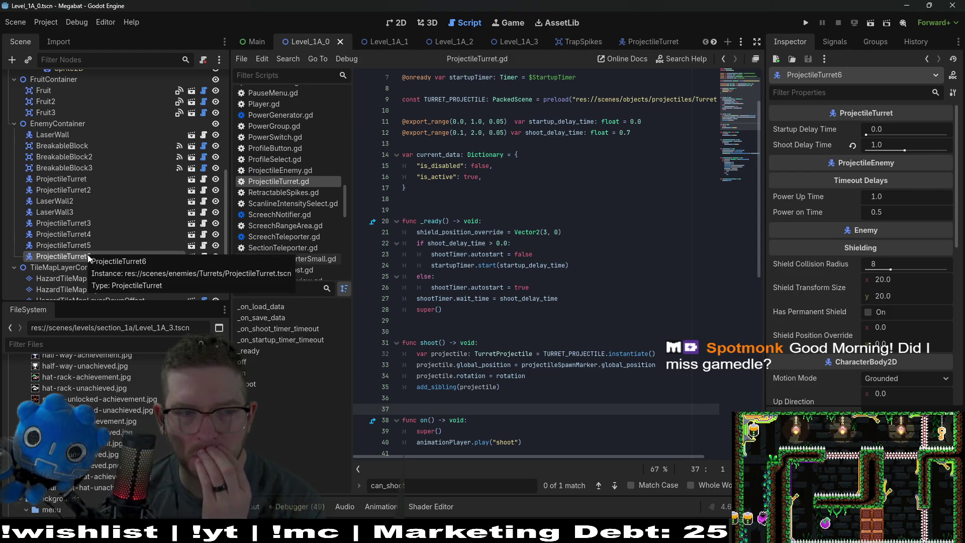
Show the level in 2D, recheck ProjectileTurret3, and return to the turret script.
left_click(397, 22)
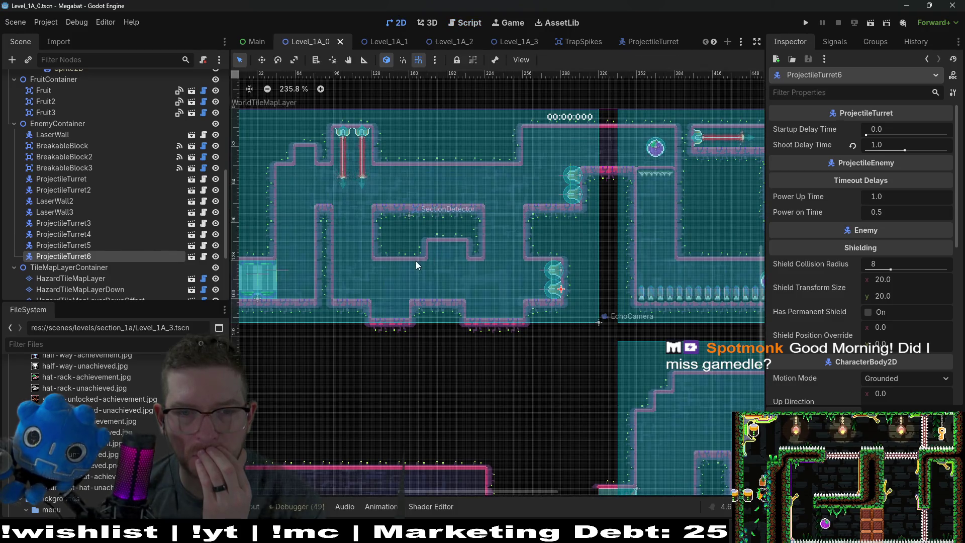
left_click(96, 222)
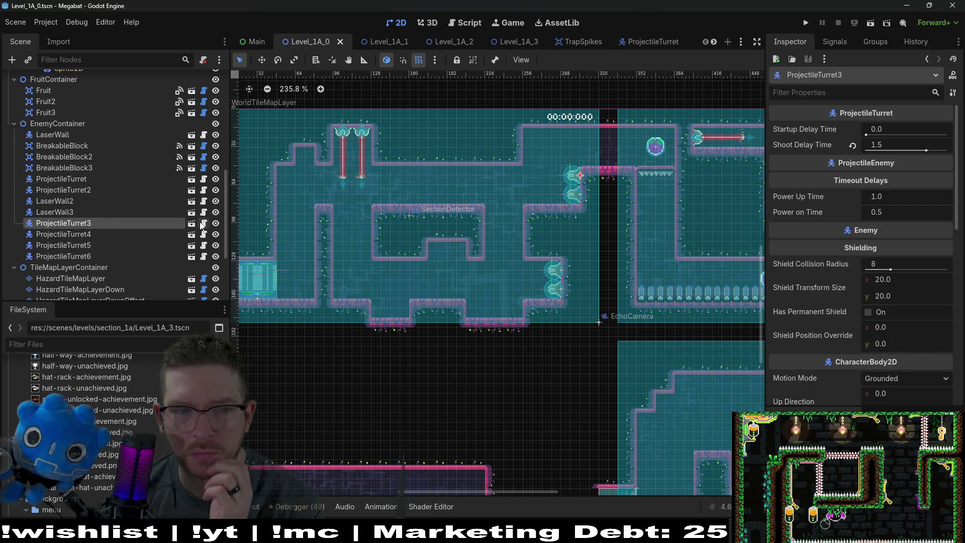
left_click(203, 224)
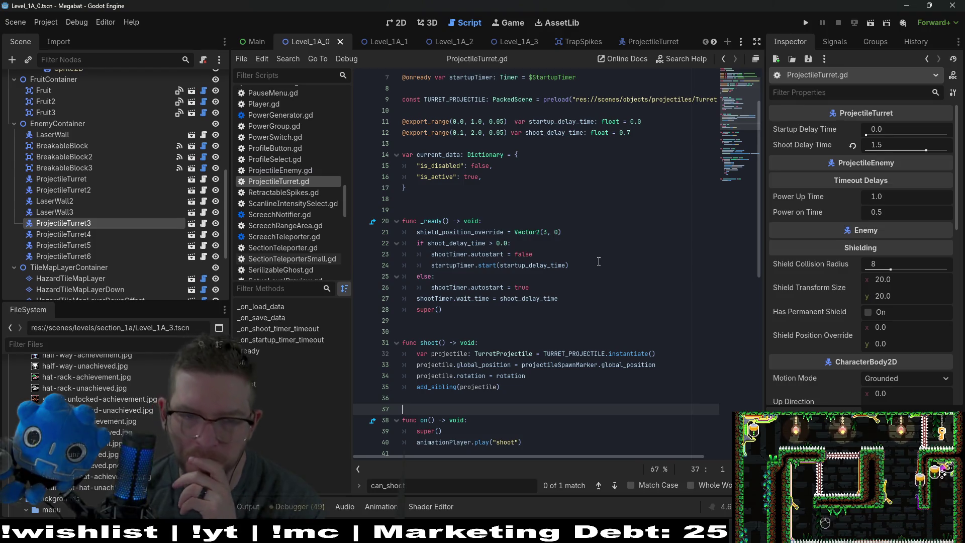
left_click(571, 265)
double_click(550, 265)
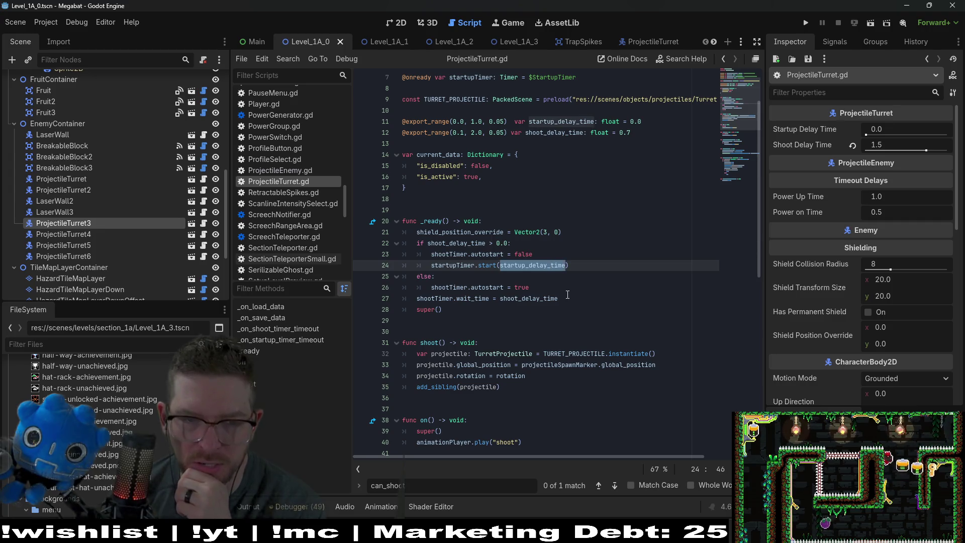
left_click_drag(568, 295, 405, 284)
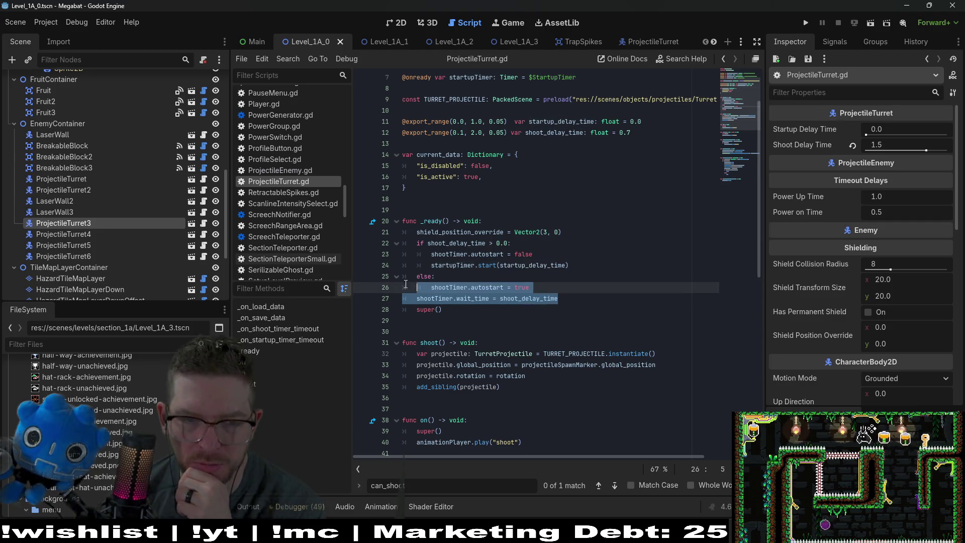
double_click(457, 243)
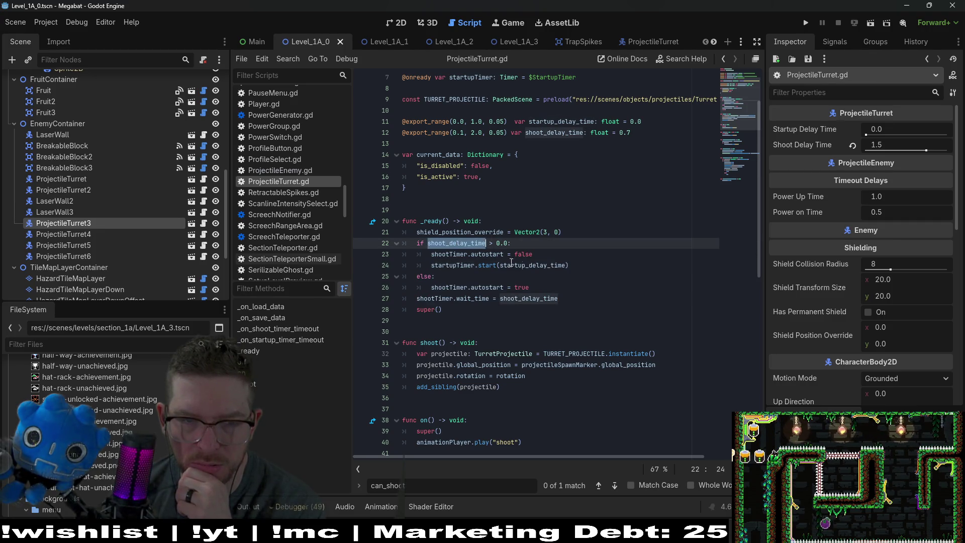
double_click(565, 121)
key("ctrl+c")
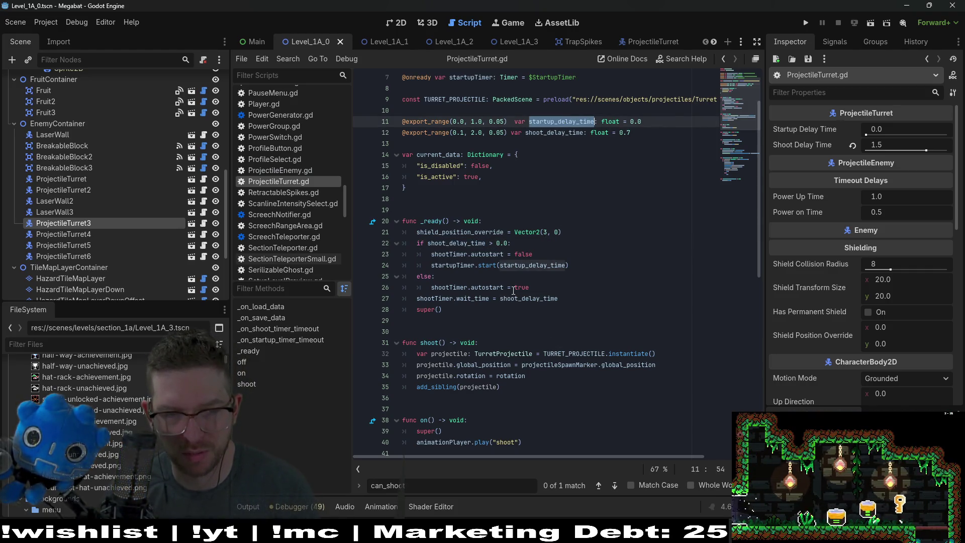
double_click(455, 242)
key("ctrl+v")
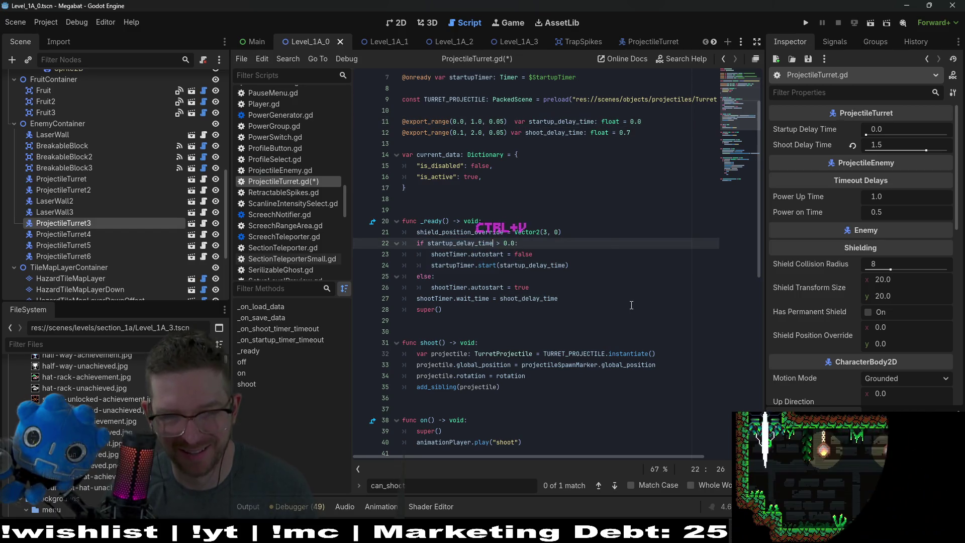
key("ctrl+s")
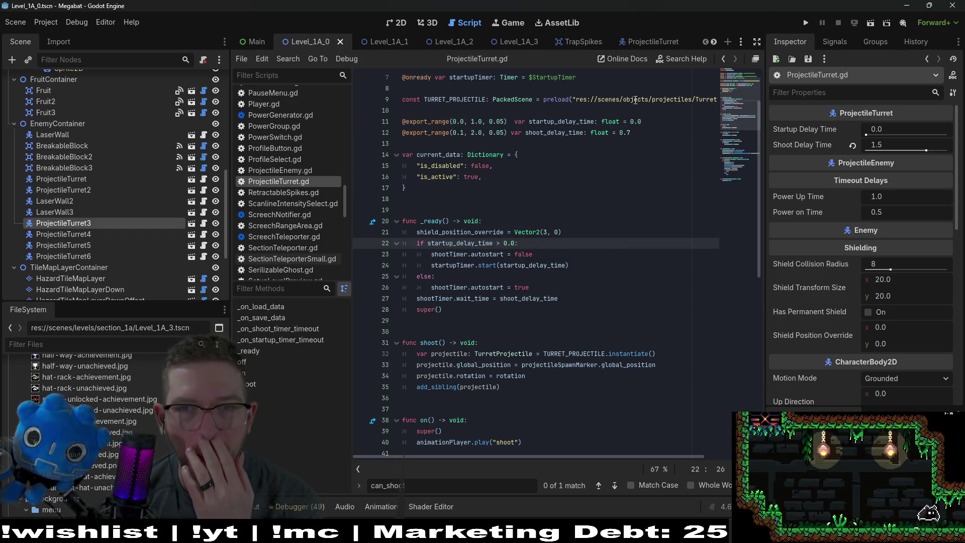
left_click(871, 24)
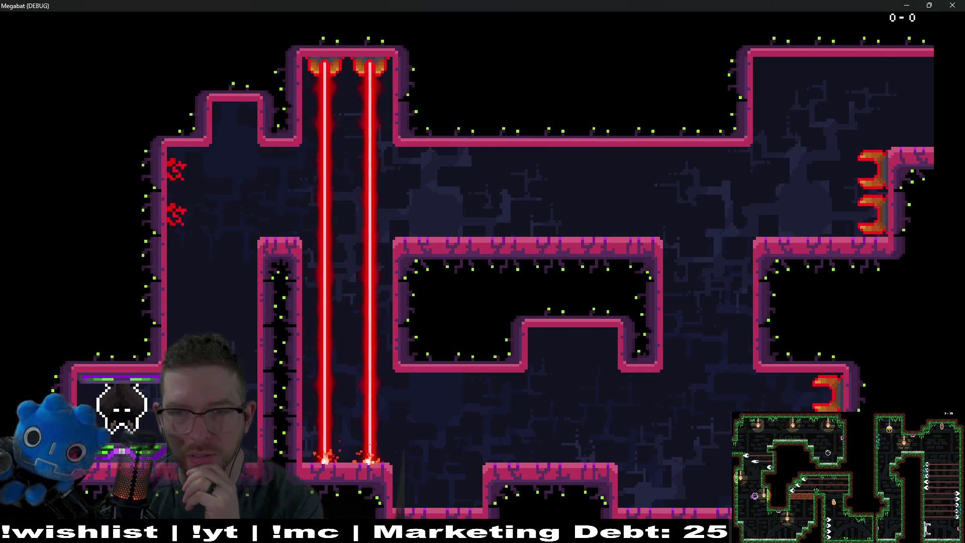
left_click(952, 5)
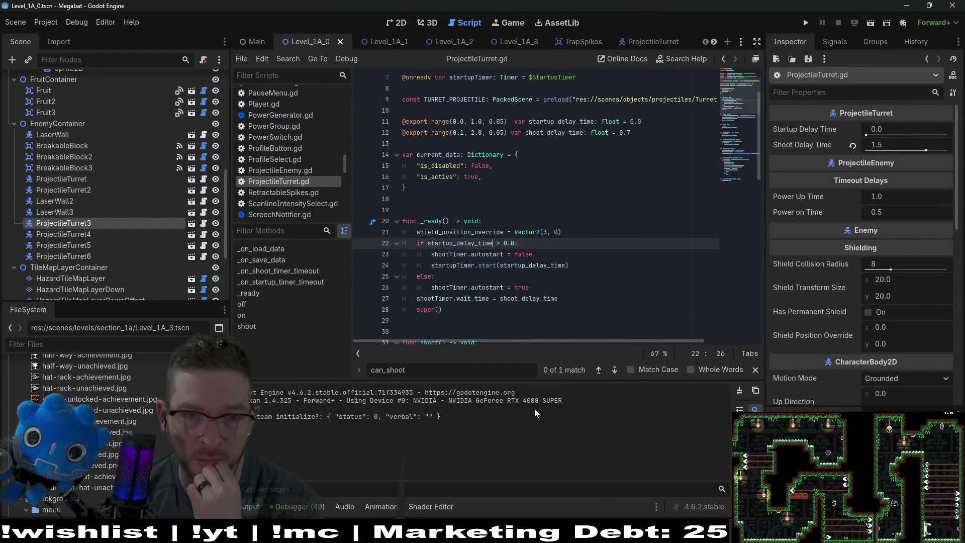
key("ctrl+d")
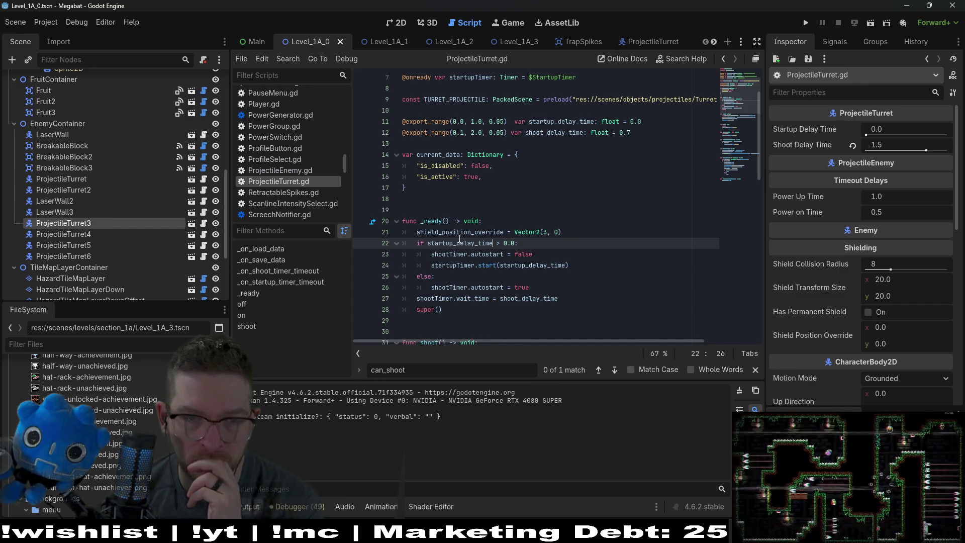
left_click(568, 283)
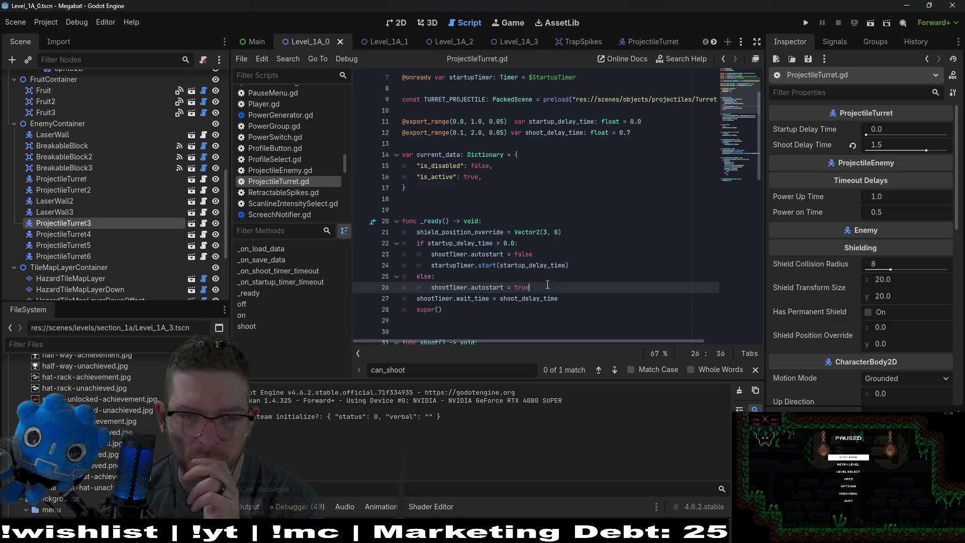
left_click_drag(548, 284, 453, 286)
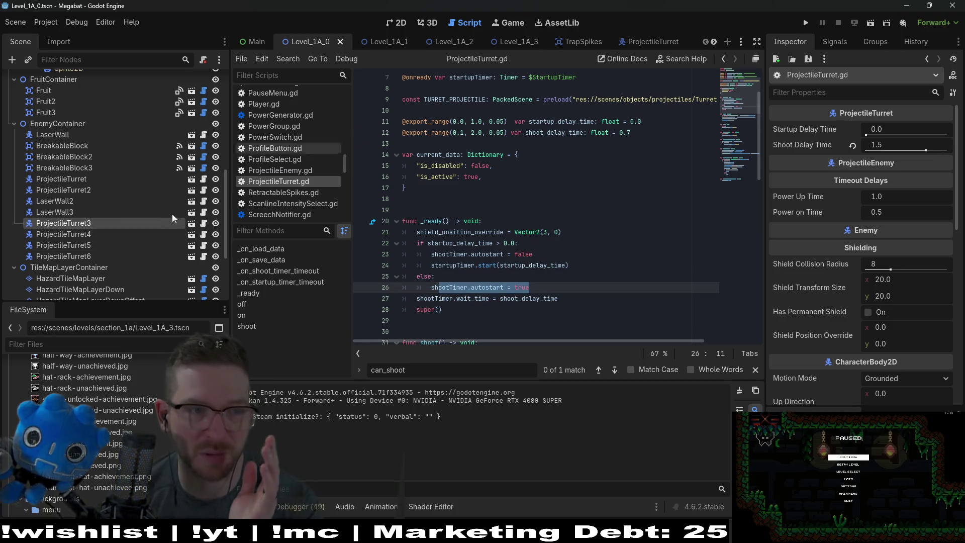
Open the ProjectileTurret scene and review its StartupTimer, PowerUpTimer and ShootTimer settings.
left_click(193, 224)
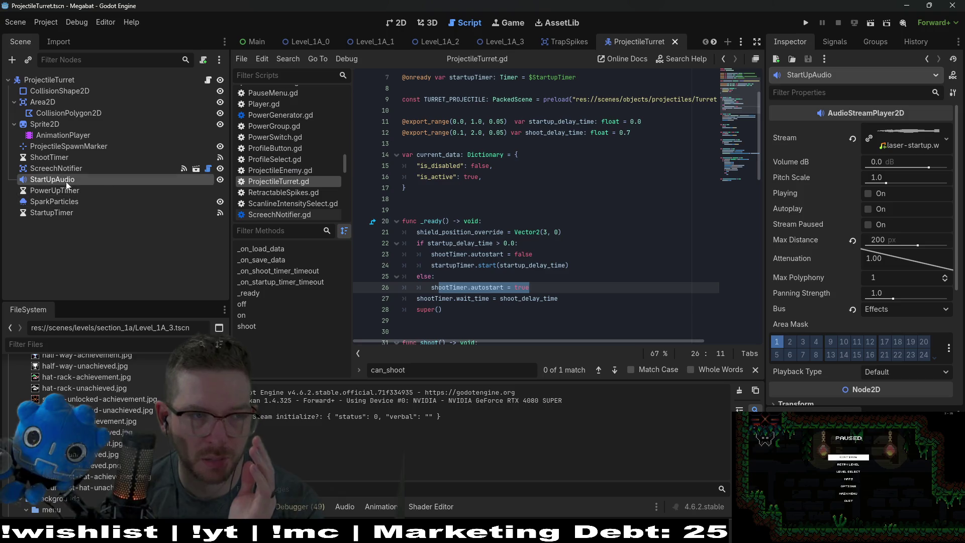
left_click(56, 213)
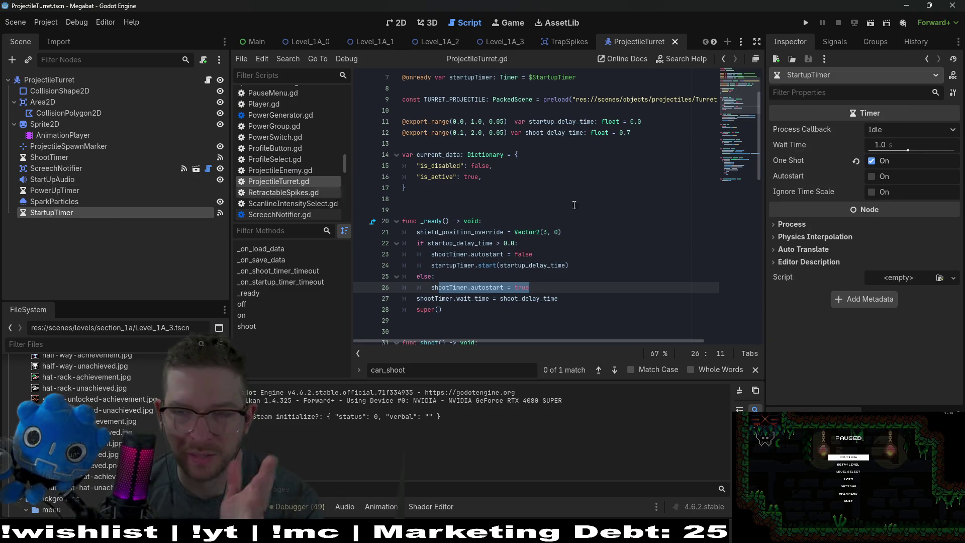
left_click(45, 189)
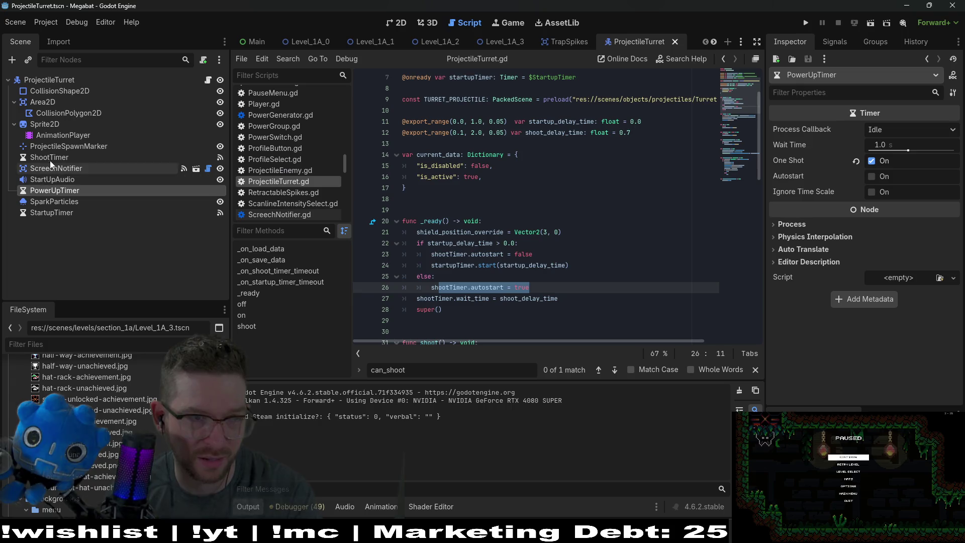
left_click(50, 158)
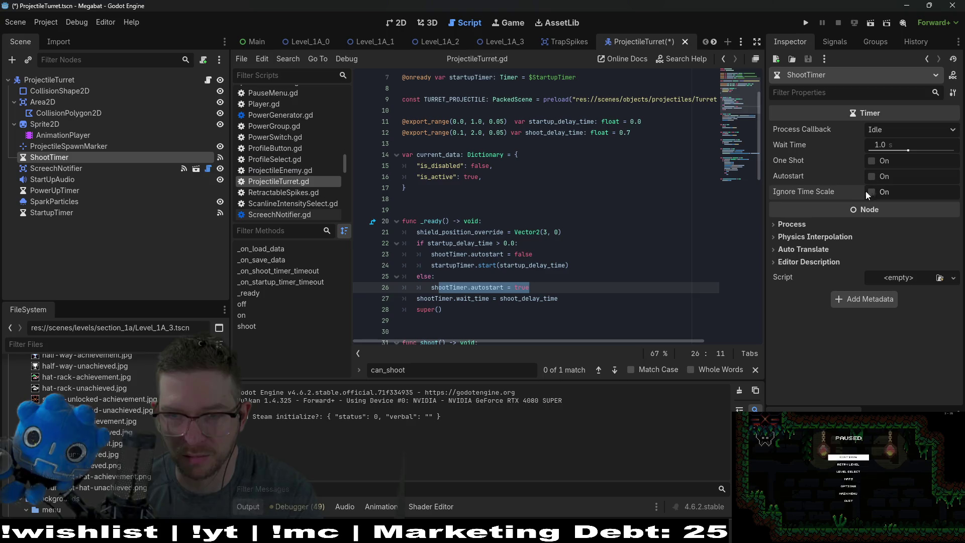
left_click(59, 193)
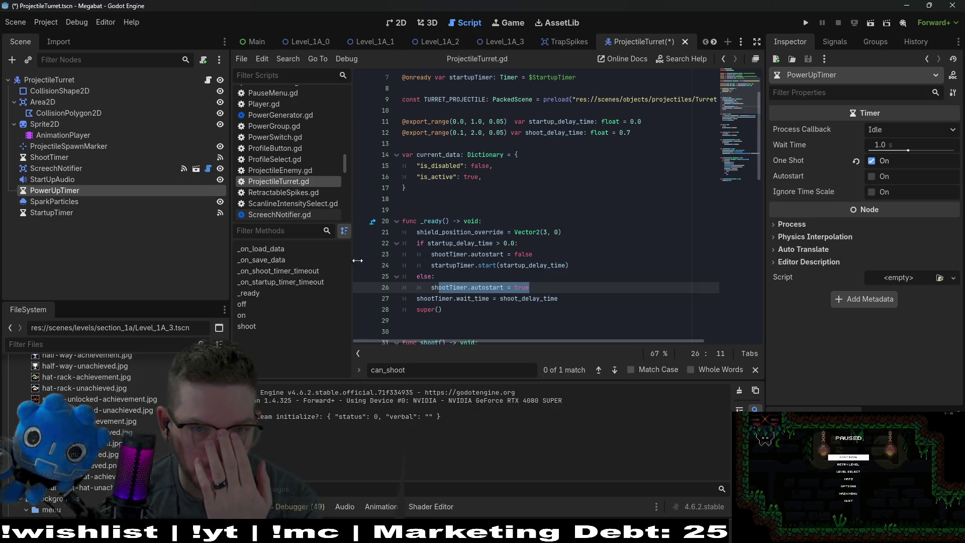
Delete the autostart = false line, replace the else-branch autostart with shootTimer.start(), and save.
left_click(542, 274)
left_click_drag(544, 256, 519, 243)
key("BackSpace")
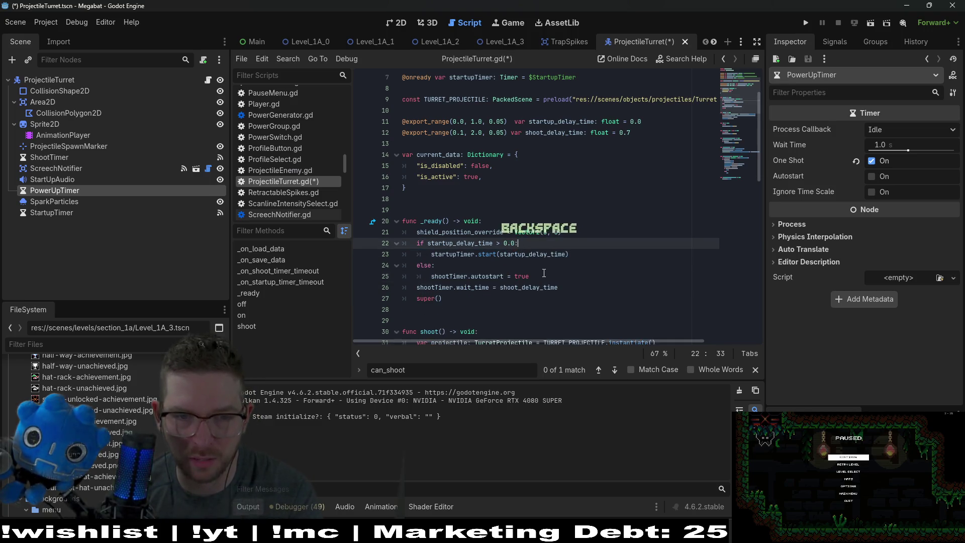
left_click(543, 276)
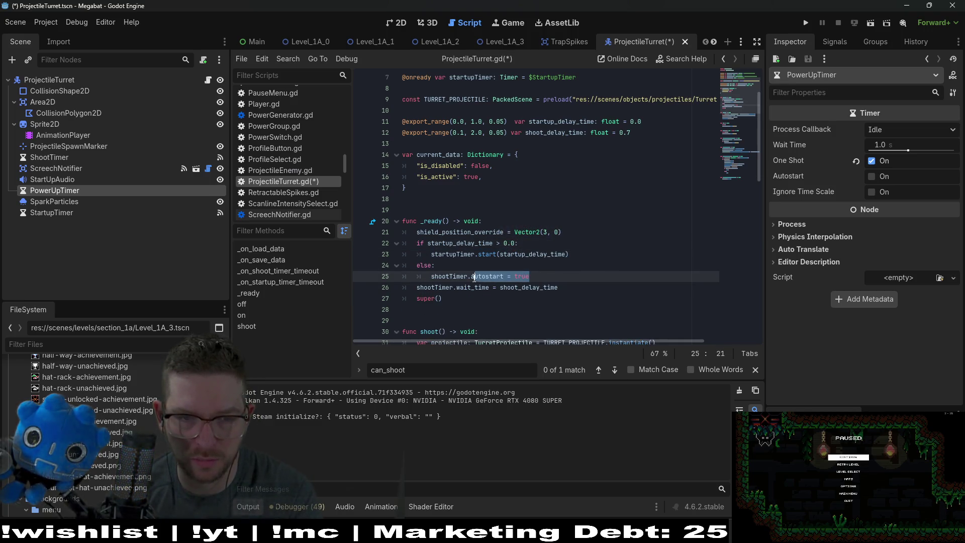
type("sta")
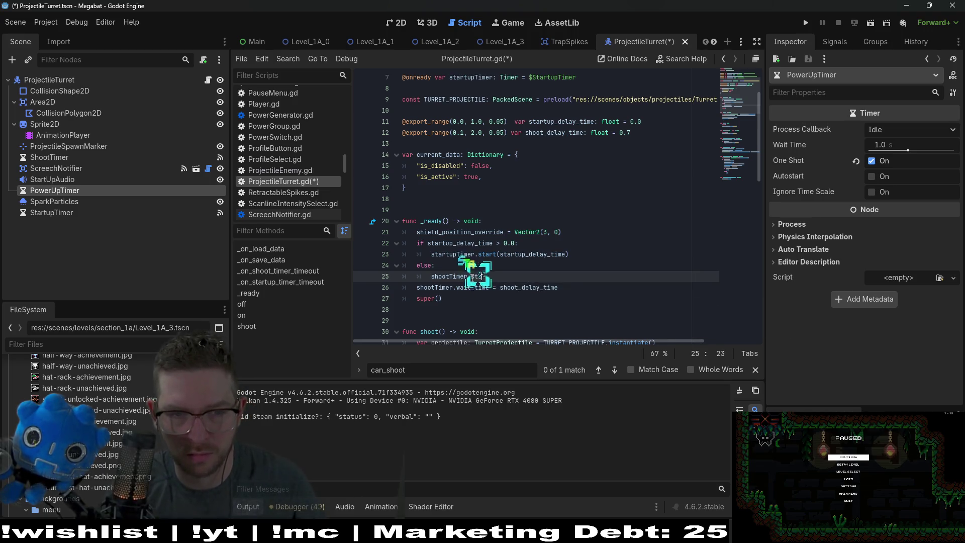
type("rt(")
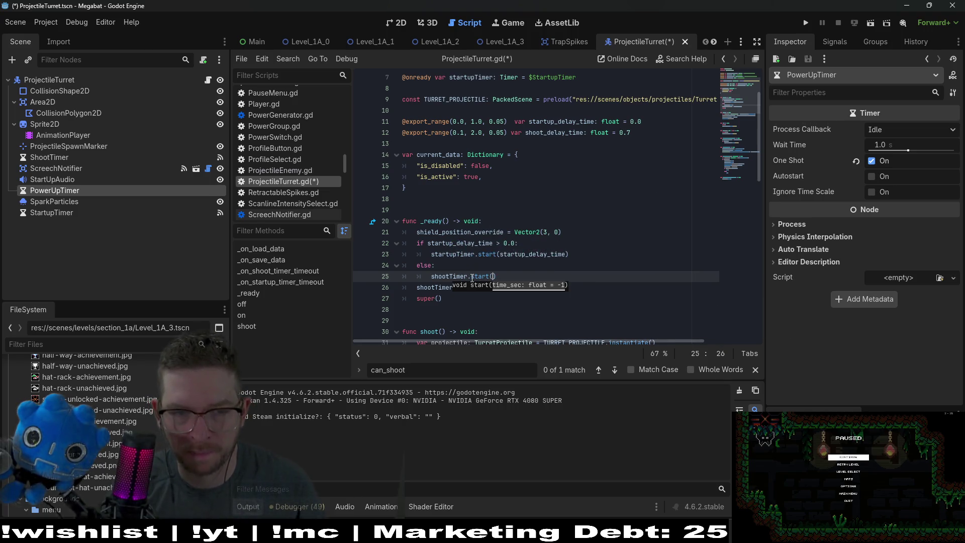
key("Escape")
left_click(493, 276)
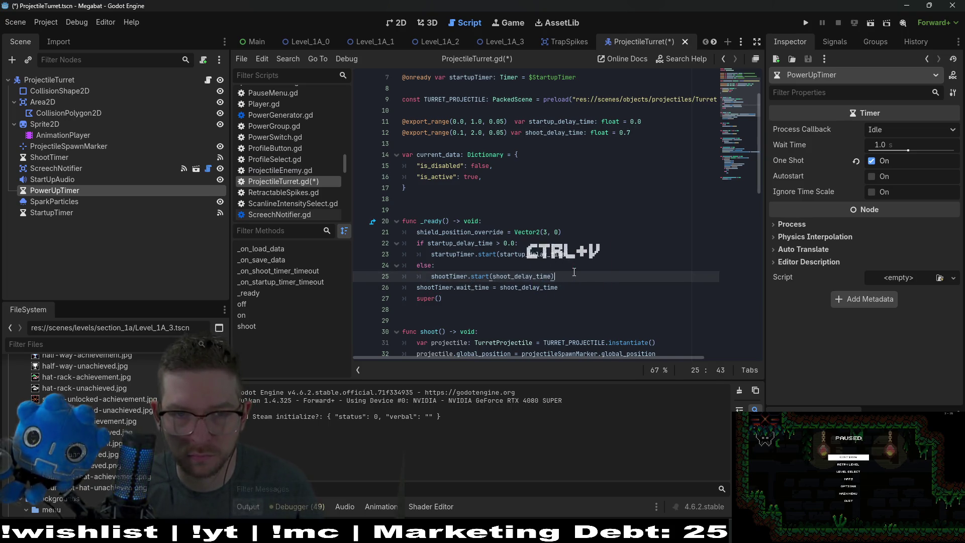
key("ctrl+s")
Highlight the startup_delay_time and shoot_delay_time usages, then view the turret scene in 2D.
double_click(579, 133)
double_click(547, 123)
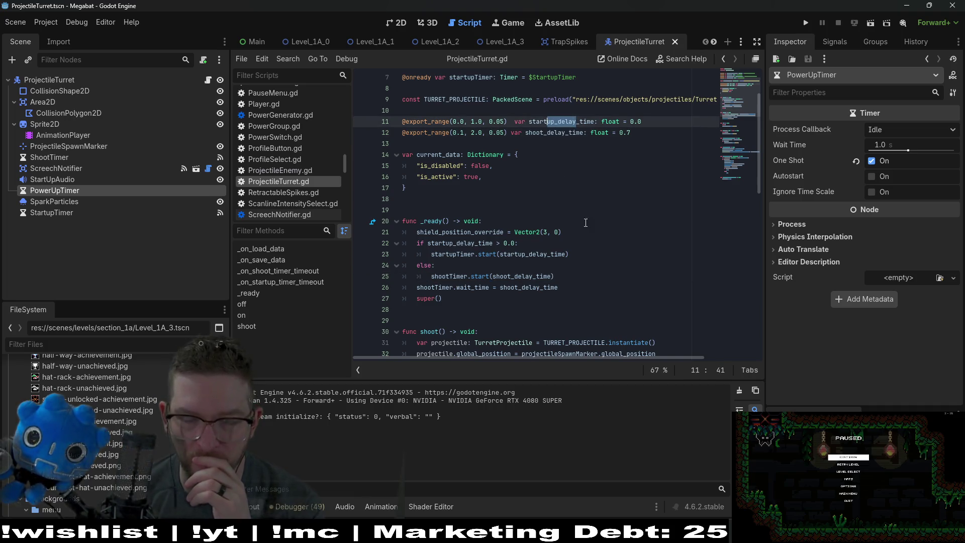
left_click(577, 288)
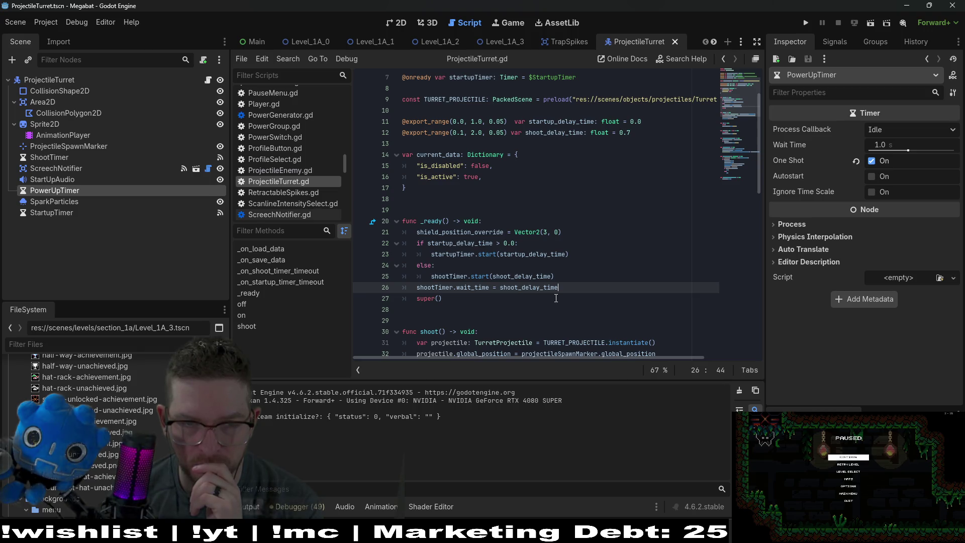
double_click(553, 133)
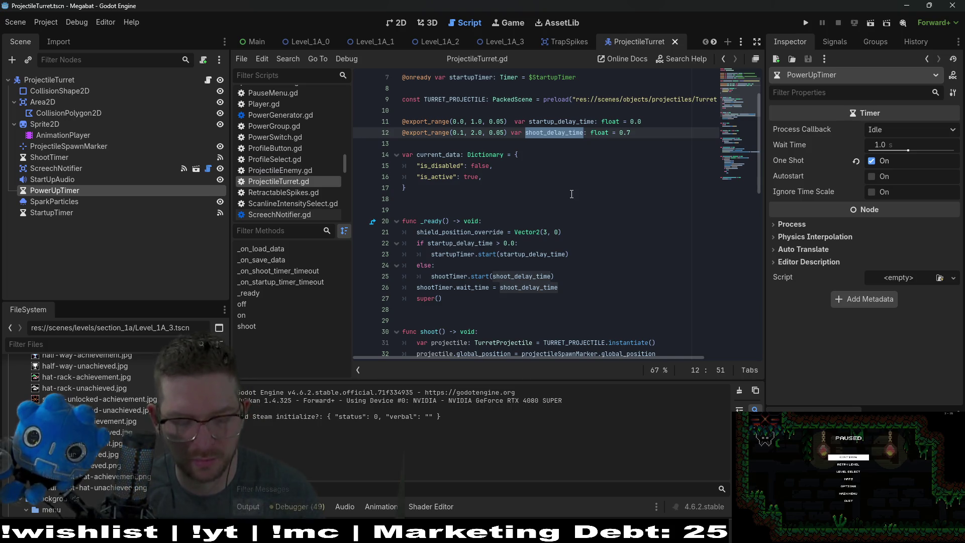
left_click(397, 23)
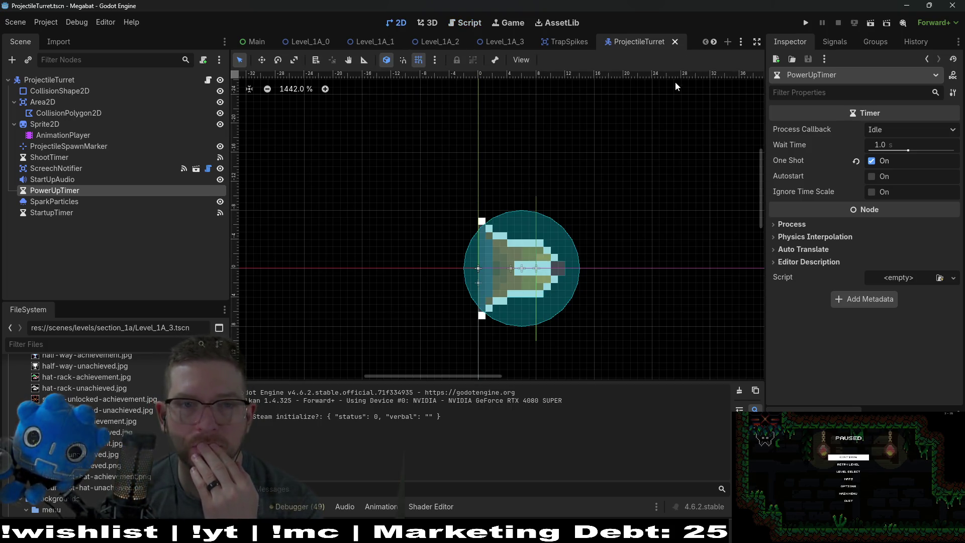
Run the Level_1A_0 scene and fly the bat out of the spawn door past the lasers.
left_click(310, 41)
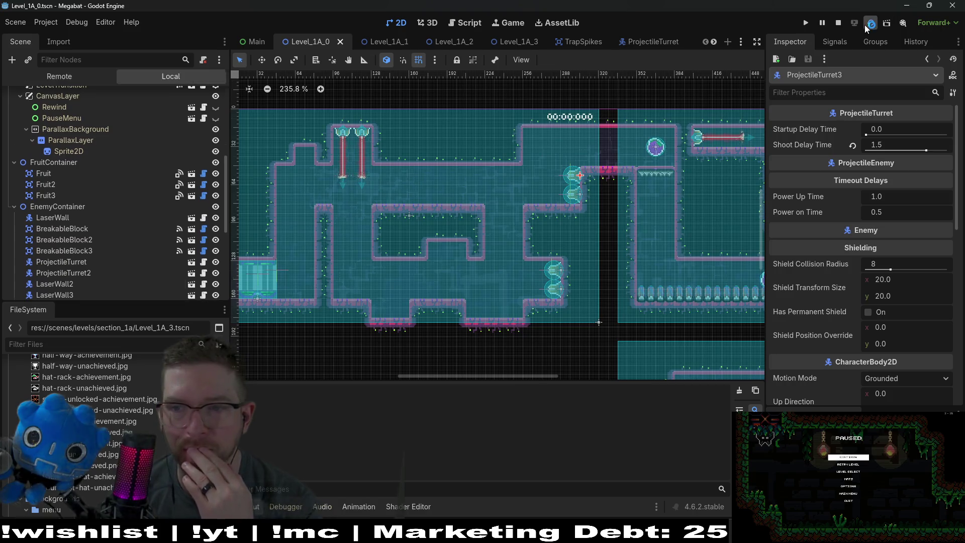
left_click(864, 25)
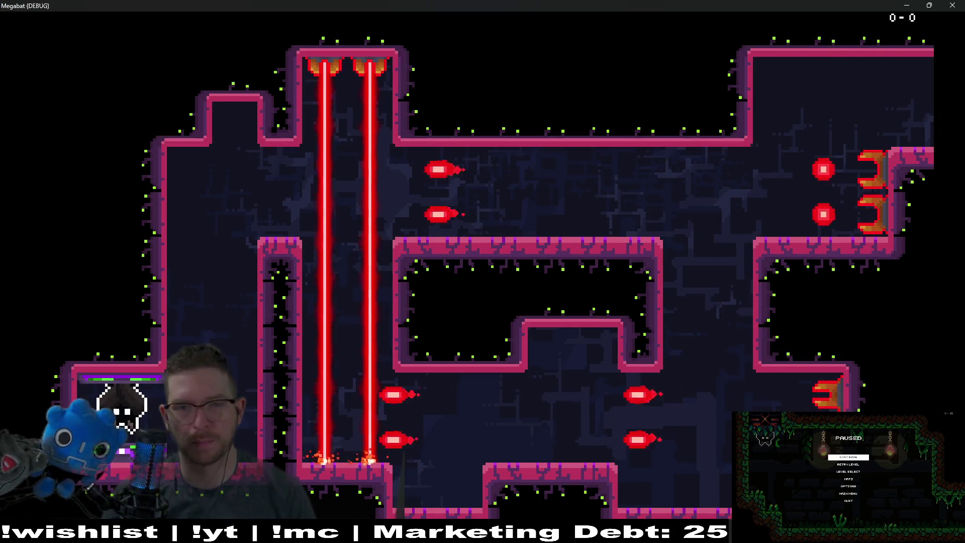
key("Right")
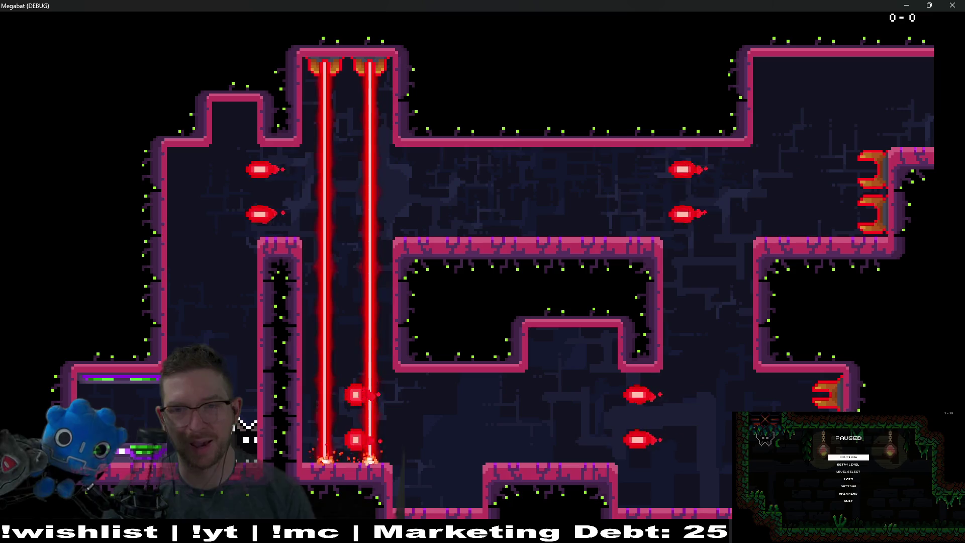
key("Up")
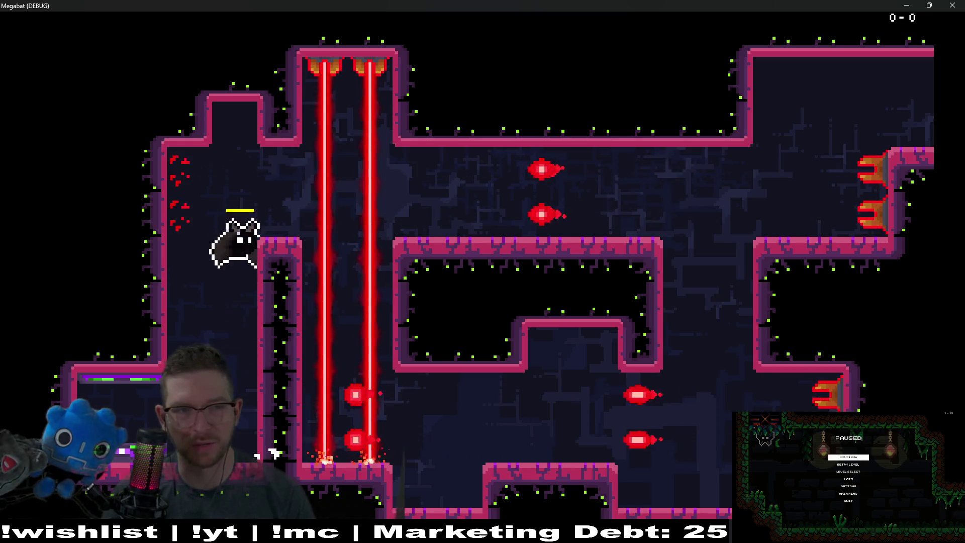
key("Right")
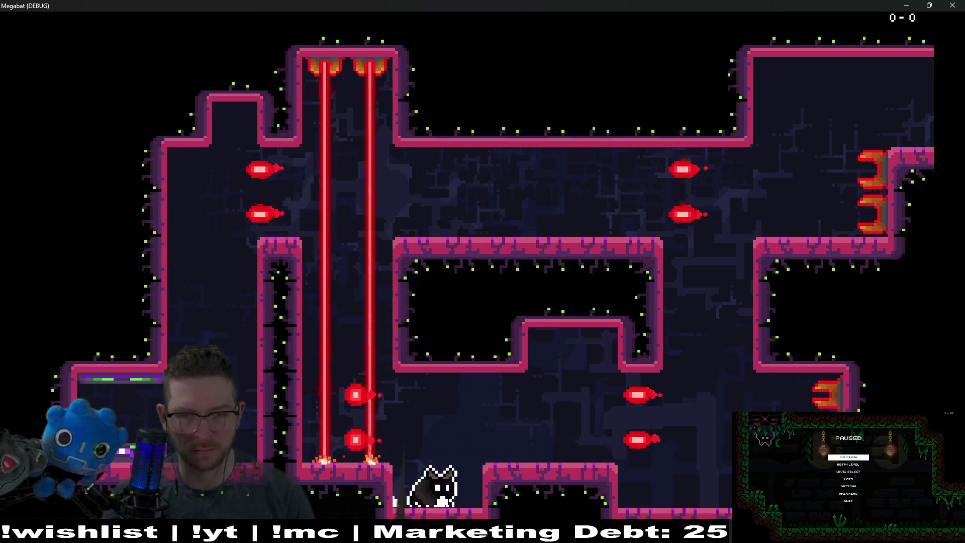
key("Right")
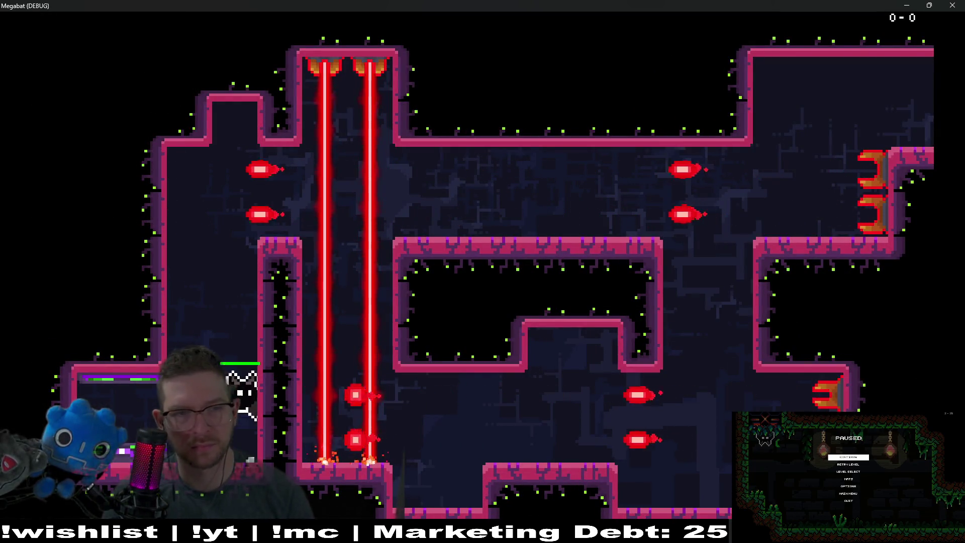
key("Up")
key("Down")
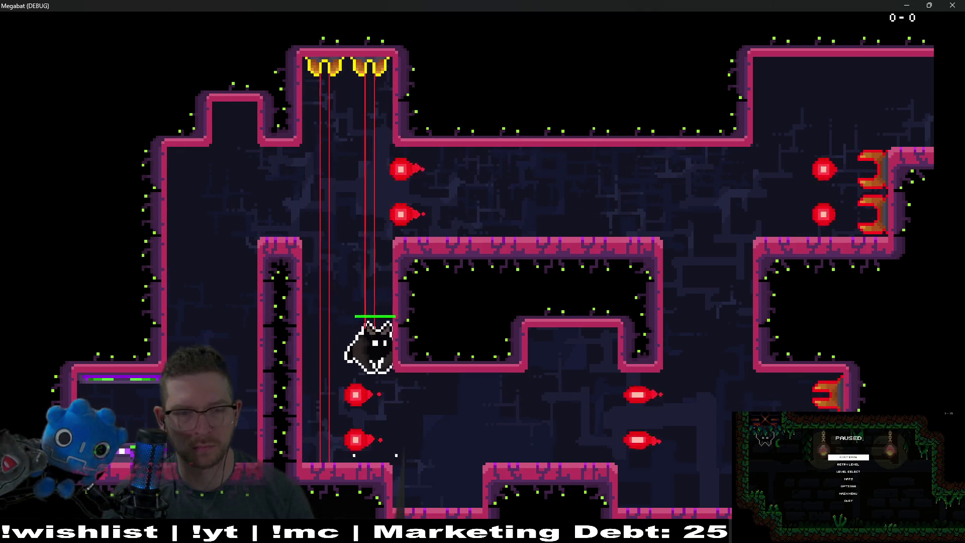
key("Down")
key("Right")
Weave the bat around the block and climb the right wall onto the top-right ledge.
key("Up")
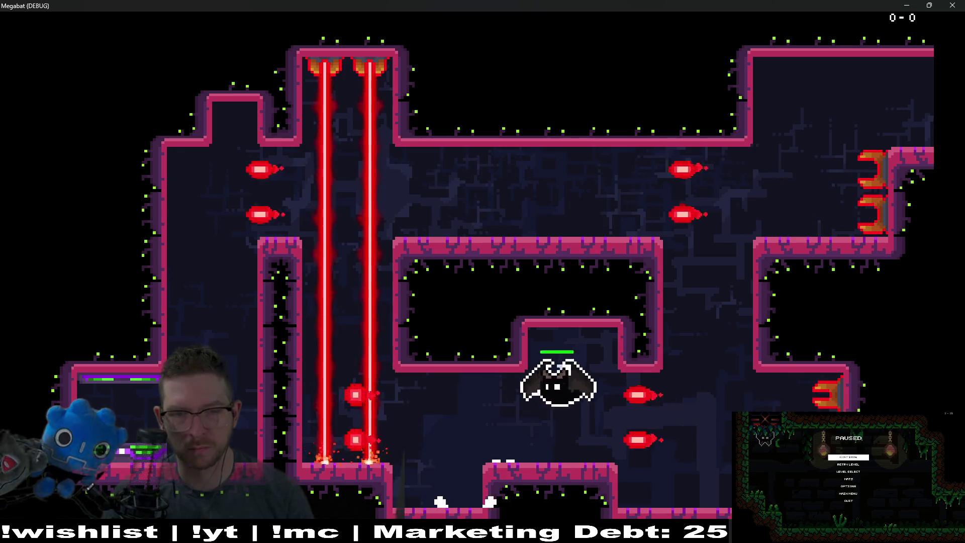
key("Right")
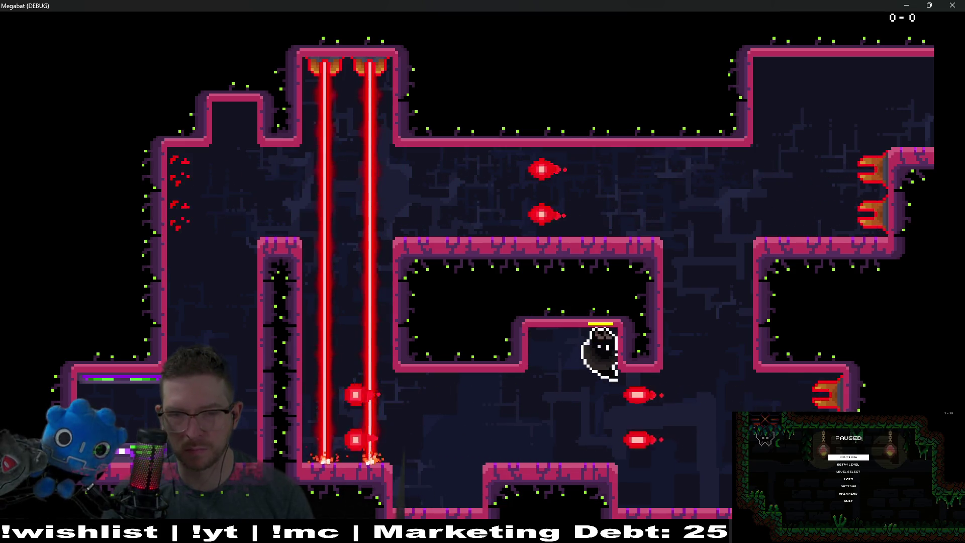
key("Right")
key("Up")
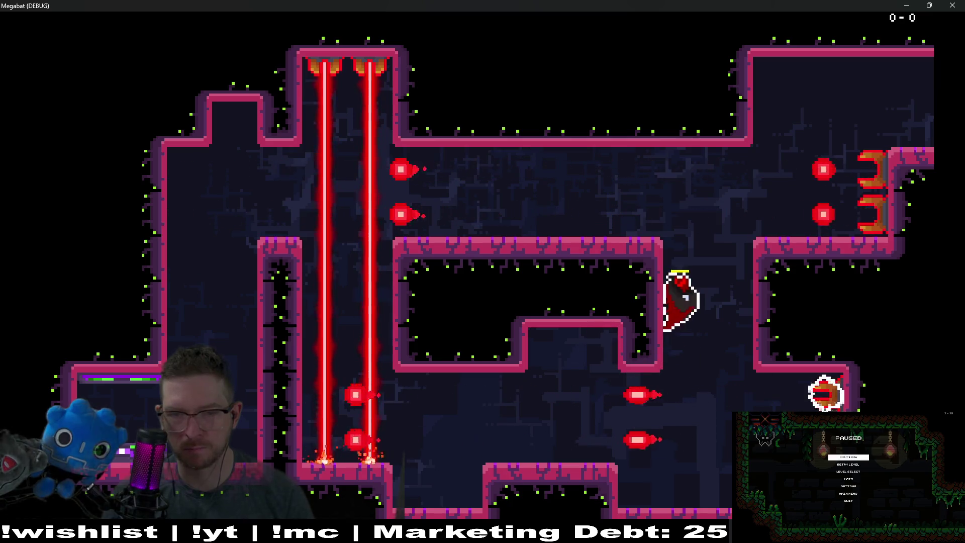
key("Left")
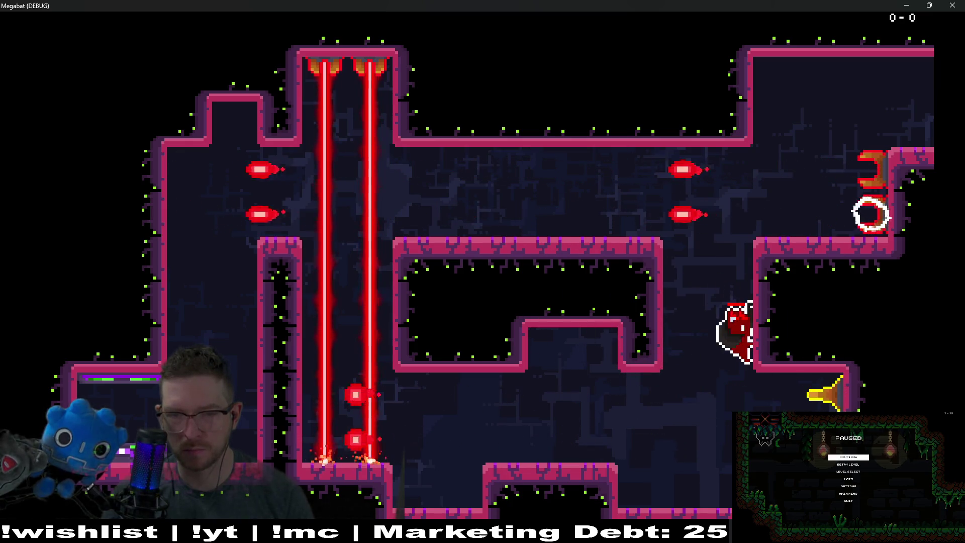
key("Down")
key("Down")
key("Left")
key("Right")
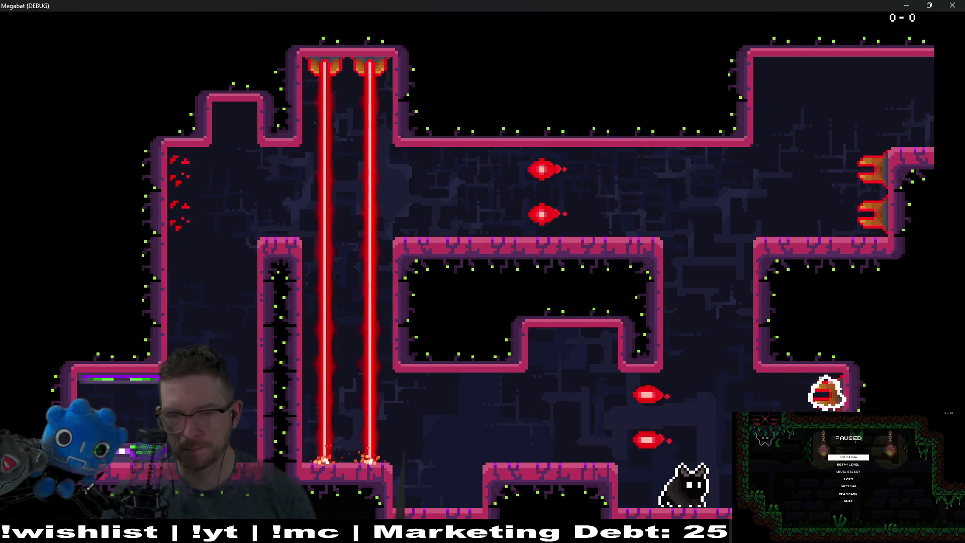
key("Up")
key("Up")
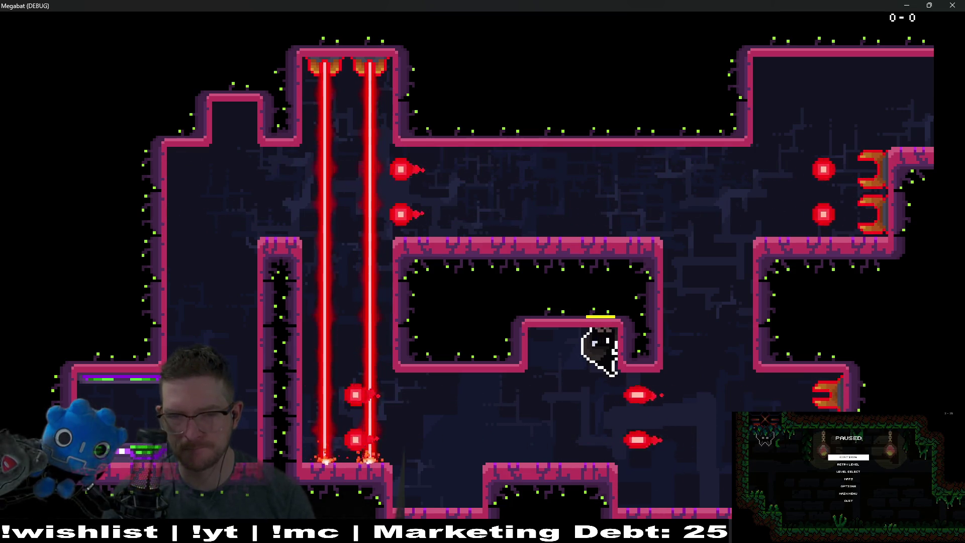
key("Down")
key("Down")
key("Right")
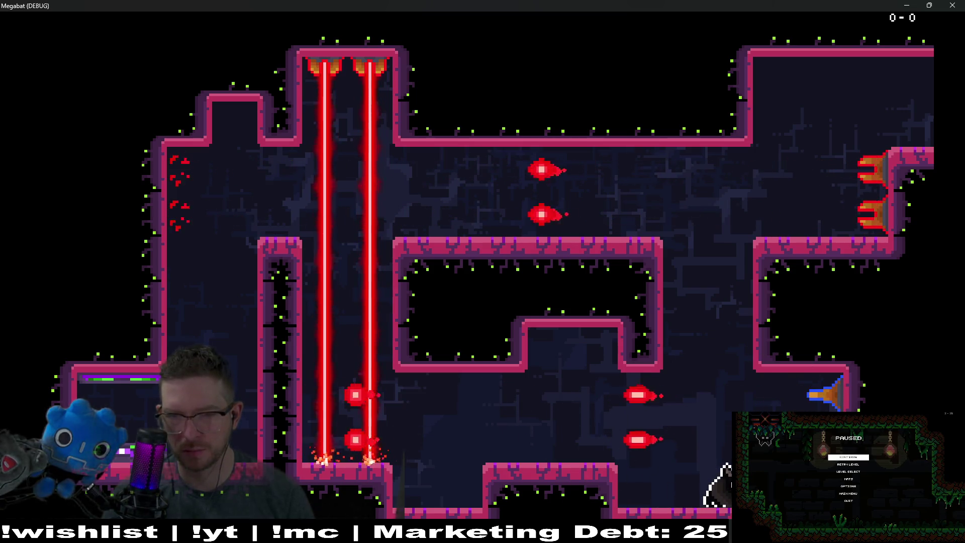
key("Up")
key("Up")
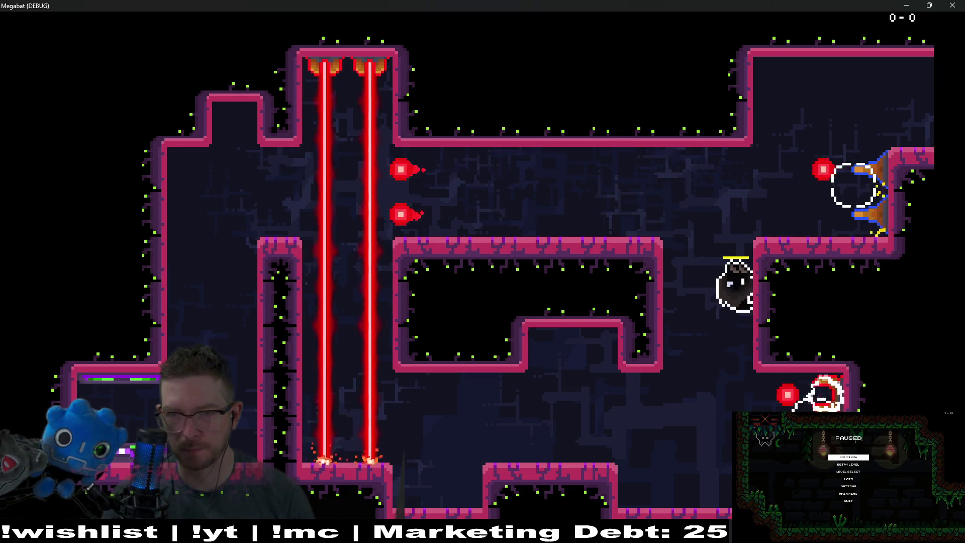
key("Up")
key("Right")
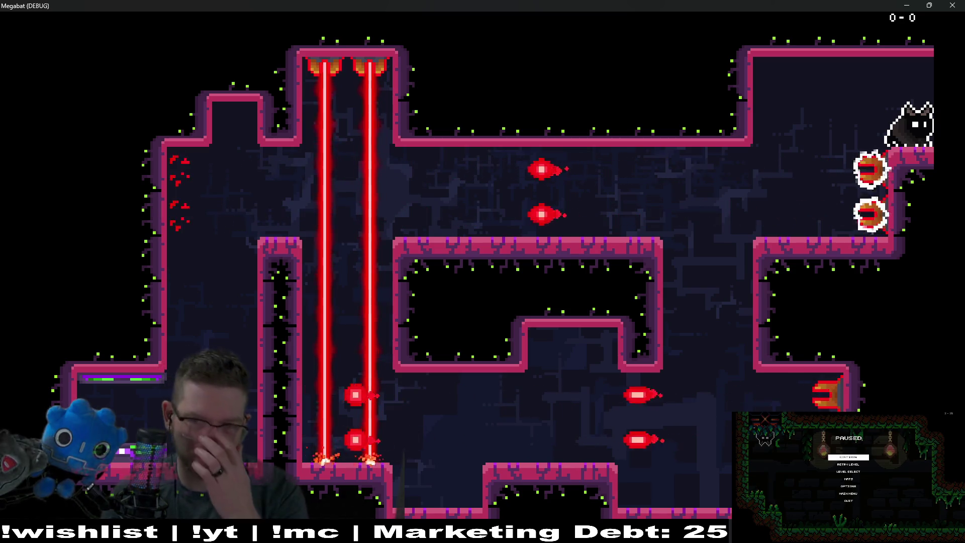
Fly the bat through the upper rooms and out the top-right exit to the next room.
key("Left")
key("space")
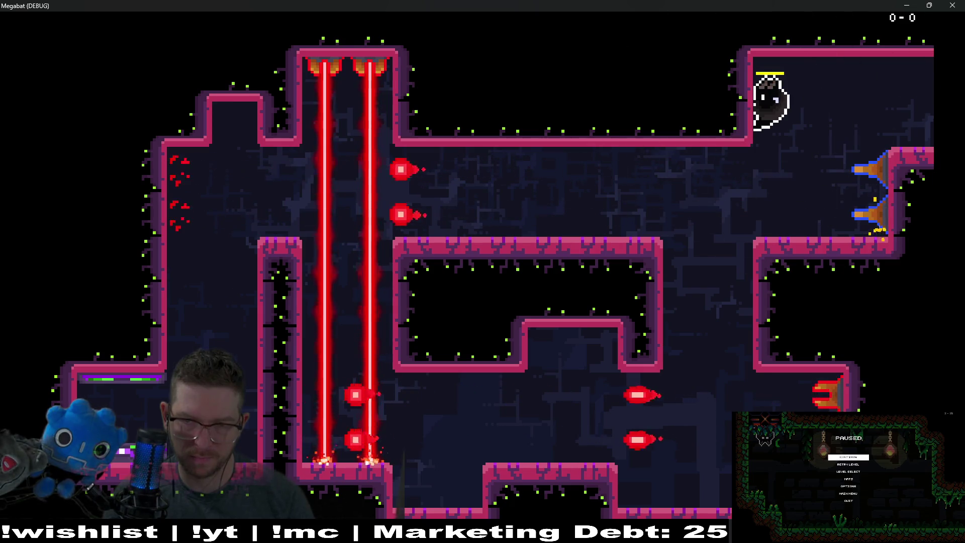
key("space")
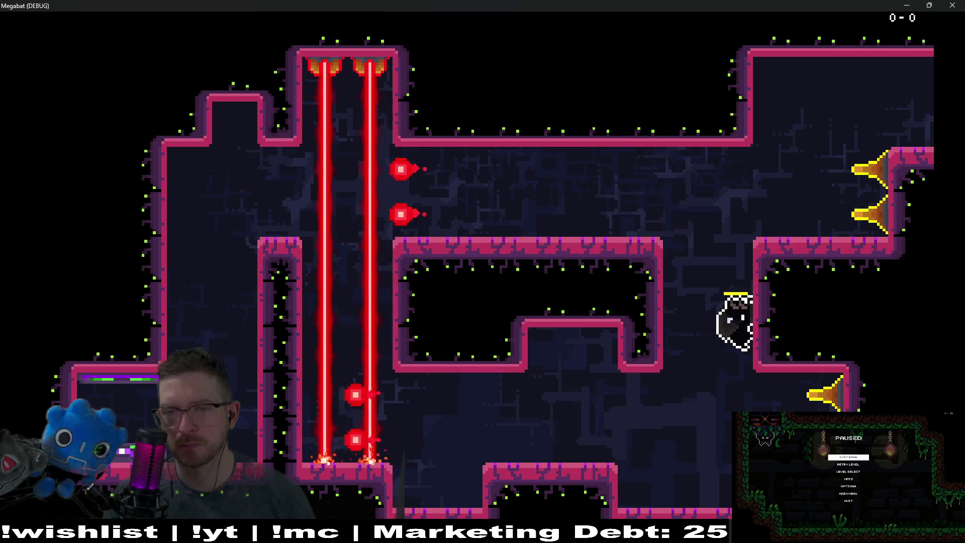
key("space")
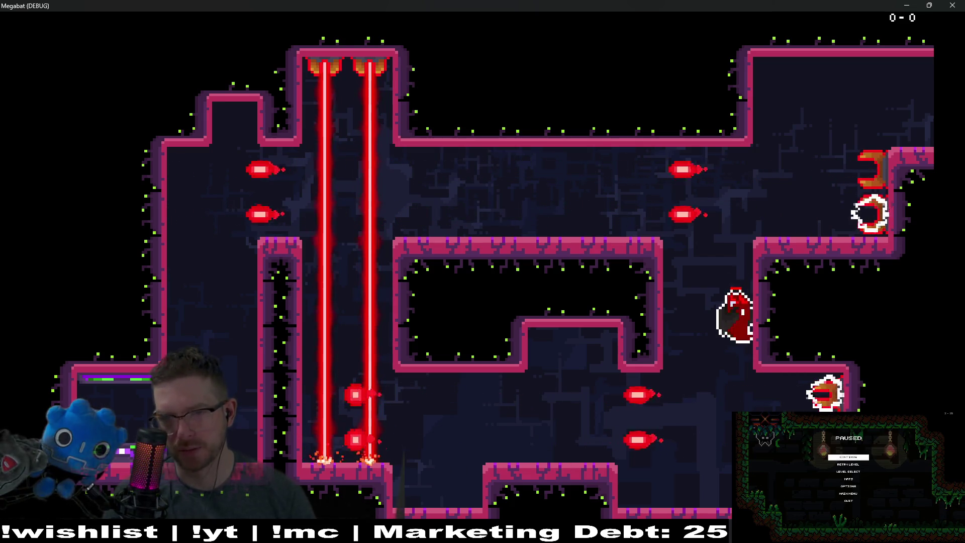
key("space")
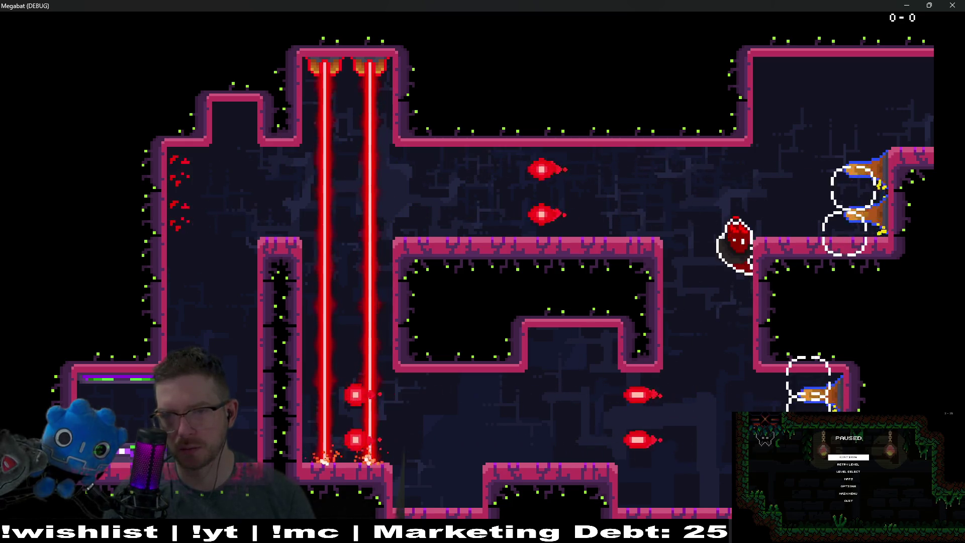
key("Right")
key("space")
key("Right")
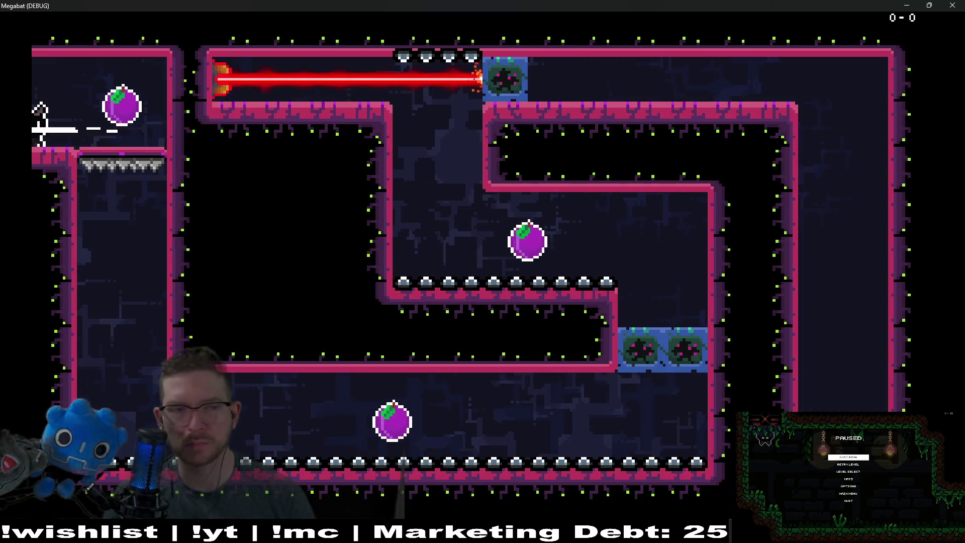
Collect the plum on the top-left ledge, cross the lower corridor and drop down the shaft.
key("Right")
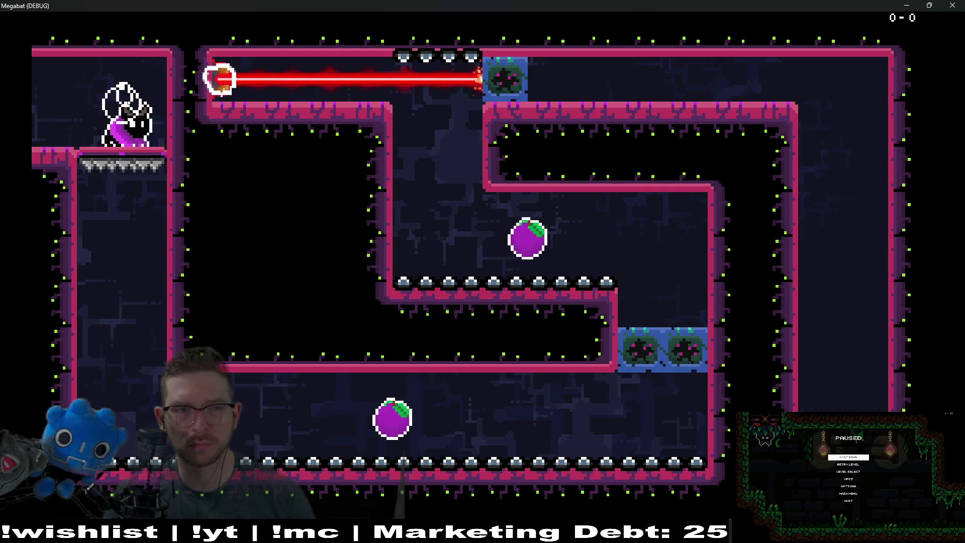
key("Down")
key("Right")
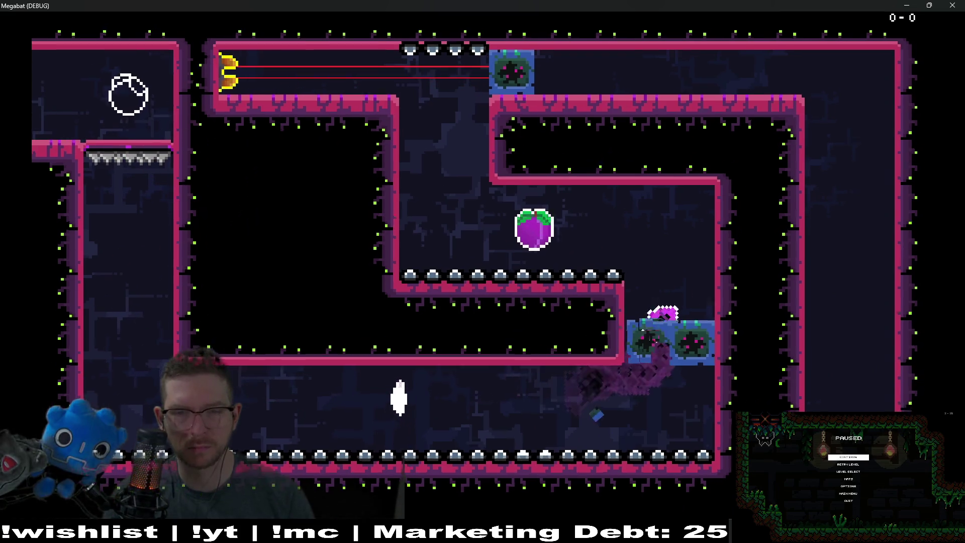
key("space")
key("Right")
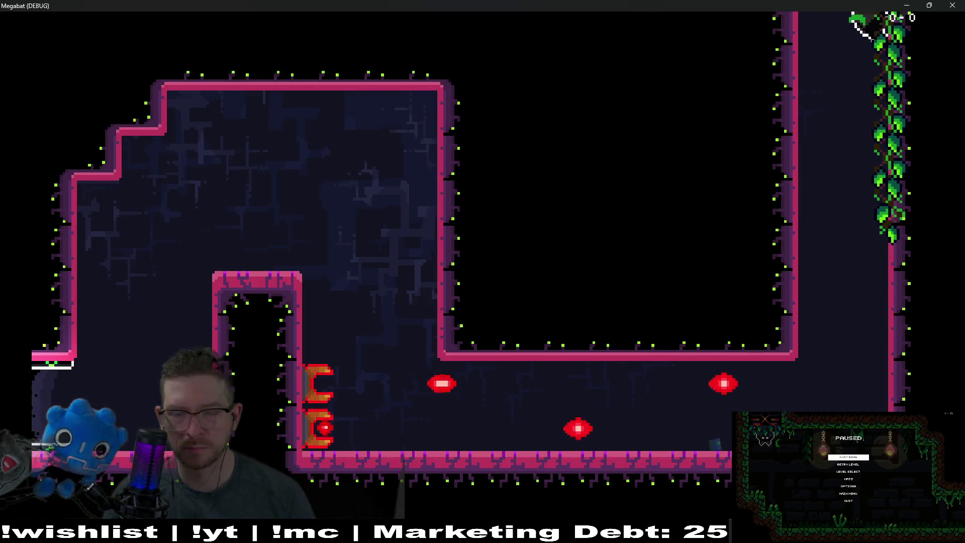
key("Left")
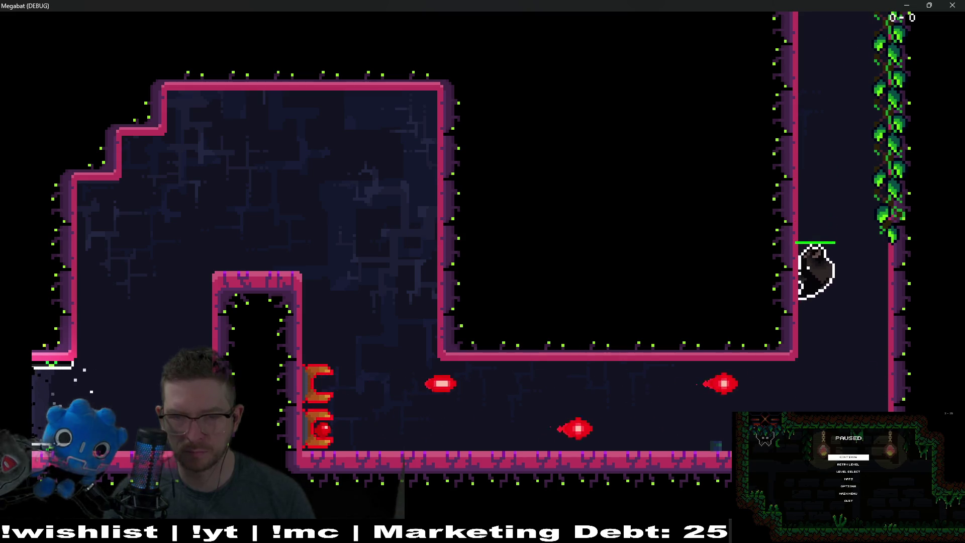
key("Right")
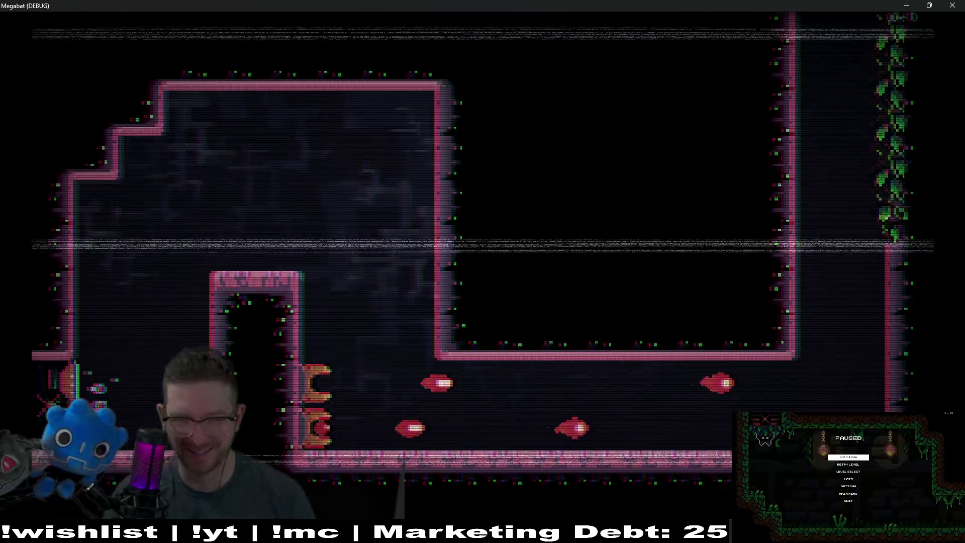
key("Right")
Fly the respawned bat up the shaft, past the laser shaft and onto the ledge.
key("space")
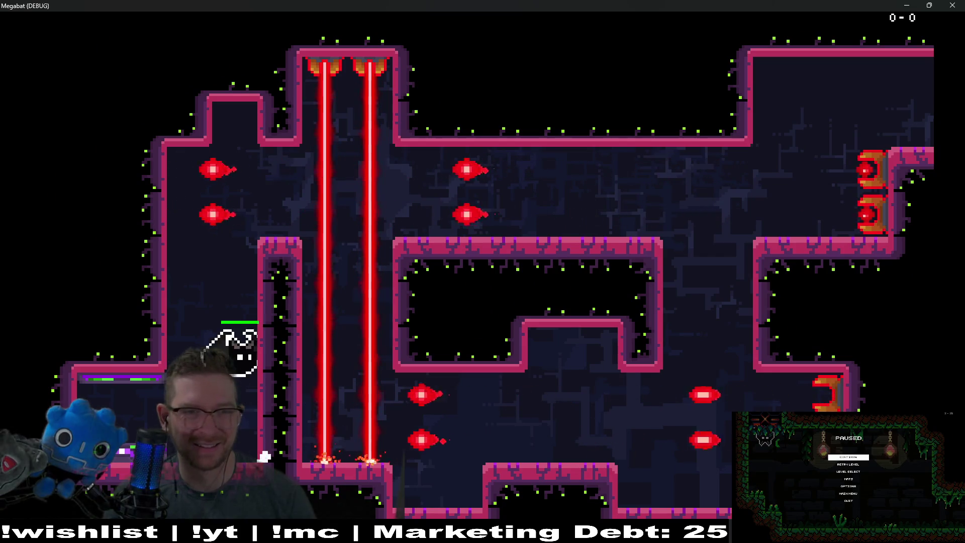
key("space")
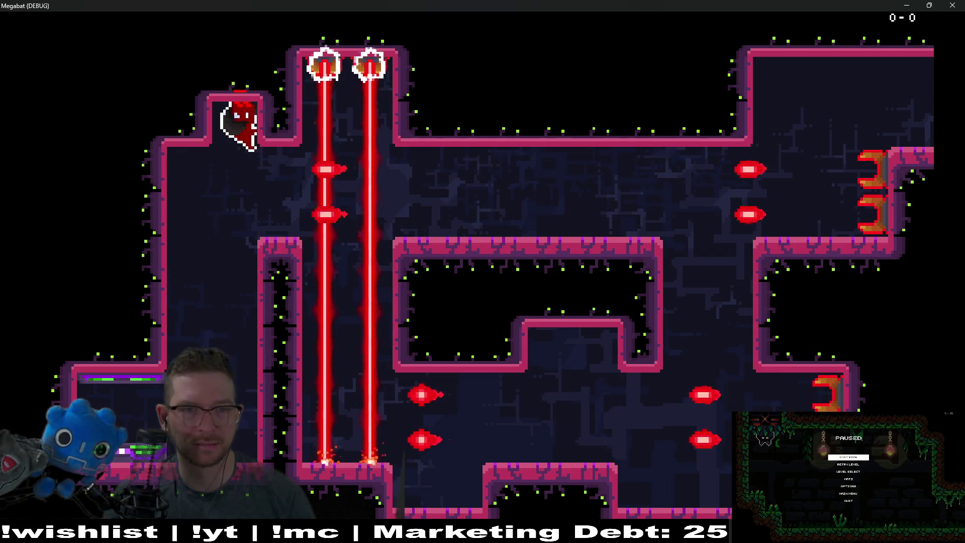
key("Right")
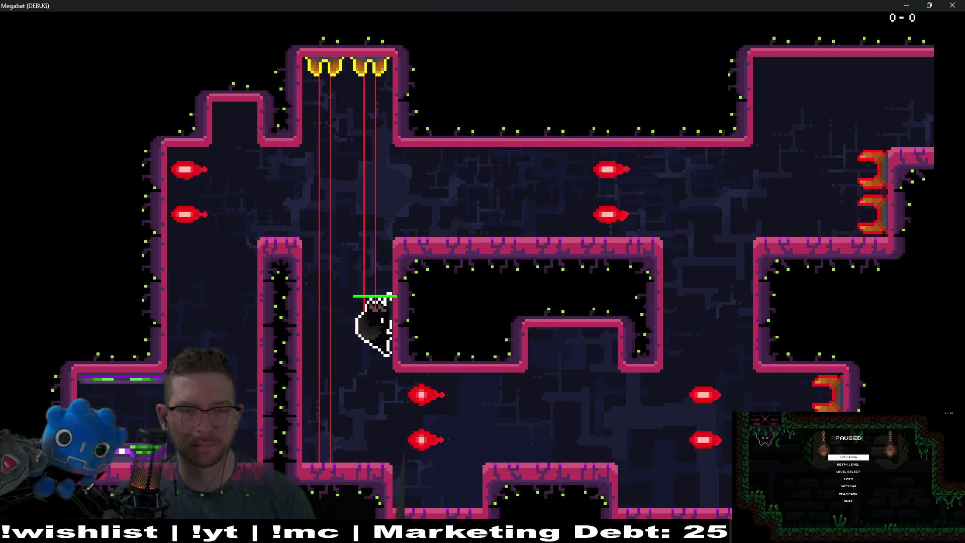
key("Right")
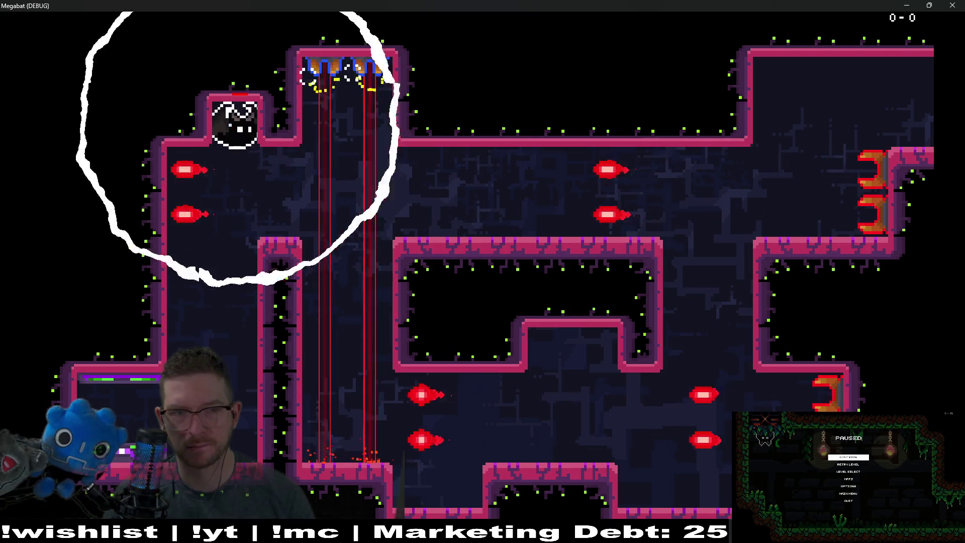
key("Right")
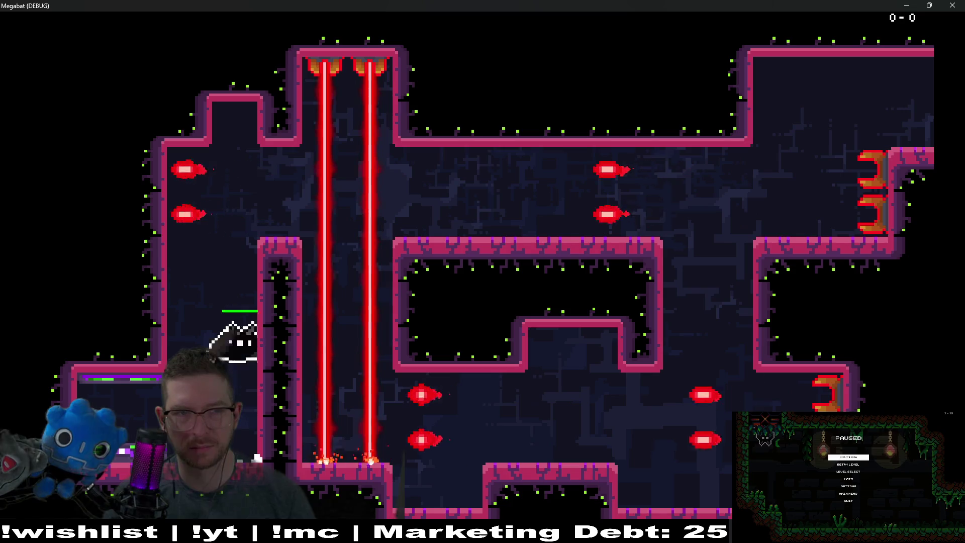
key("Right")
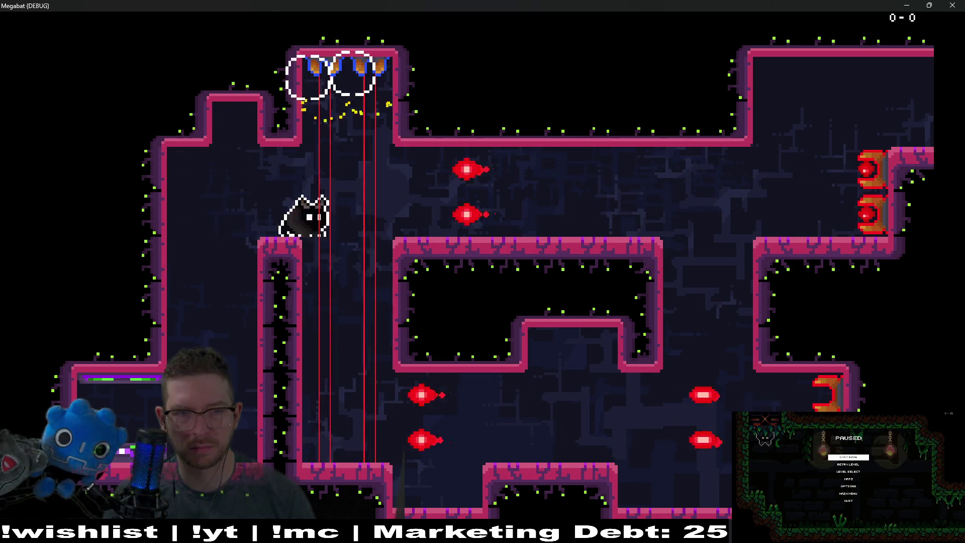
key("Right")
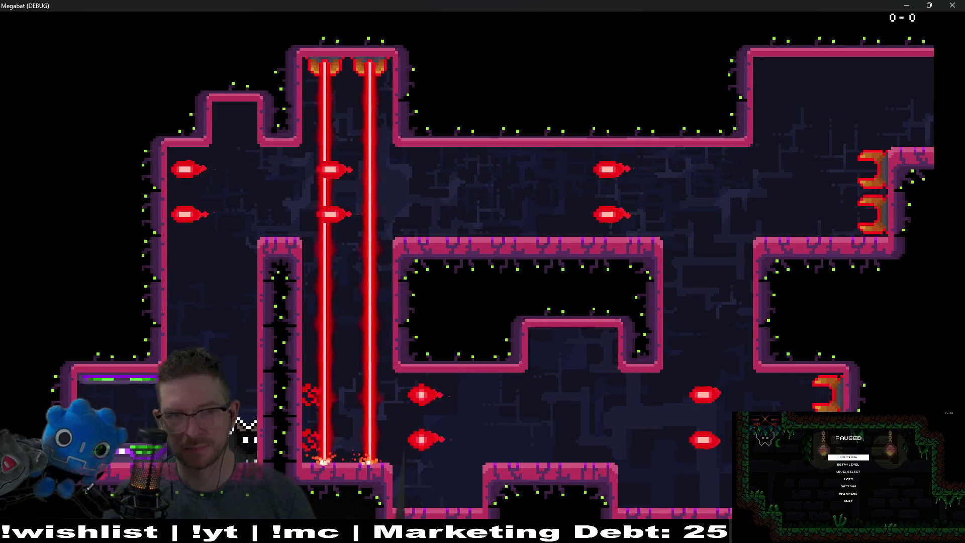
Climb through the top alcove and floor gap, then exit via the upper-right corridor.
key("Up")
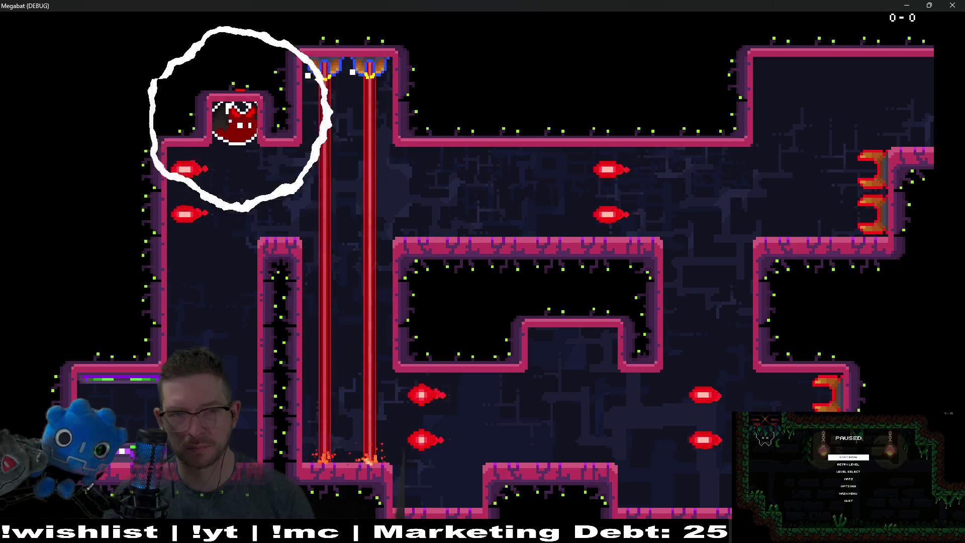
key("Right")
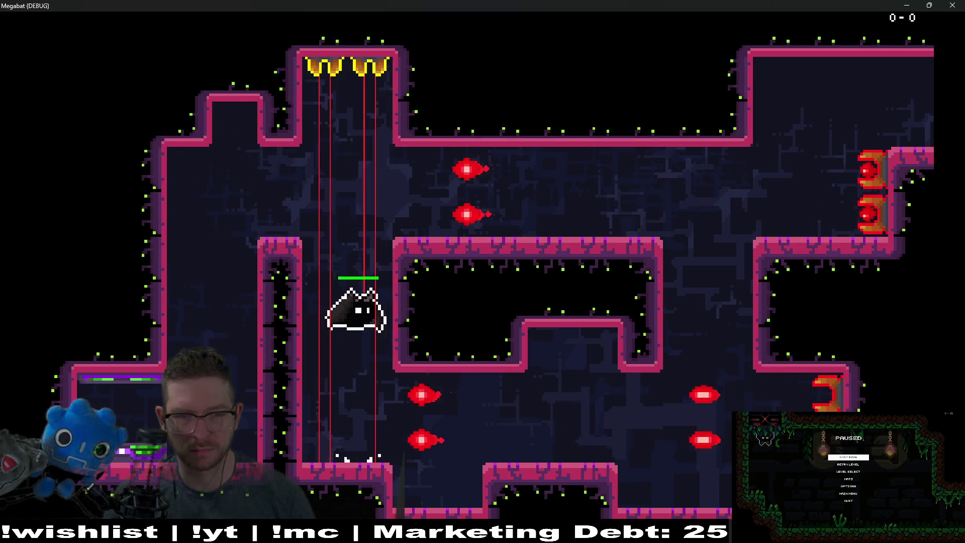
key("Down")
key("Right")
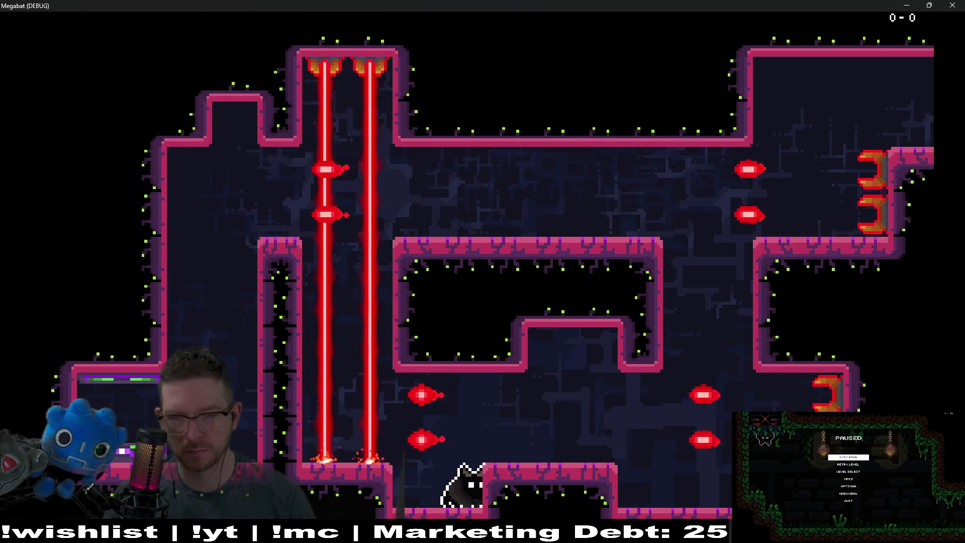
key("Up")
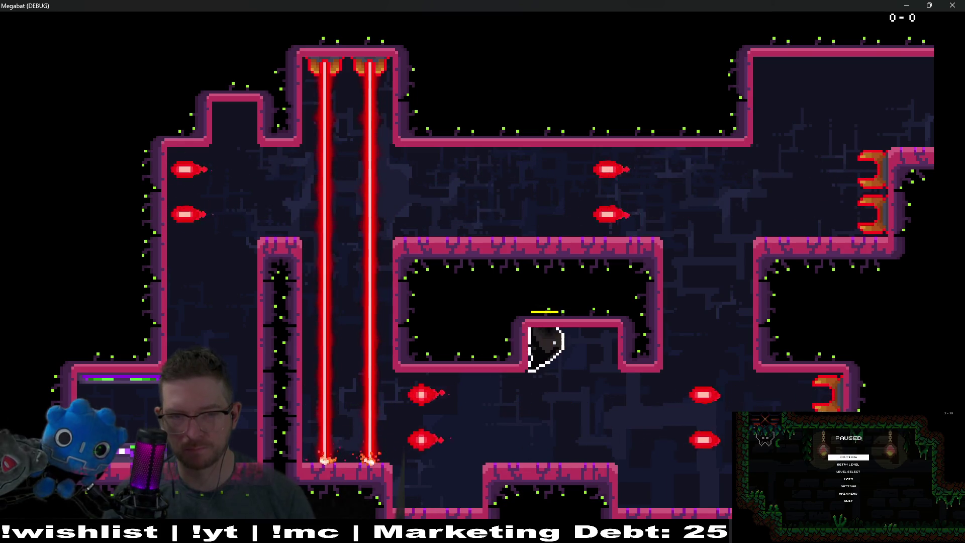
key("Right")
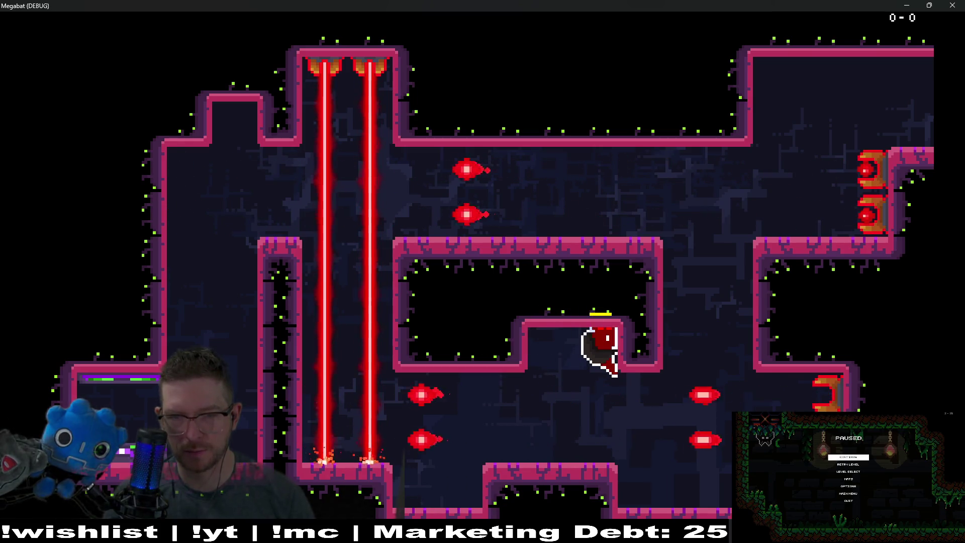
key("Down")
key("Right")
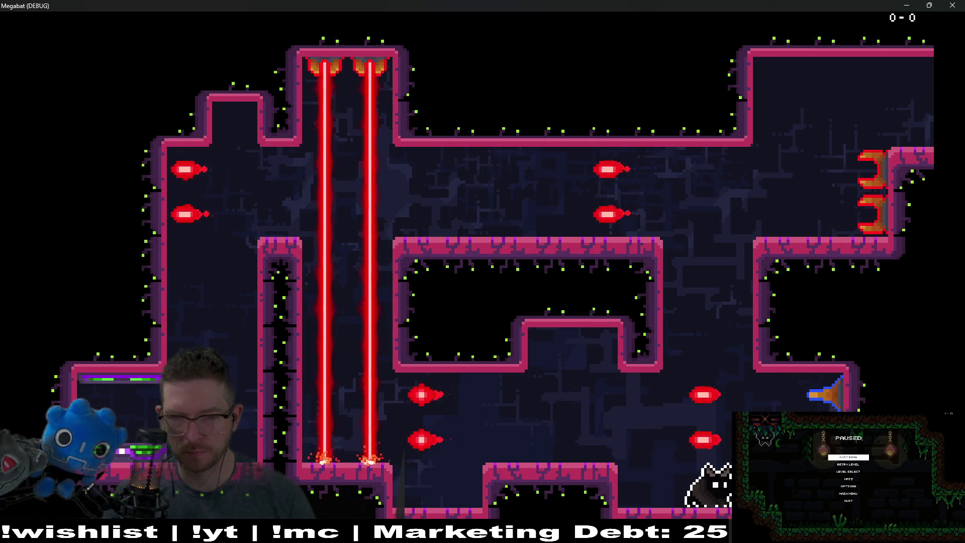
key("Up")
key("Up")
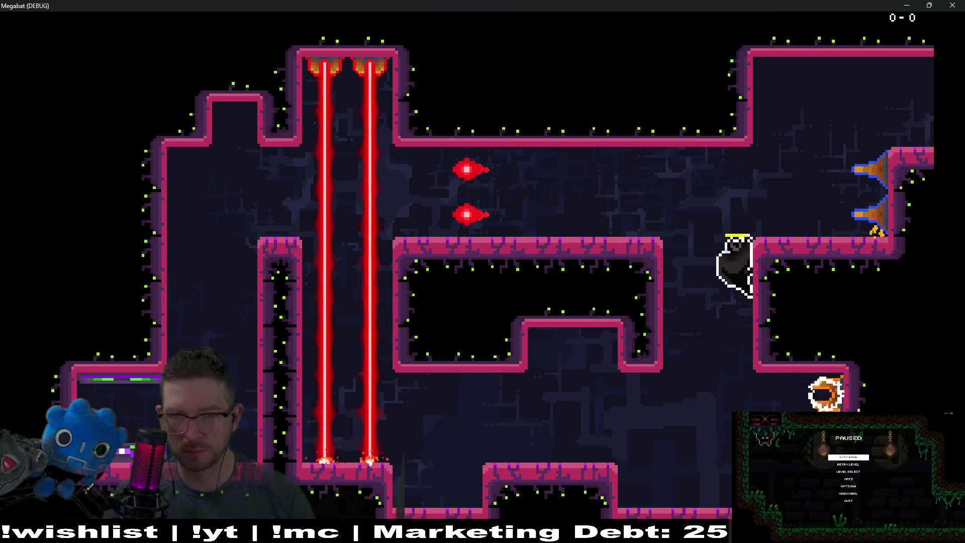
key("Right")
key("Up")
key("Right")
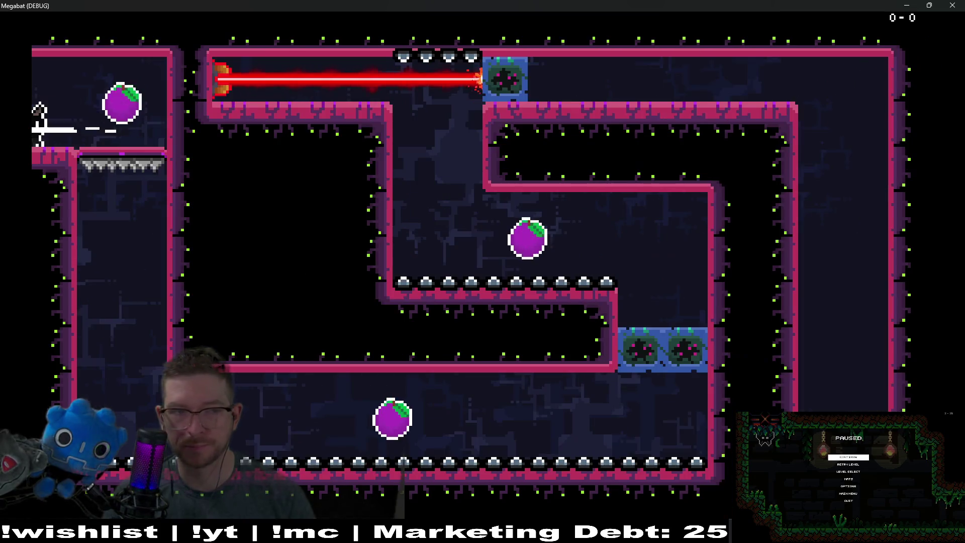
Collect both plums in the plum room via the left shaft and bottom corridor.
key("Right")
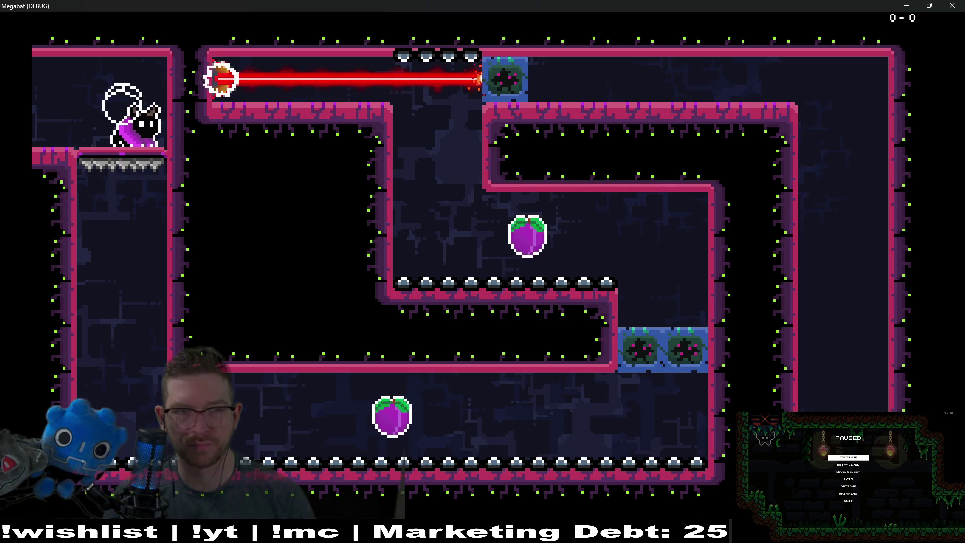
key("Down")
key("Right")
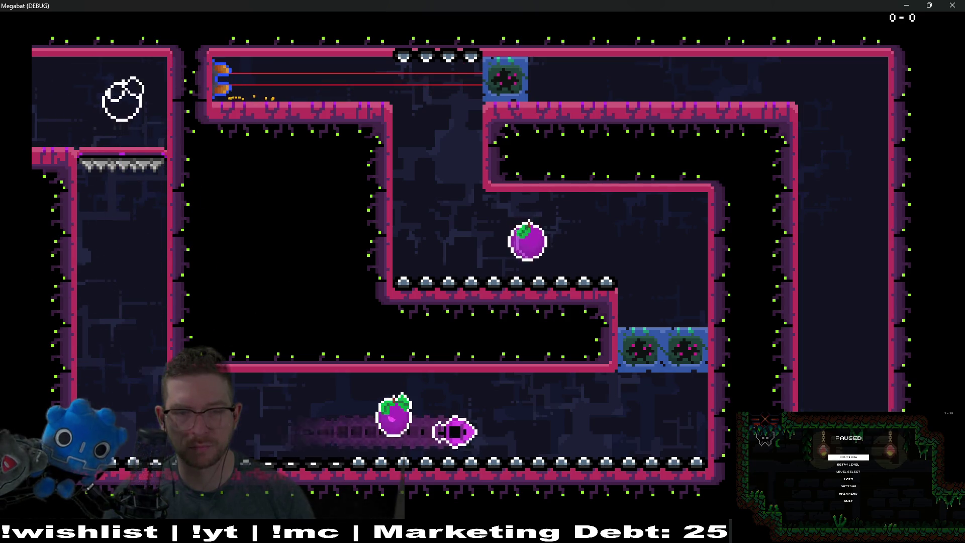
key("Up")
key("Left")
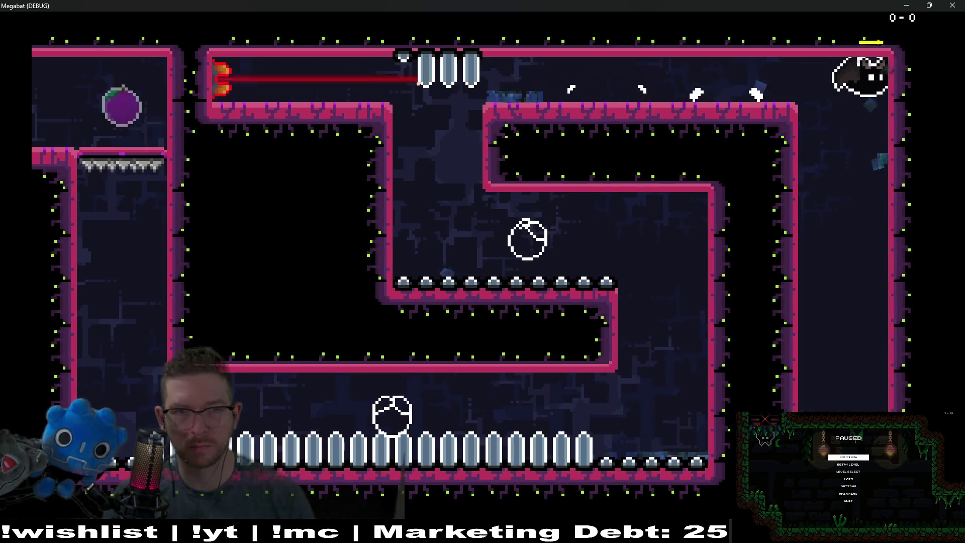
Drop down the right shaft and run left, jumping over the turret shots.
key("Down")
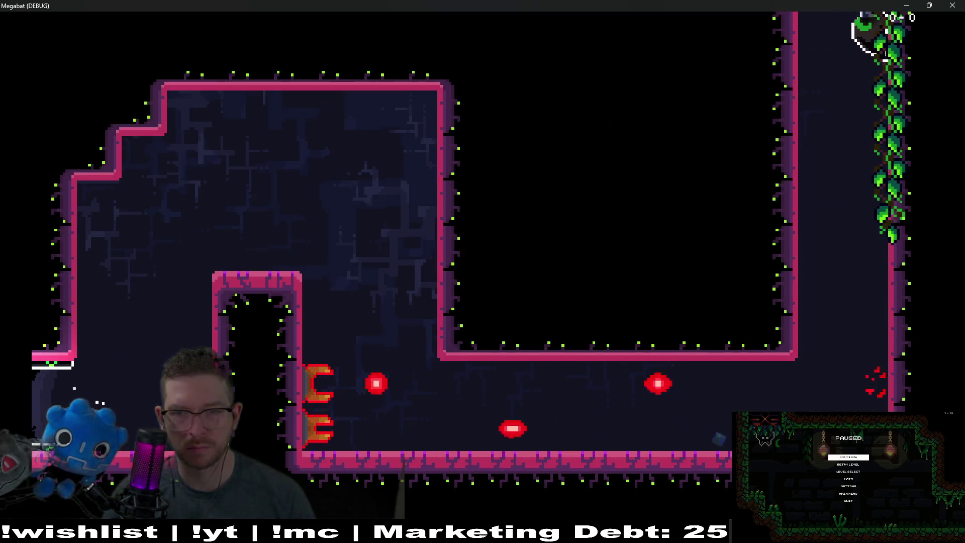
key("Down")
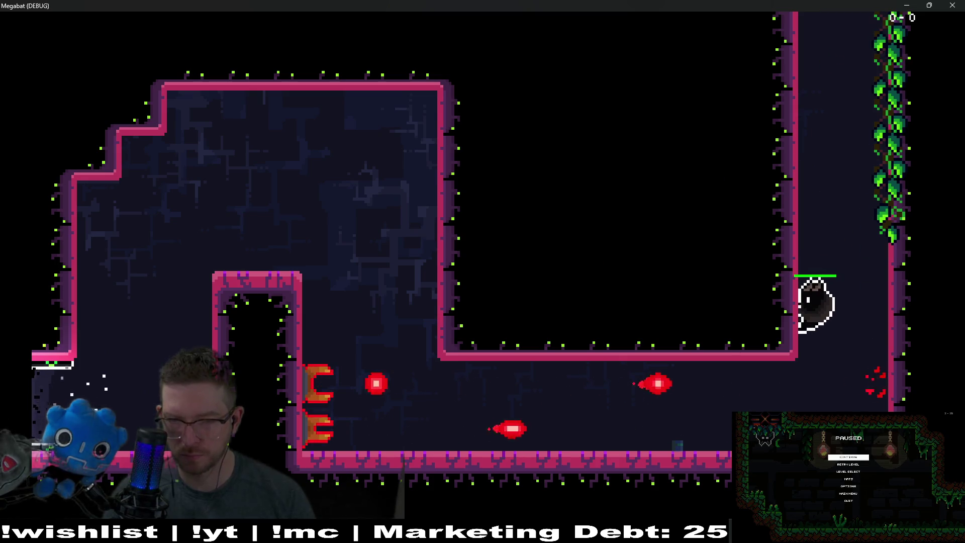
key("Down")
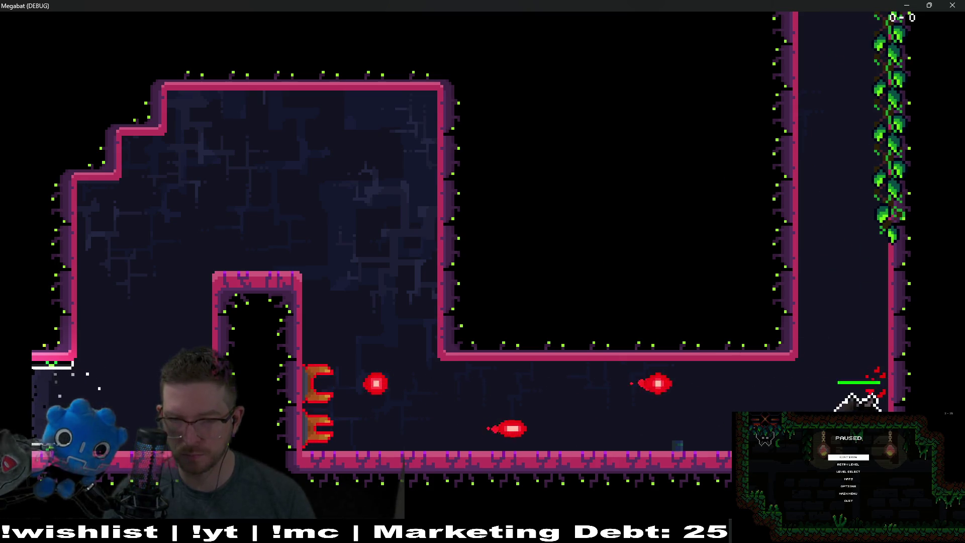
key("Left")
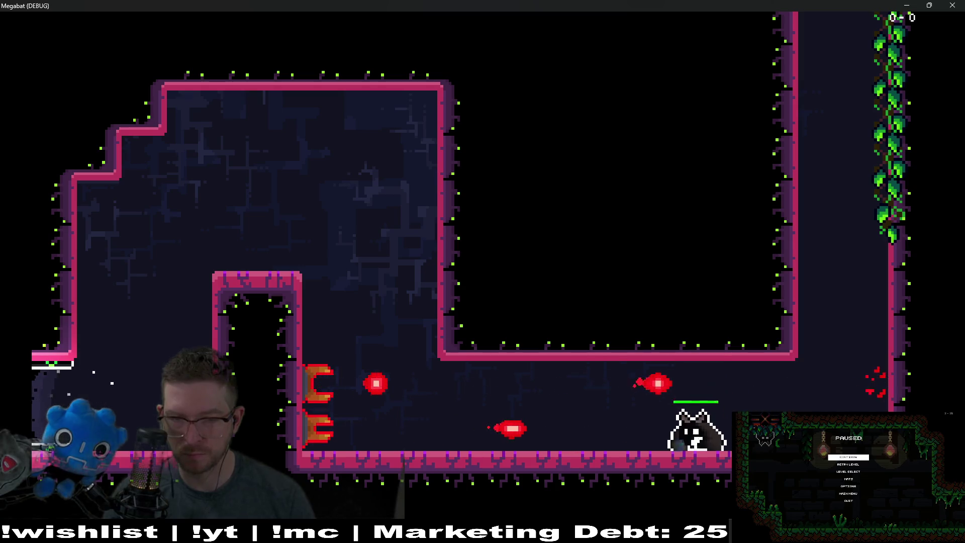
key("space")
key("space")
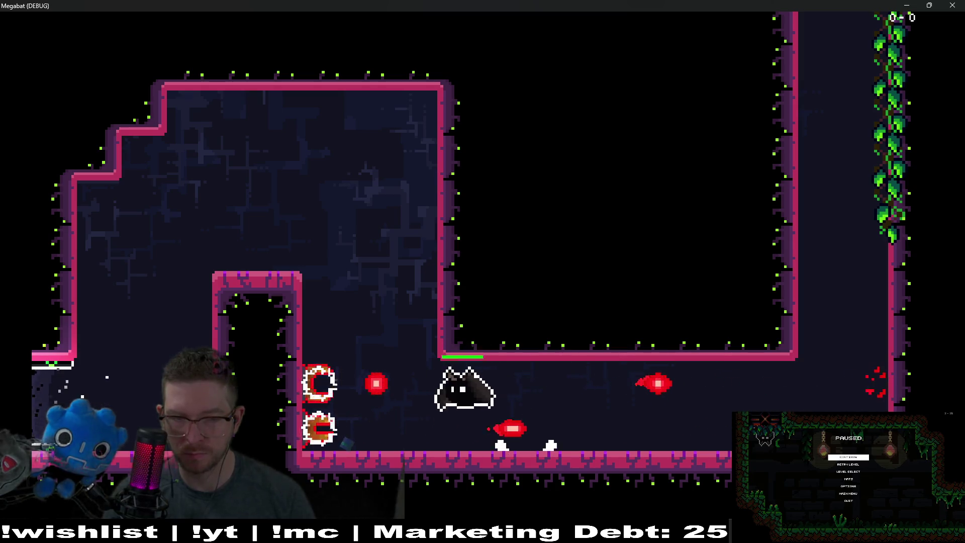
key("space")
key("space")
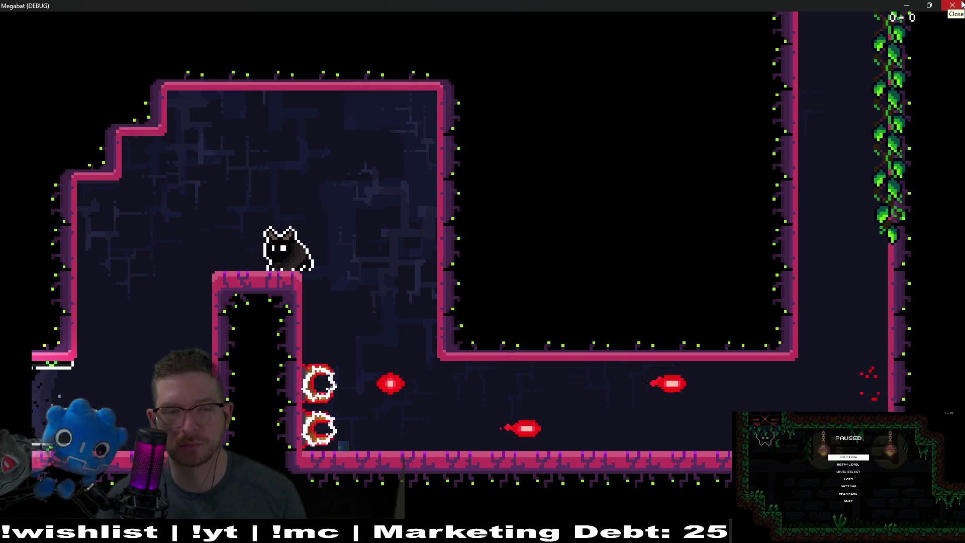
Close the Megabat debug window, zoom the level out to 90.9%, and bring up the Gamedle browser.
left_click(960, 4)
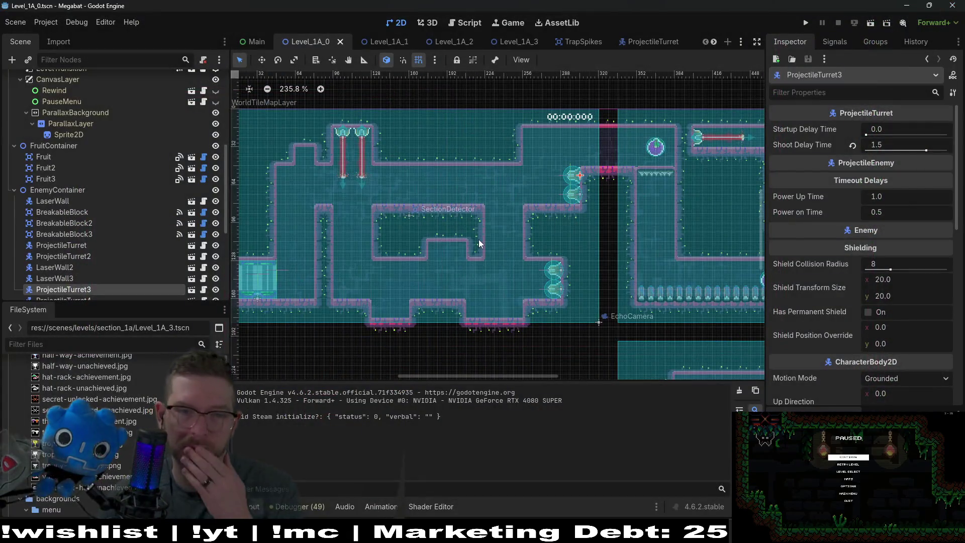
scroll(479, 244, "down", 8)
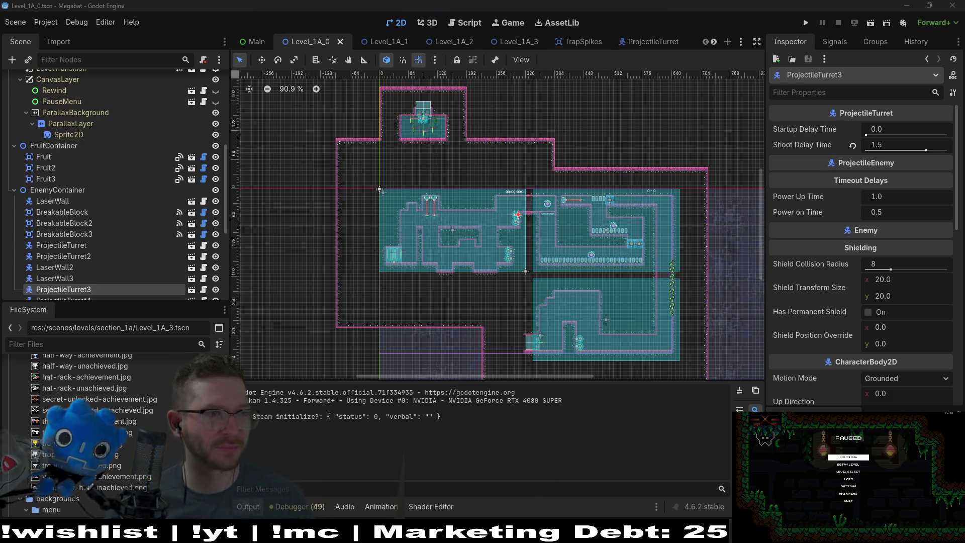
key("alt+Tab")
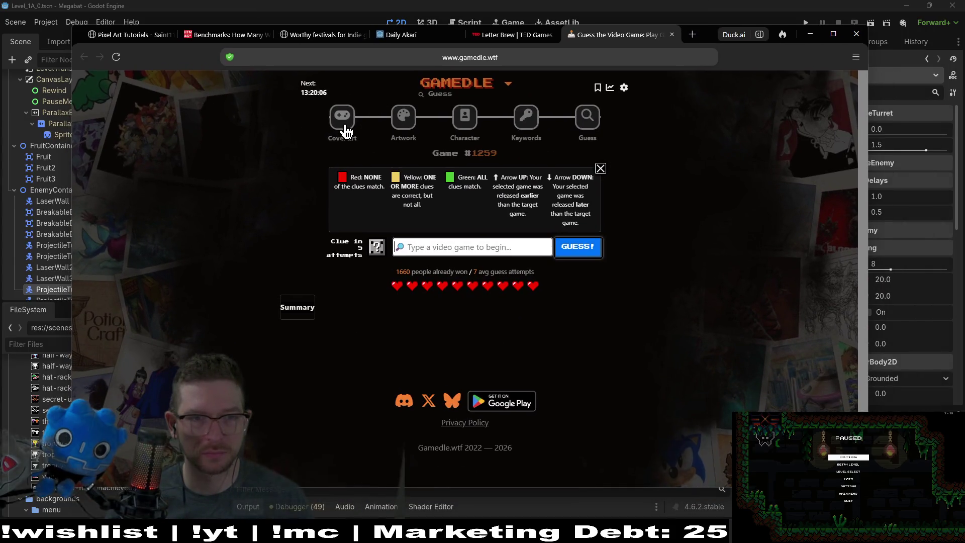
Switch Gamedle to the Cover art puzzle for game #1446.
left_click(345, 130)
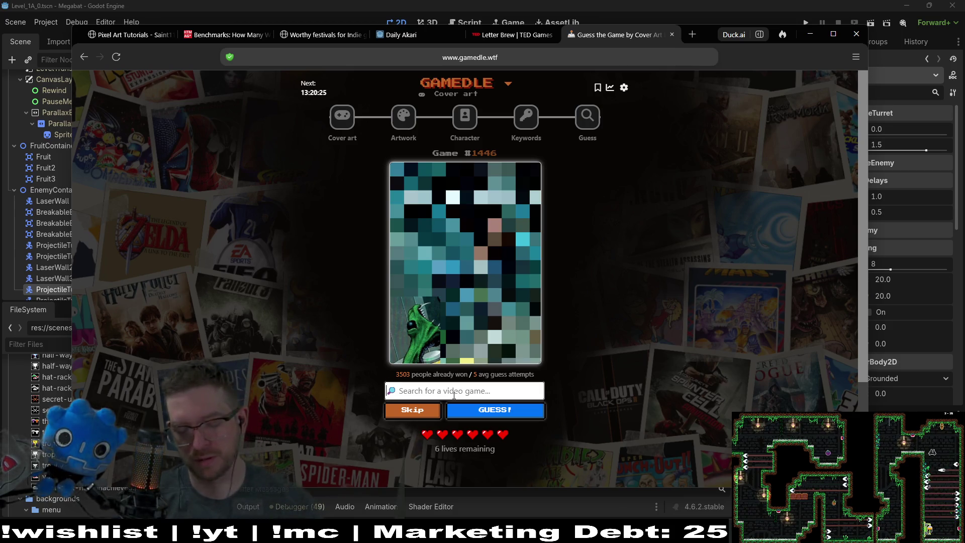
Guess High on Life for the cover art.
type("lif")
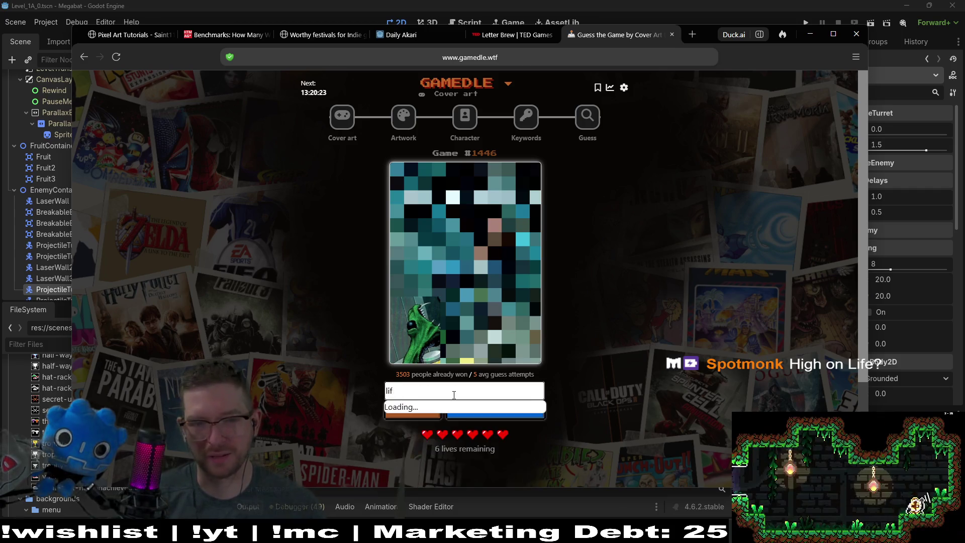
key("BackSpace")
key("BackSpace")
key("BackSpace")
type("high on")
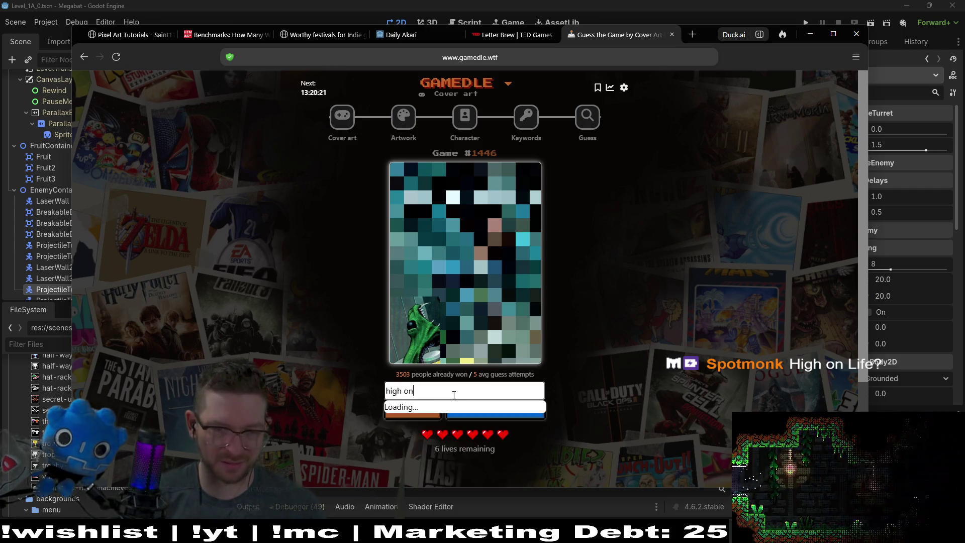
type(" life")
left_click(445, 407)
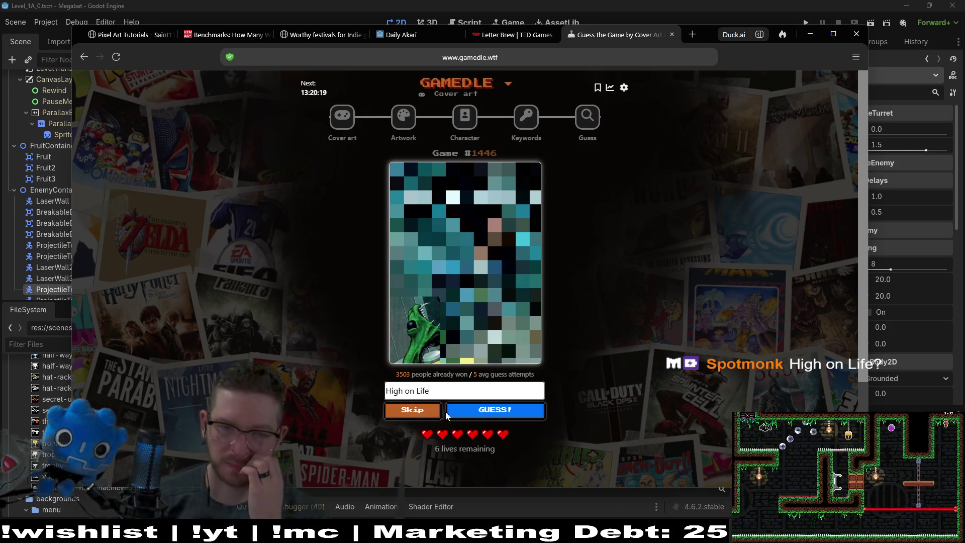
left_click(477, 413)
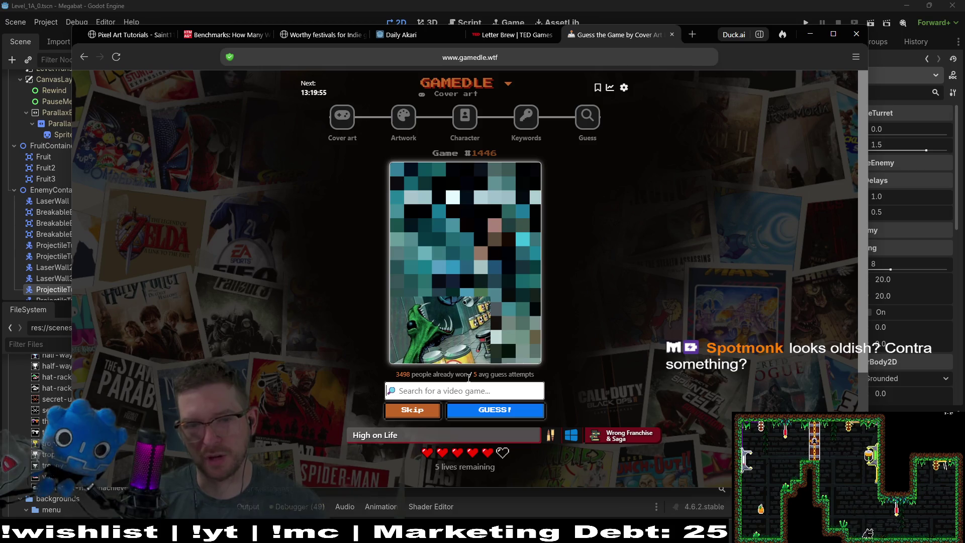
Guess Contra III: The Alien Wars, then Alien Breed.
type("contra")
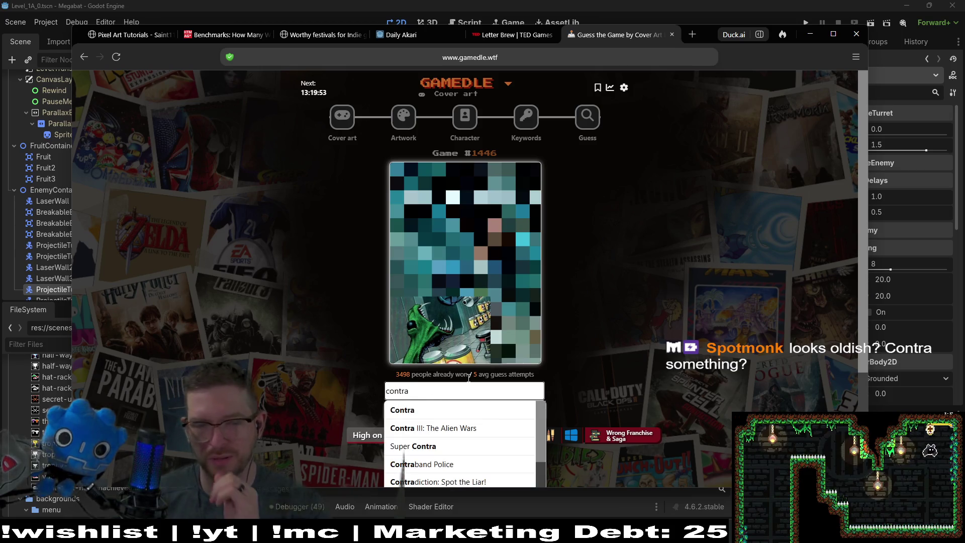
left_click(503, 427)
left_click(544, 411)
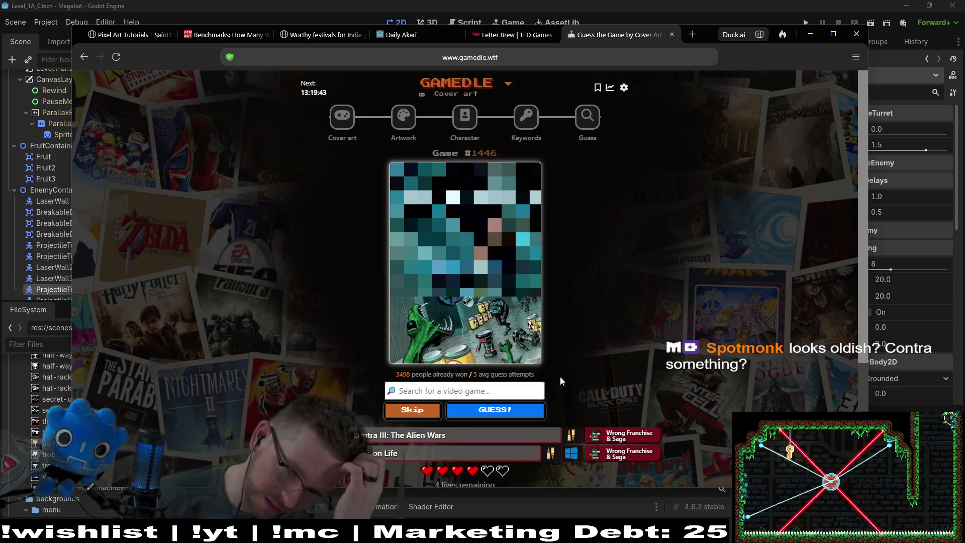
left_click(487, 390)
type("alie")
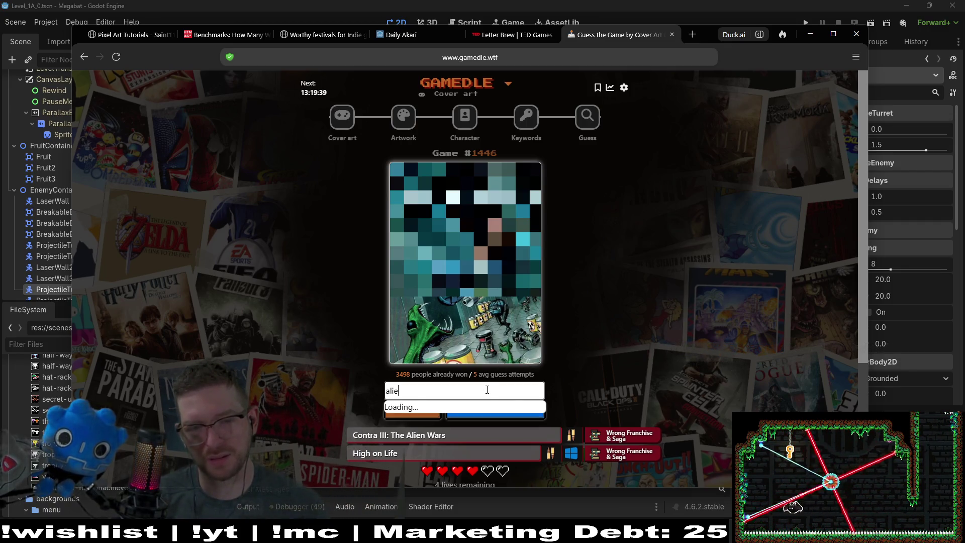
type("n")
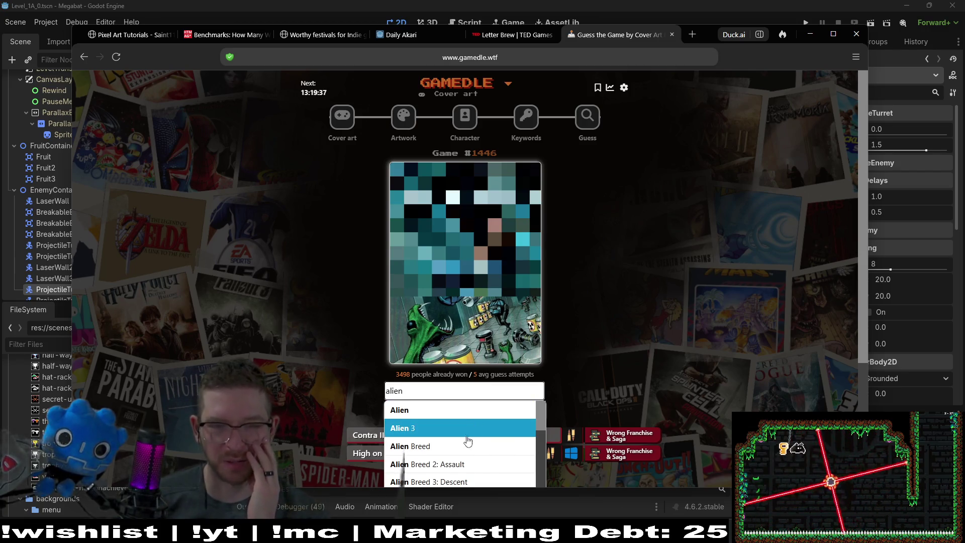
left_click(467, 443)
left_click(518, 412)
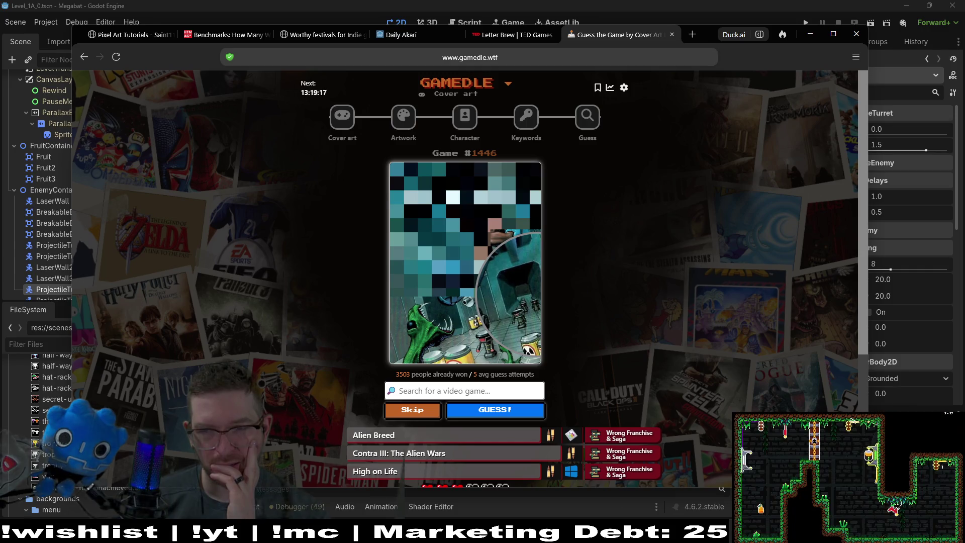
Skip three times to reveal more cover, then guess Duke Nukem.
left_click(420, 414)
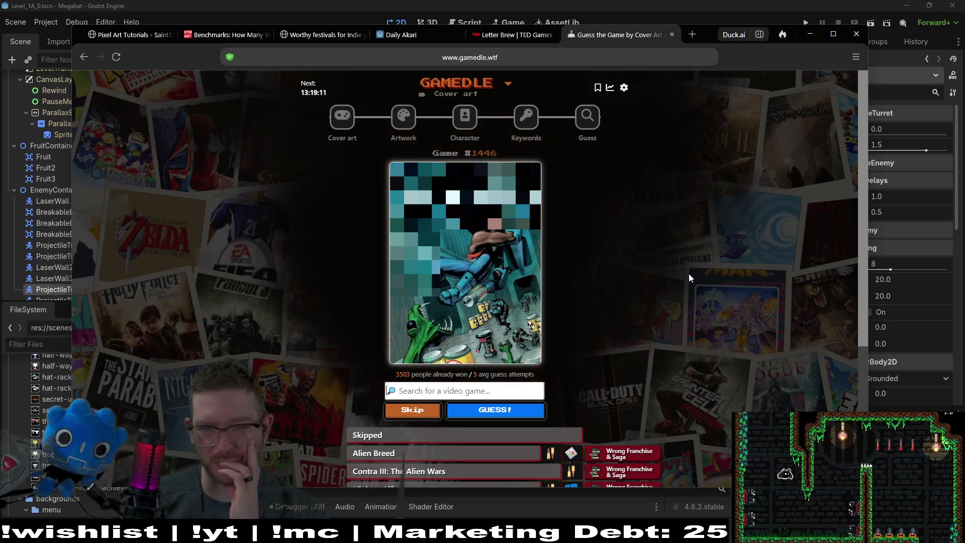
scroll(696, 302, "down", 1)
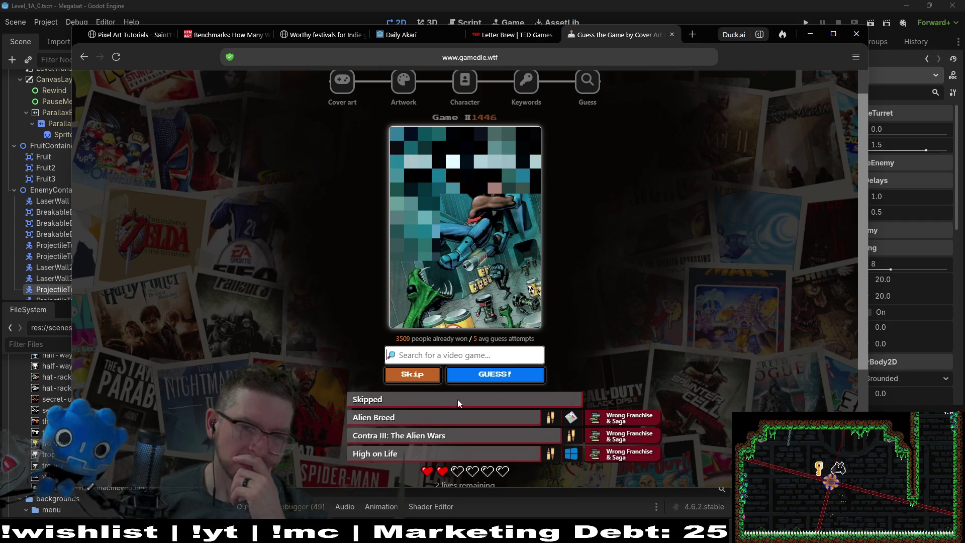
left_click(421, 381)
left_click(420, 382)
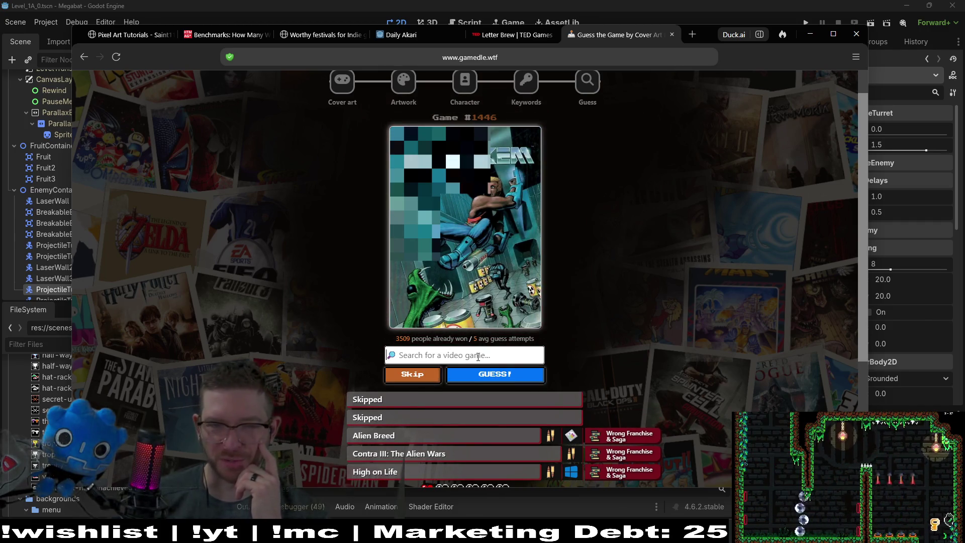
type("duke nu")
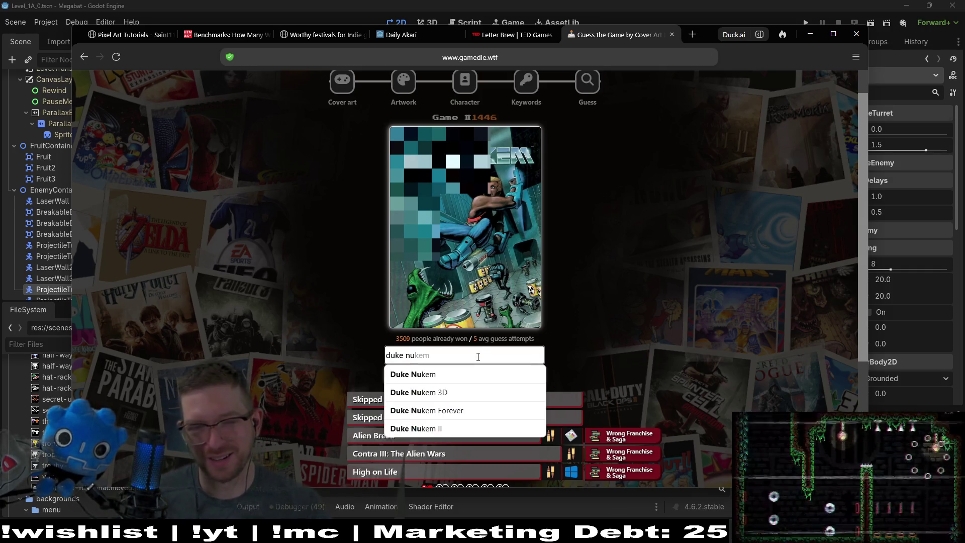
left_click(470, 374)
left_click(490, 378)
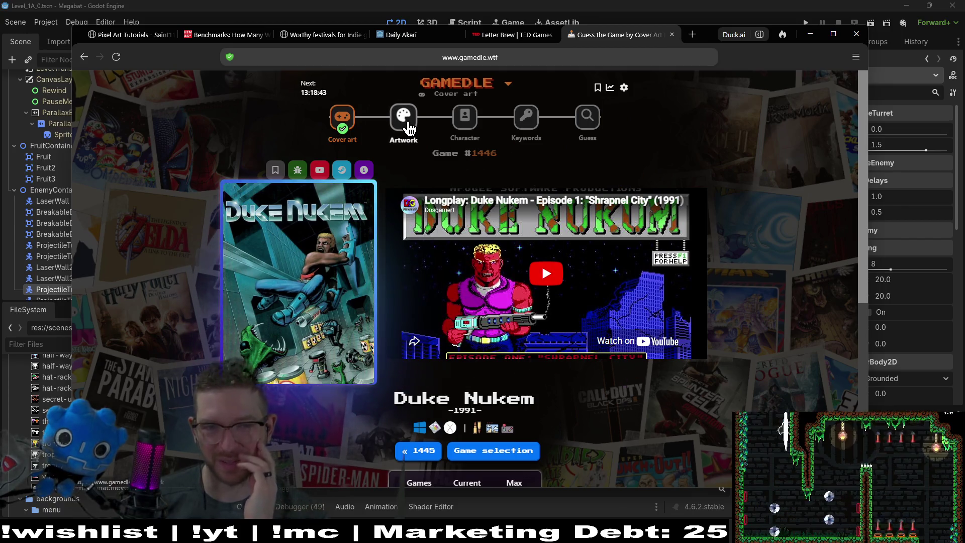
Solve the Artwork round with Enter the Matrix and advance to Character puzzle #298.
left_click(409, 121)
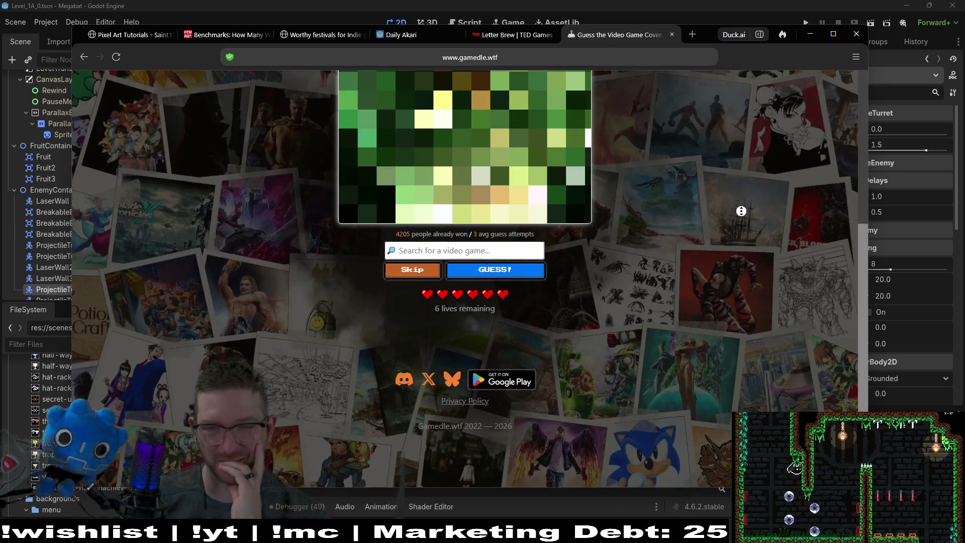
scroll(742, 211, "up", 3)
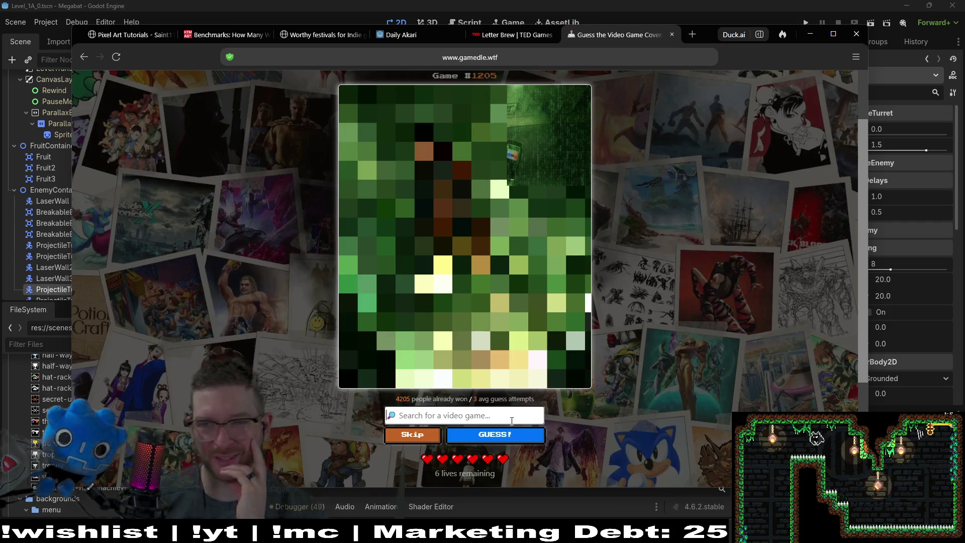
type("matrix")
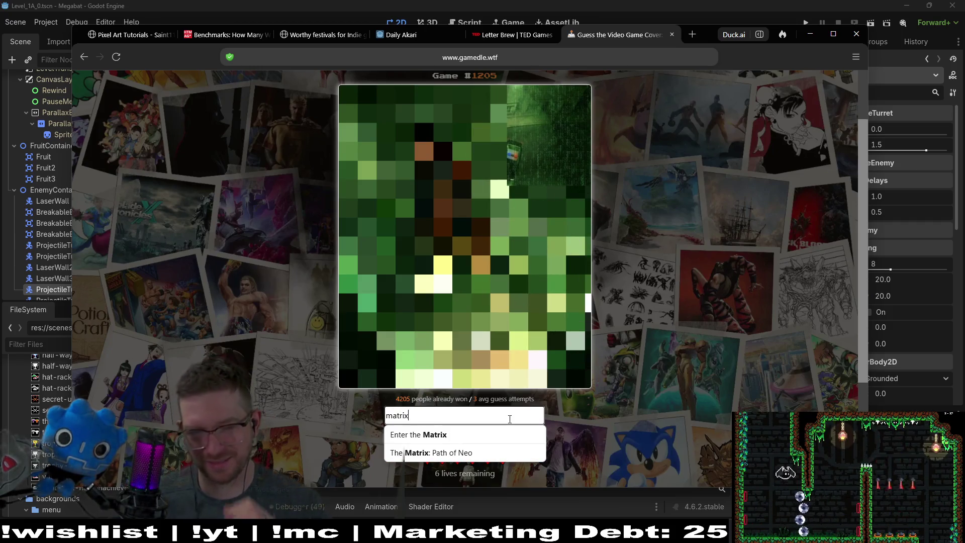
left_click(491, 437)
left_click(496, 435)
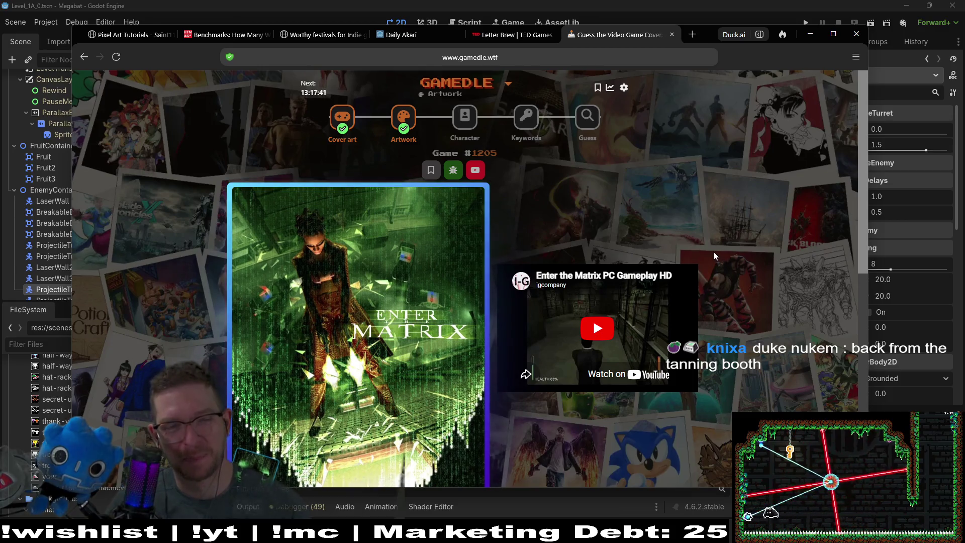
scroll(732, 243, "down", 1)
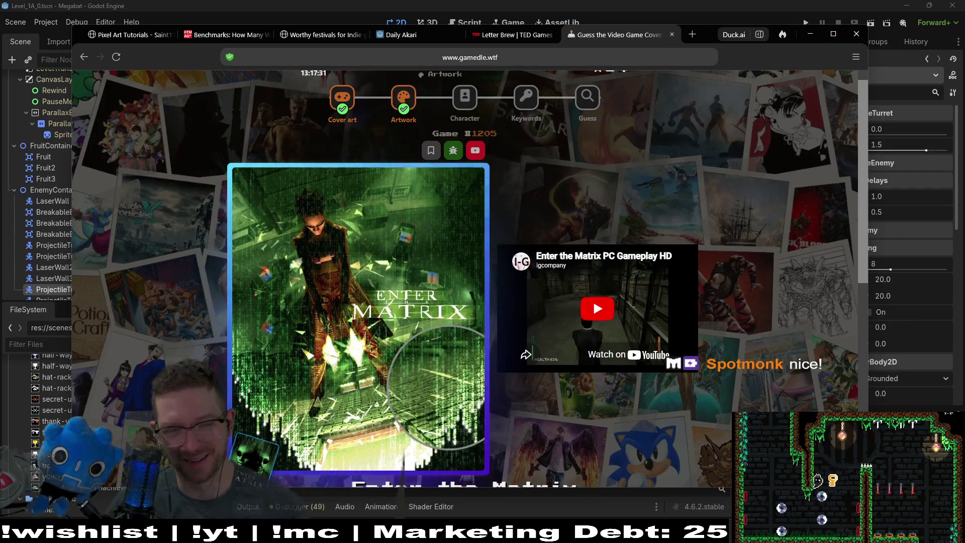
left_click(469, 110)
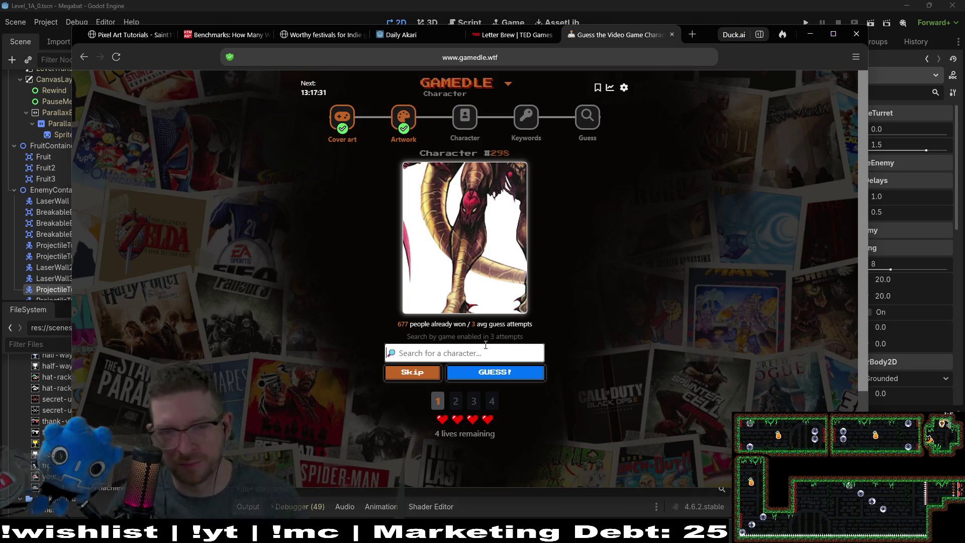
Guess Dracula Vlad, then Kamikirimusi / The Wandering Demon for the character.
type("dracul")
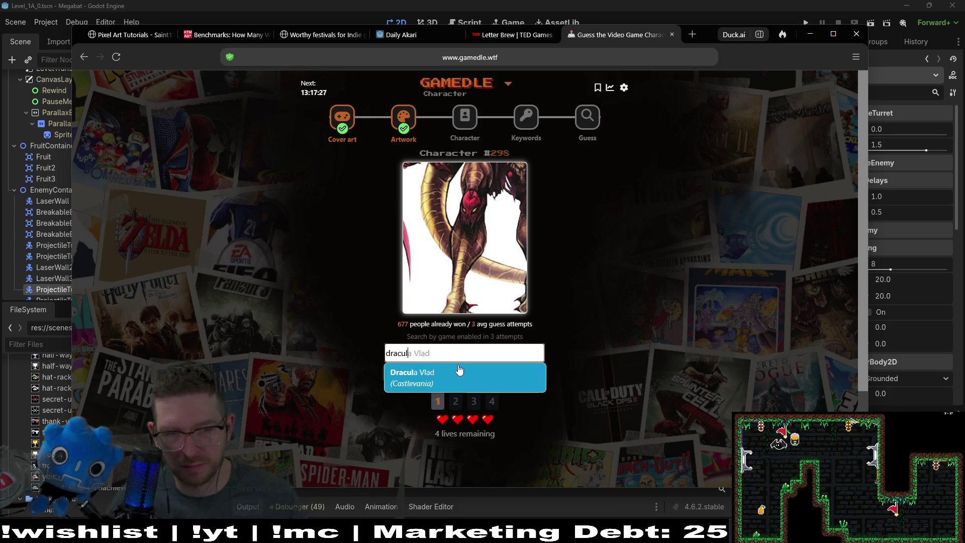
left_click(459, 375)
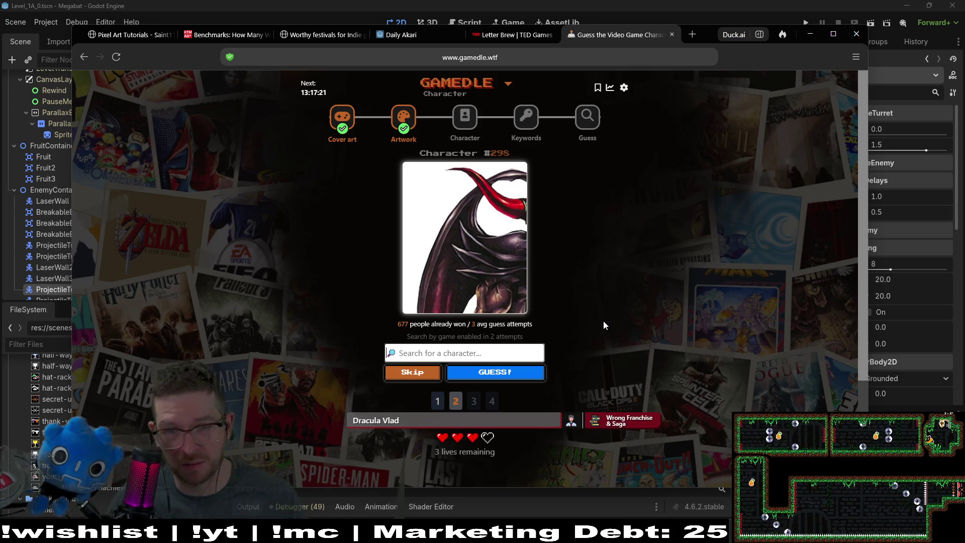
type("demon")
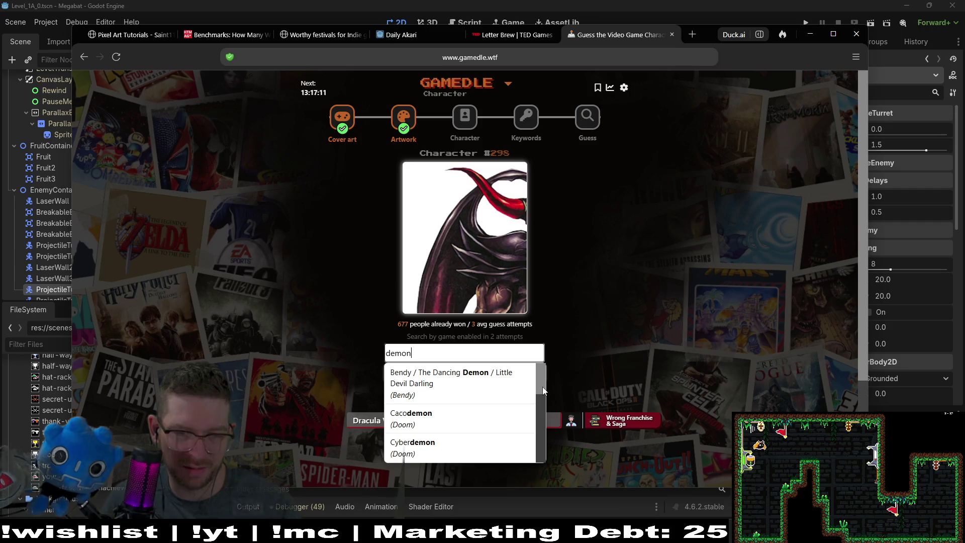
left_click_drag(542, 390, 536, 452)
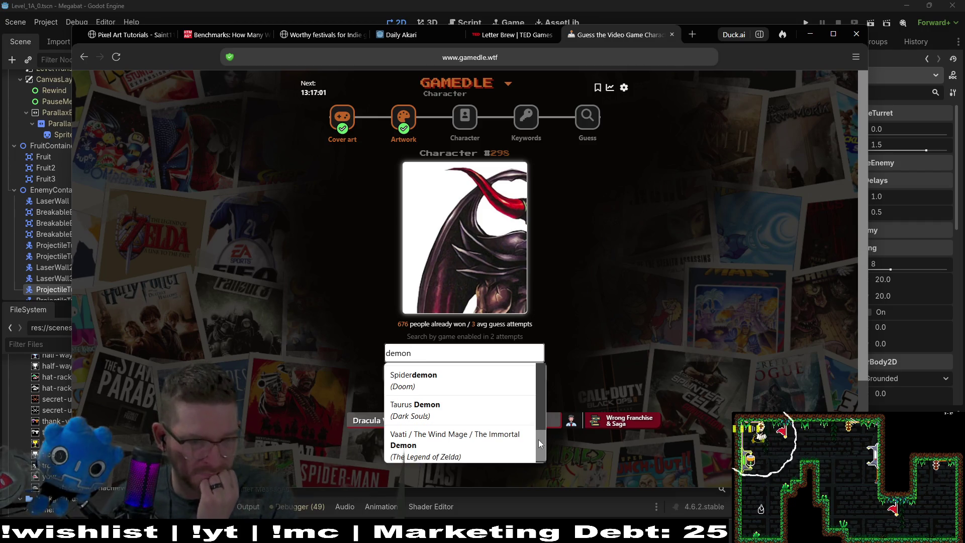
left_click_drag(543, 451, 544, 415)
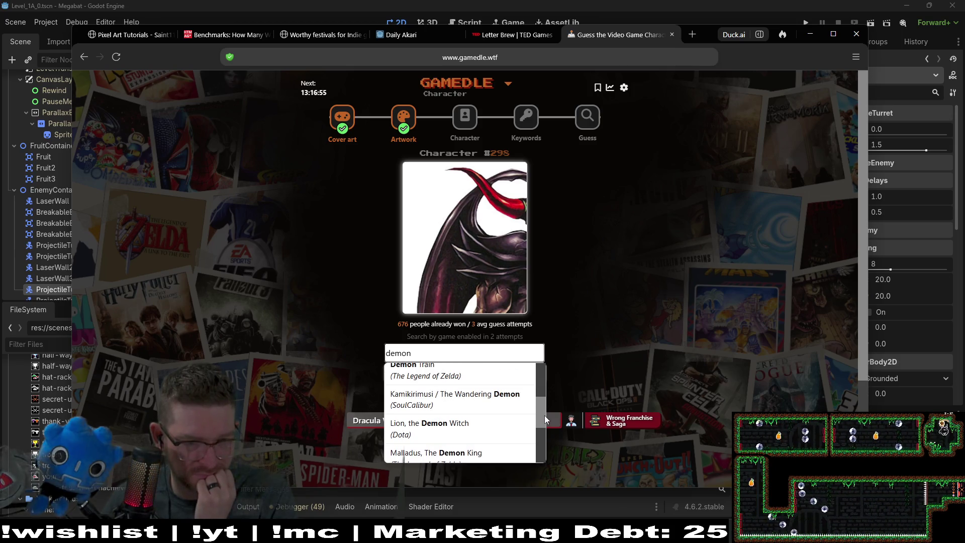
left_click(494, 405)
left_click(514, 380)
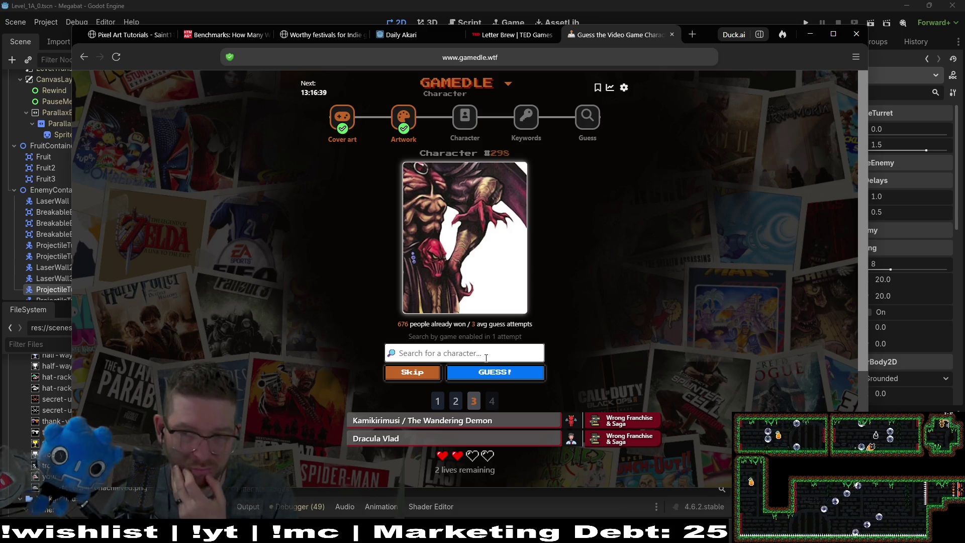
Guess Kano for the character.
type("kan")
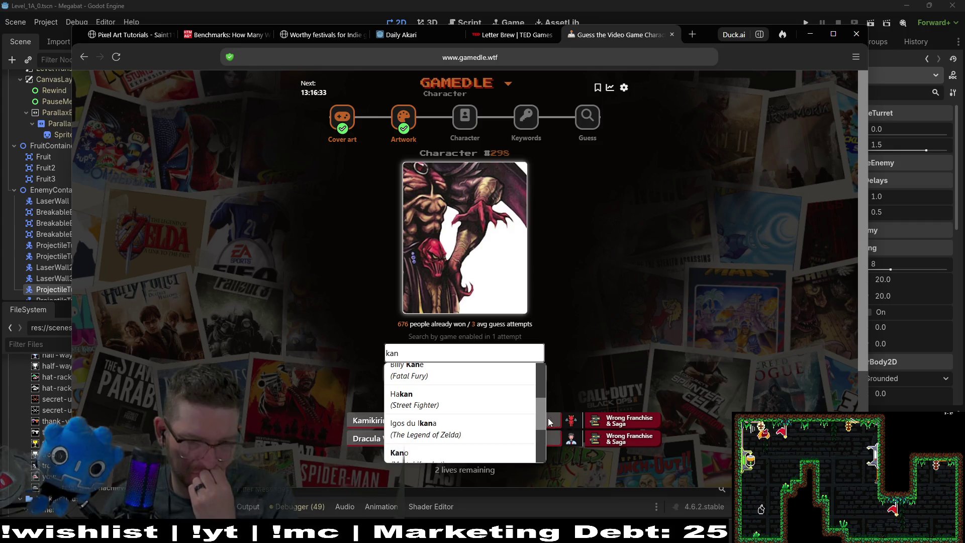
scroll(538, 432, "down", 2)
left_click(435, 393)
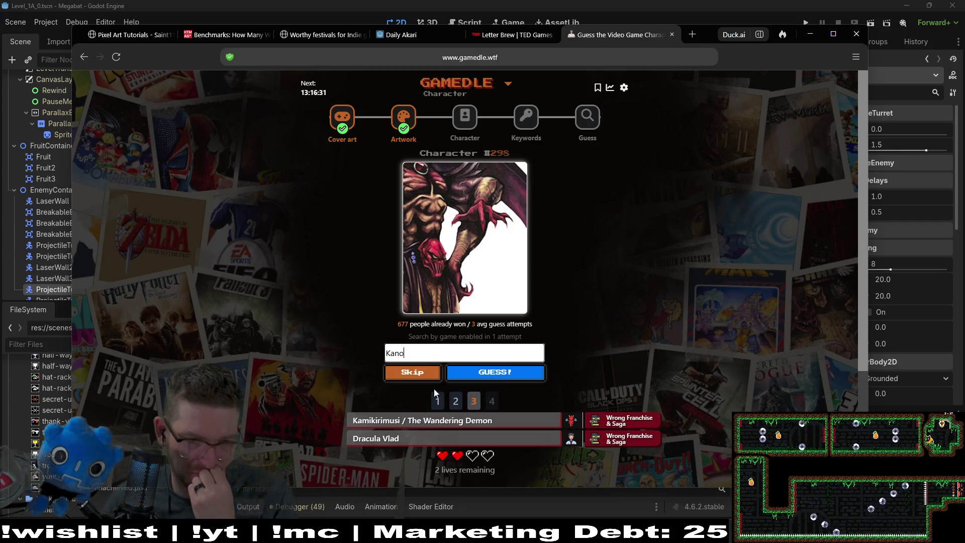
left_click(501, 382)
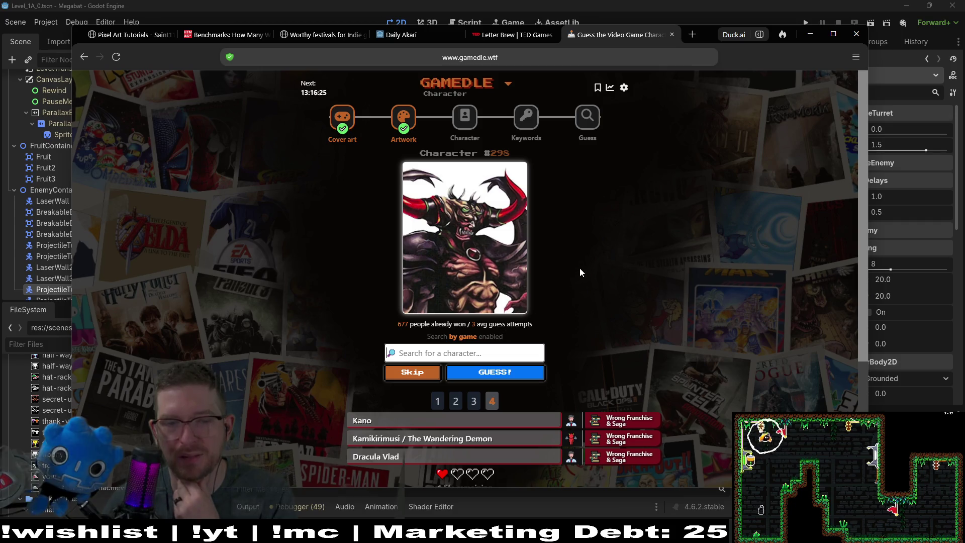
Guess Dante from Devil May Cry as the final character guess.
scroll(583, 284, "down", 1)
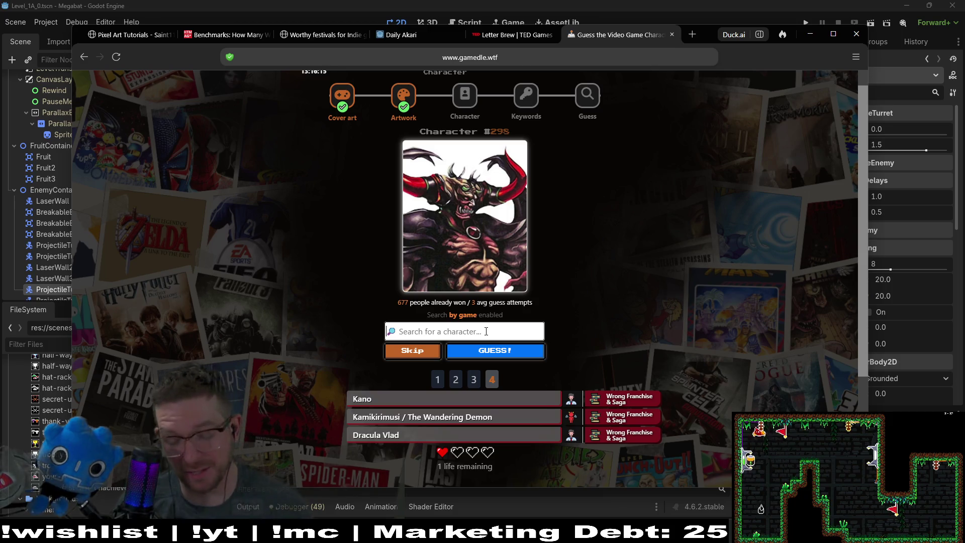
type("devil may")
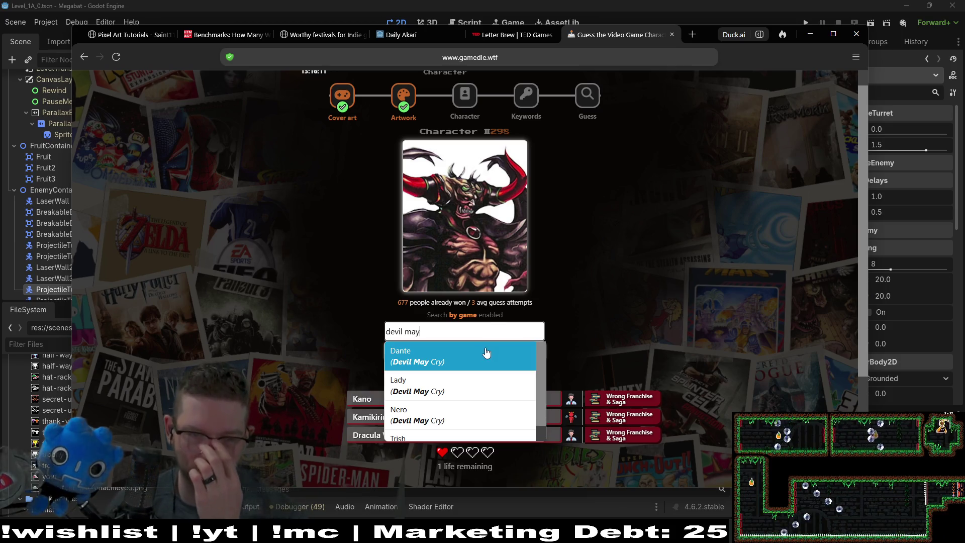
left_click(487, 355)
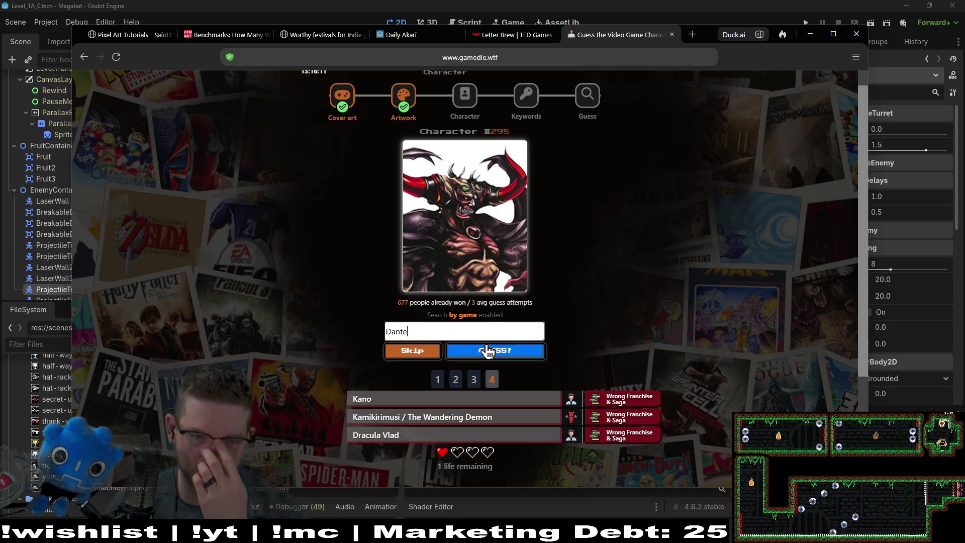
key("BackSpace")
type("d")
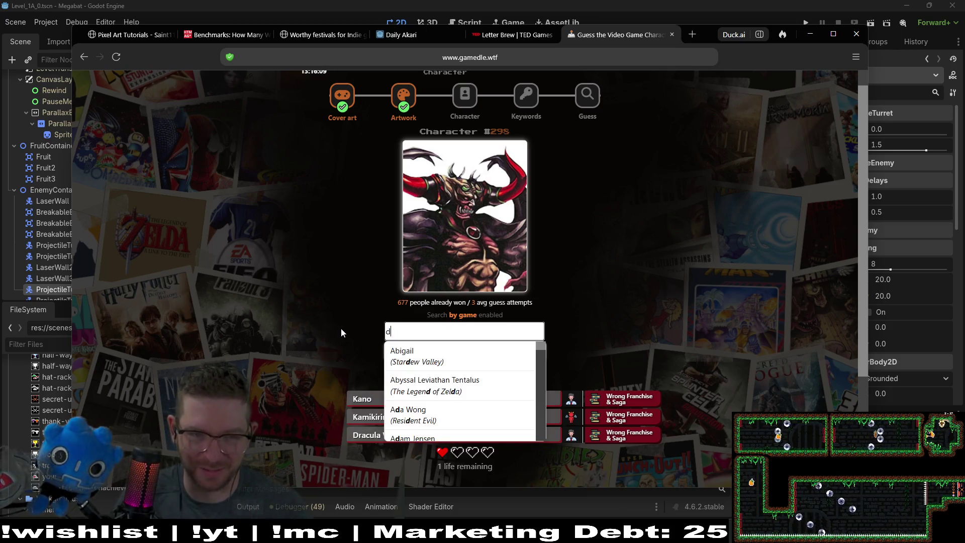
type("evil may cry")
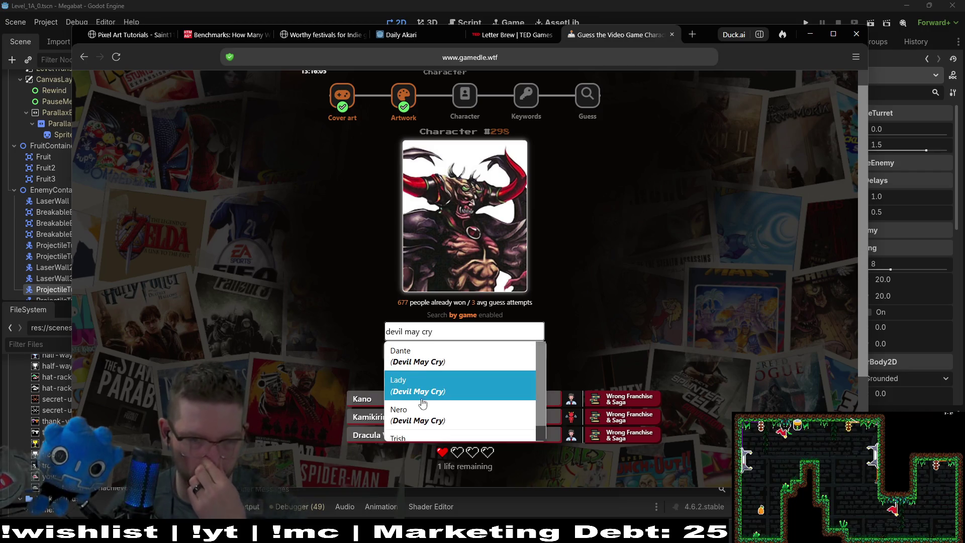
scroll(434, 389, "down", 1)
scroll(437, 402, "up", 2)
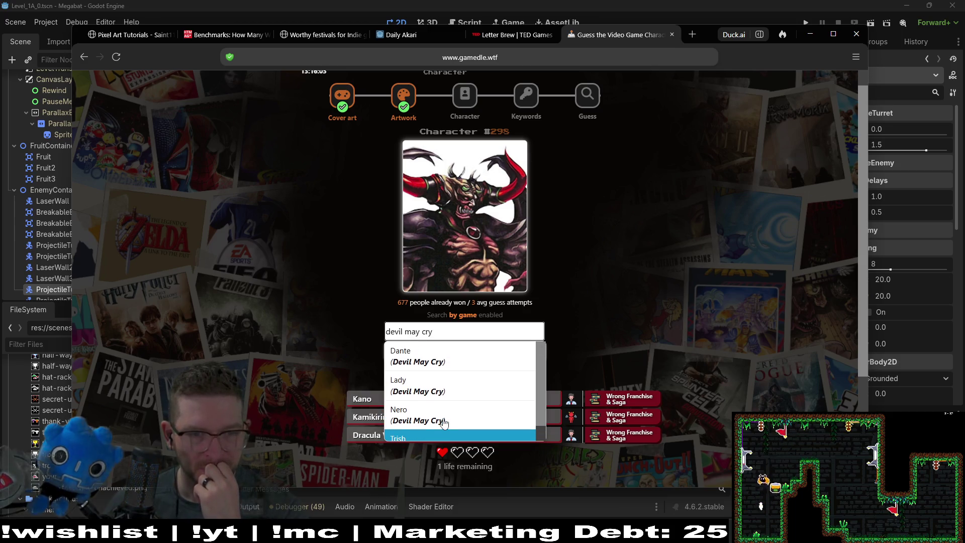
left_click(448, 355)
left_click(519, 361)
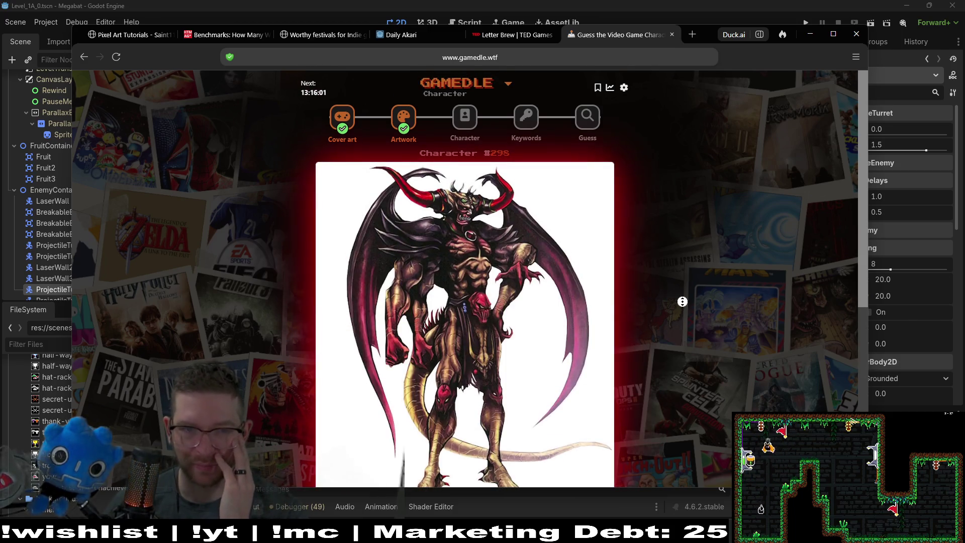
Give up on the bonus question to reveal the character as Chaos from Final Fantasy.
scroll(680, 327, "down", 2)
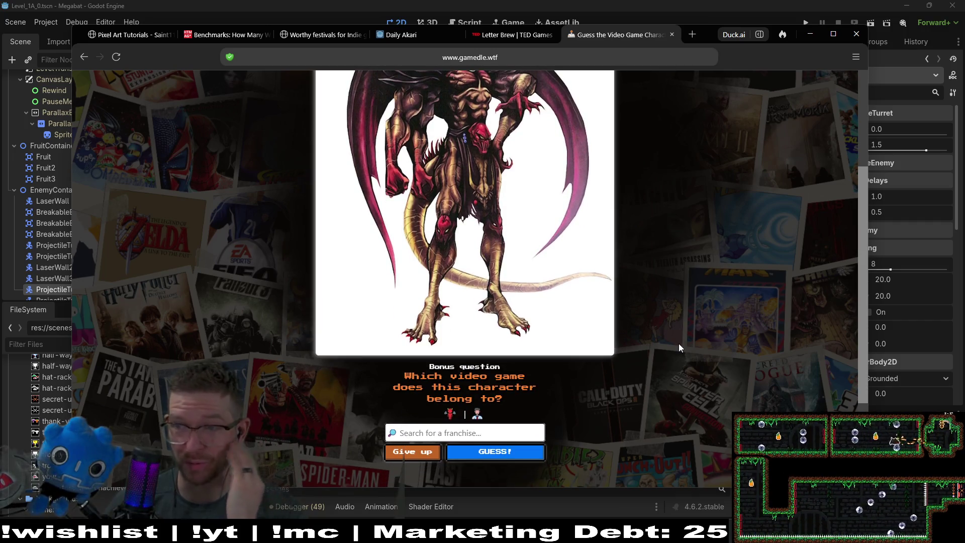
left_click(434, 458)
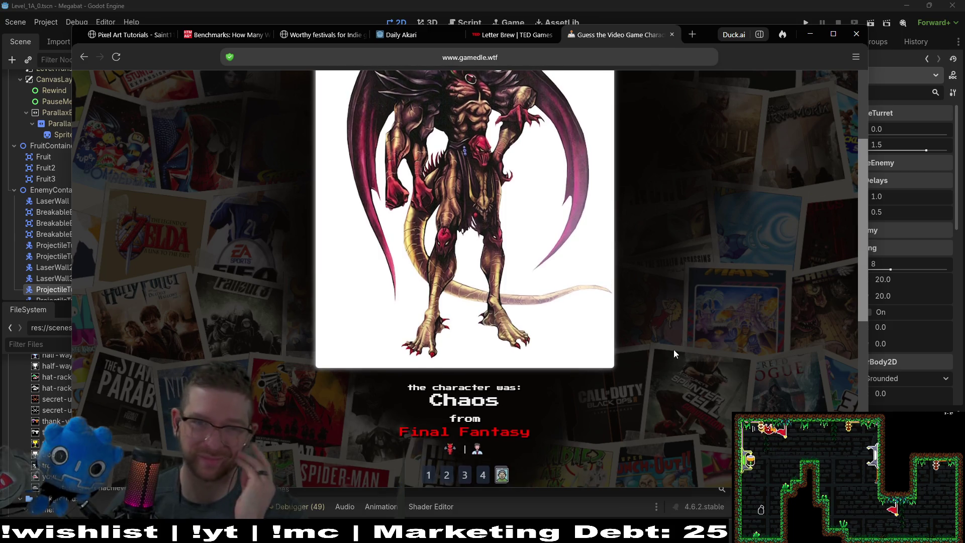
scroll(673, 348, "up", 3)
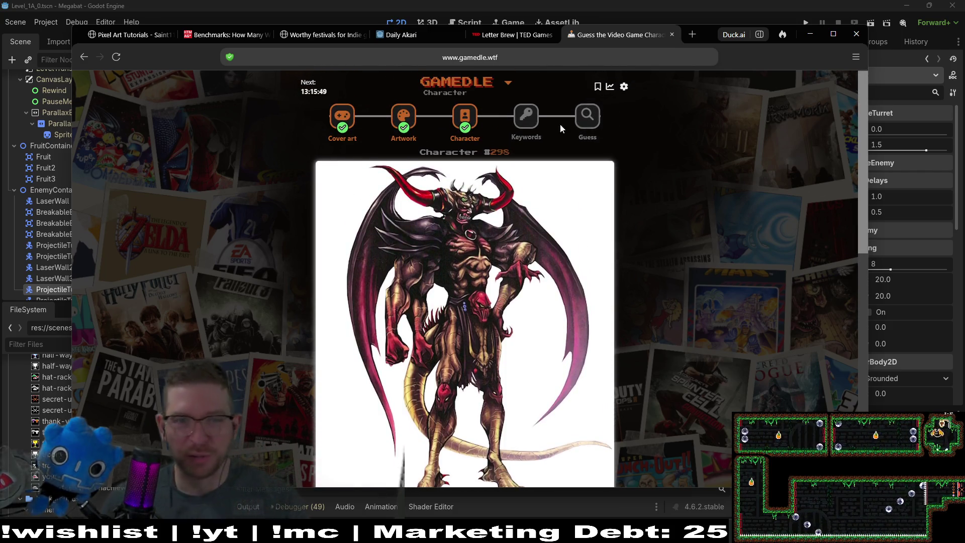
Open the Keywords round and guess Dome Keeper, then Oxygen Not Included.
left_click(535, 132)
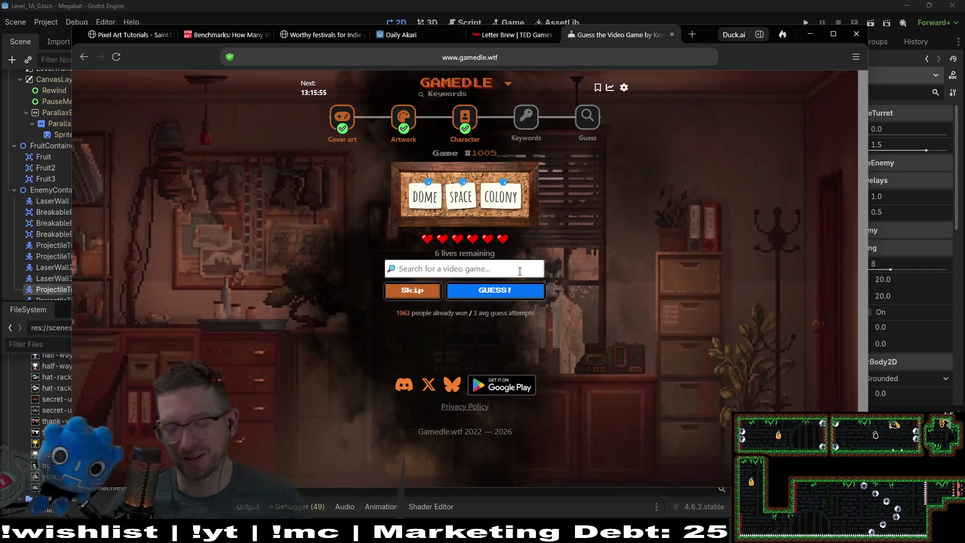
type("do")
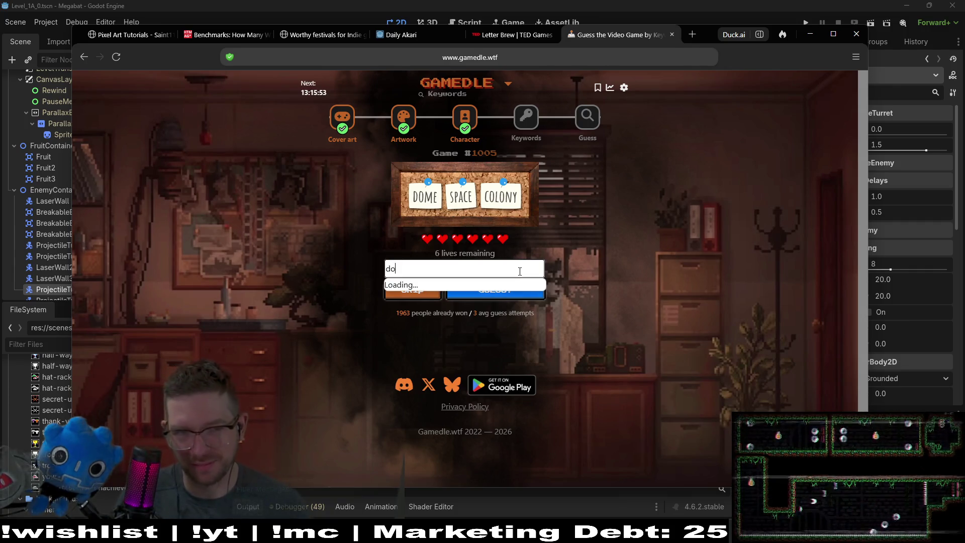
type("me keeper")
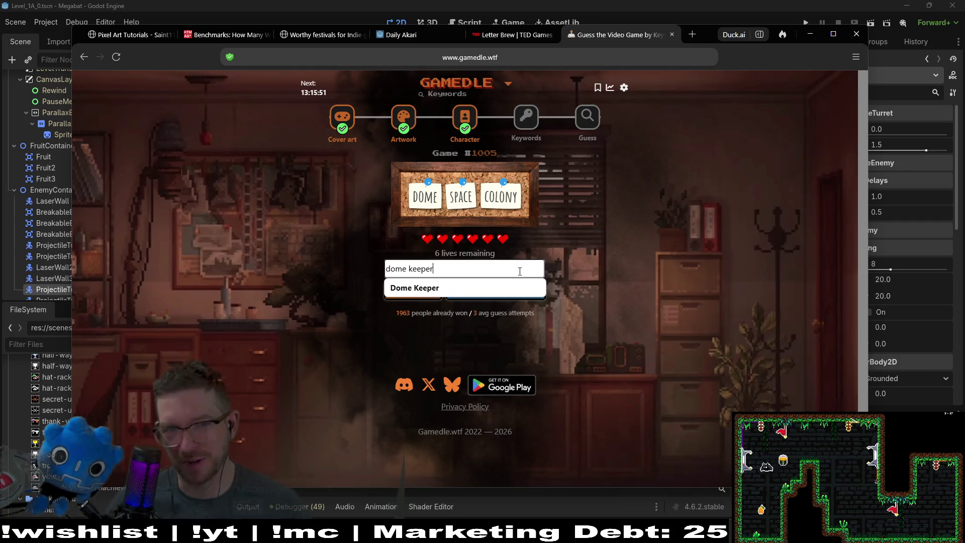
left_click(490, 285)
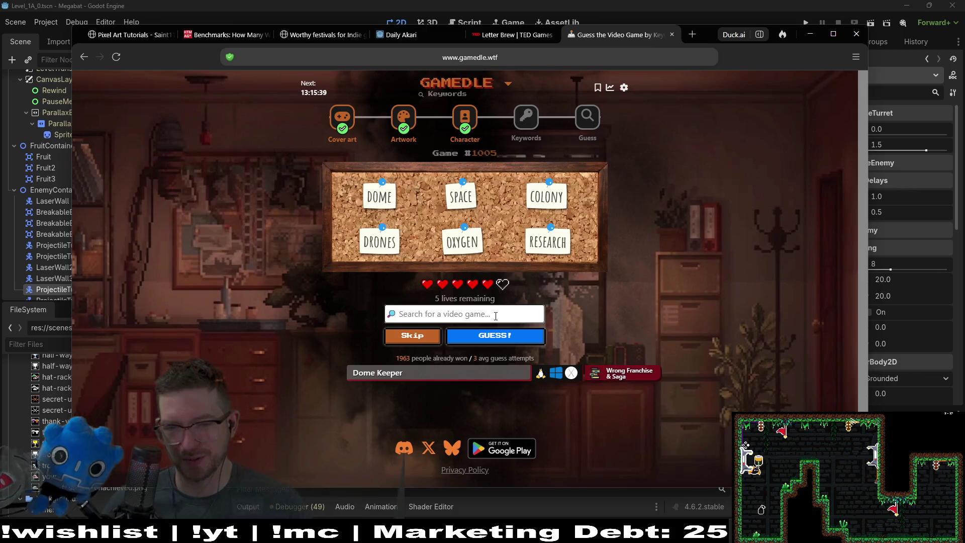
type("oxy")
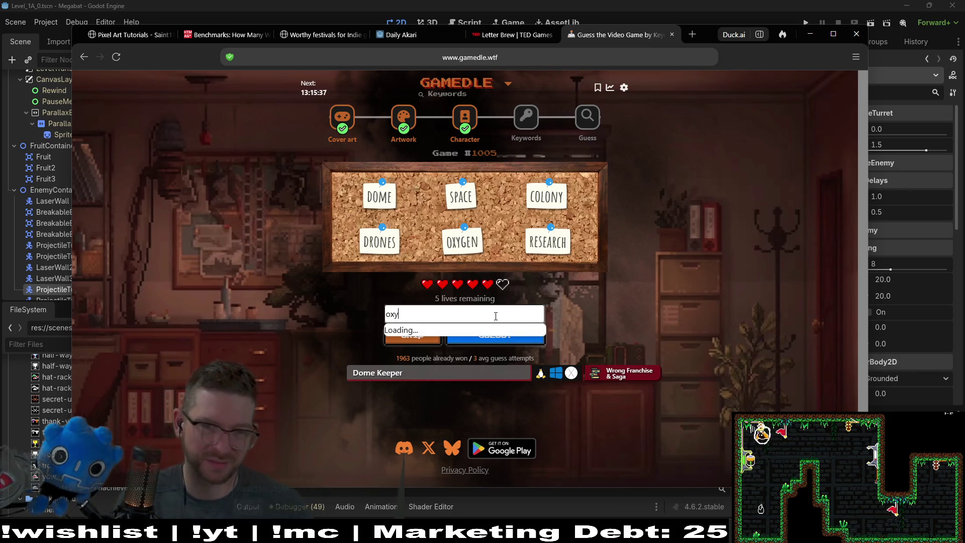
type("gen")
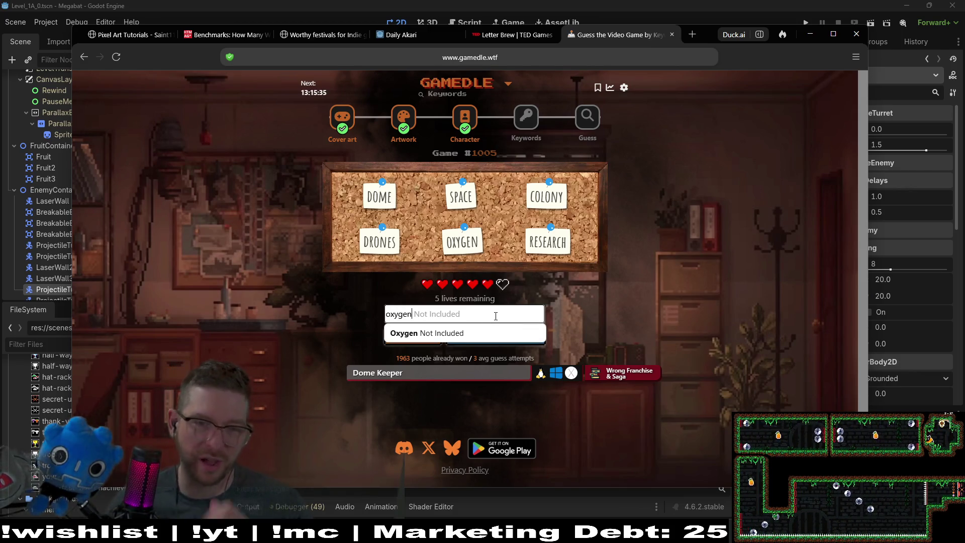
left_click(490, 334)
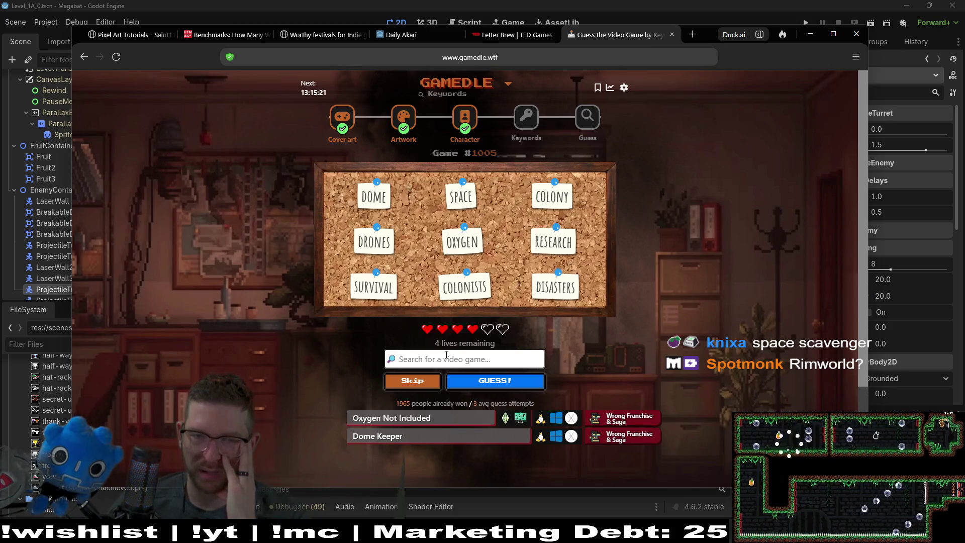
Guess RimWorld, then Deliver Us Mars.
left_click(446, 355)
type("rim")
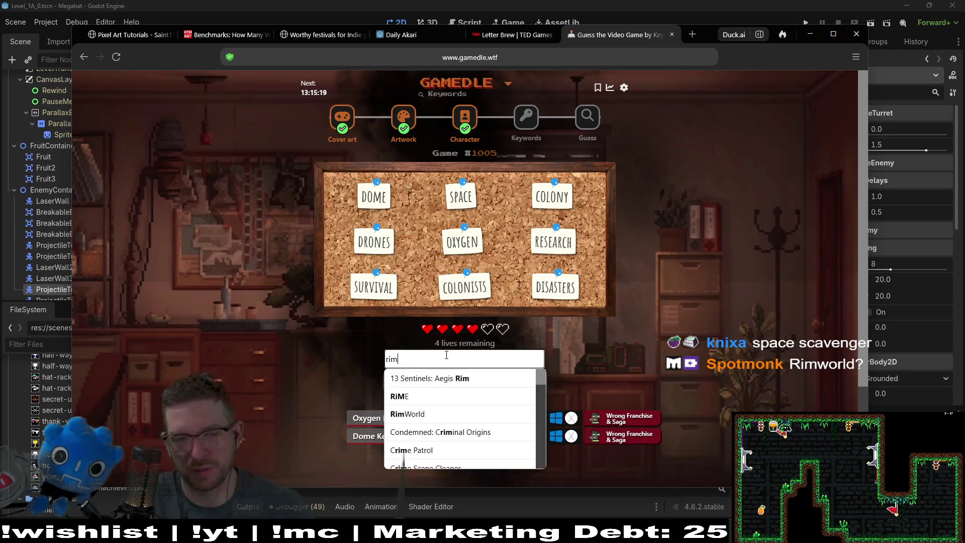
type("wor")
key("Return")
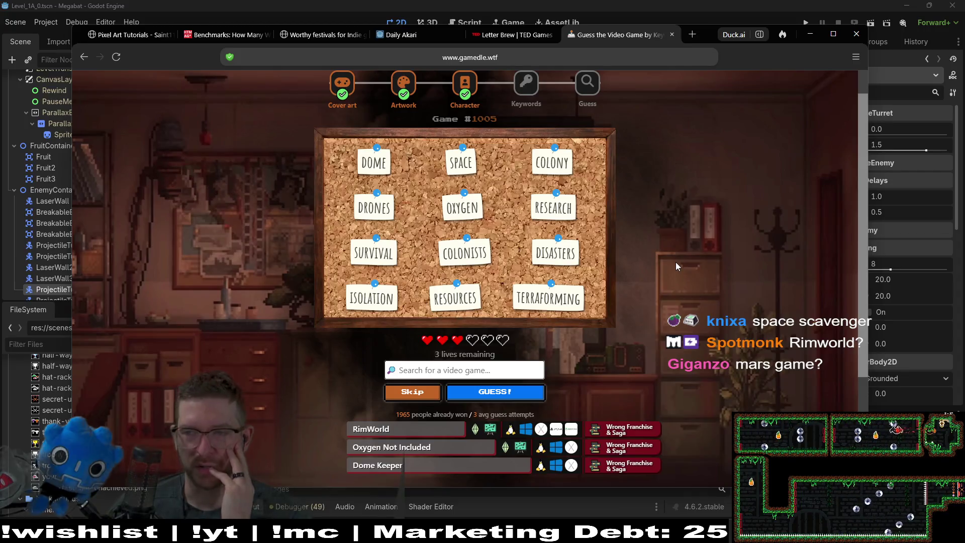
type("mars")
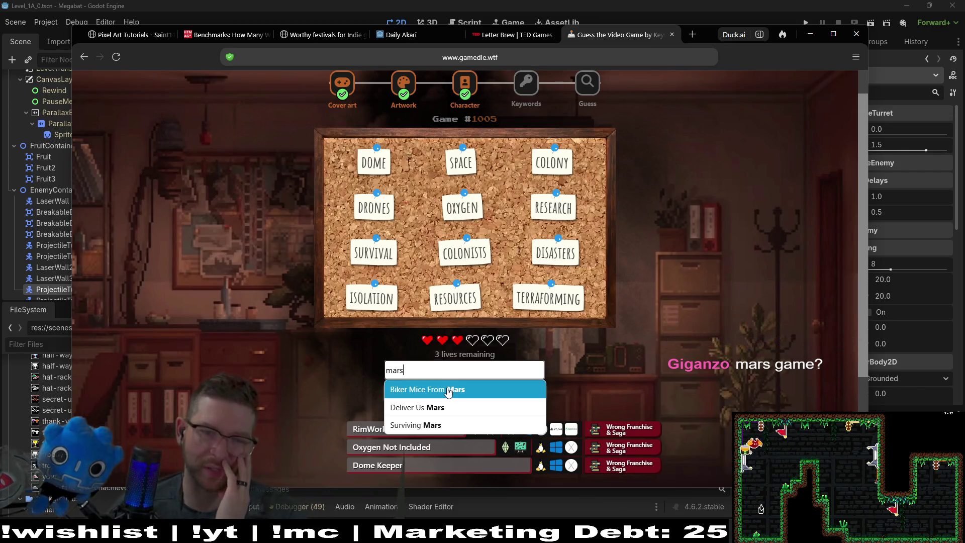
left_click(432, 411)
left_click(490, 400)
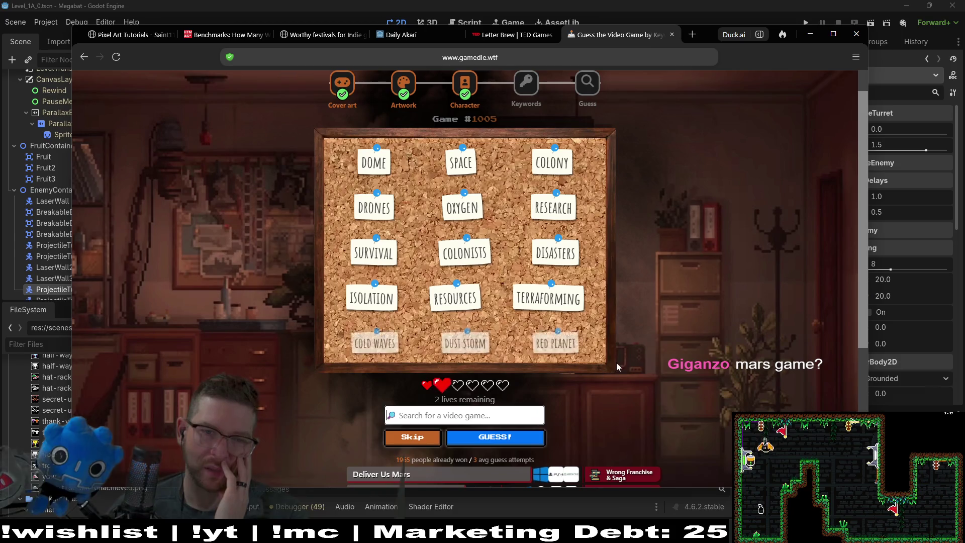
Guess Surviving Mars to solve Keywords puzzle #1005.
scroll(676, 296, "down", 3)
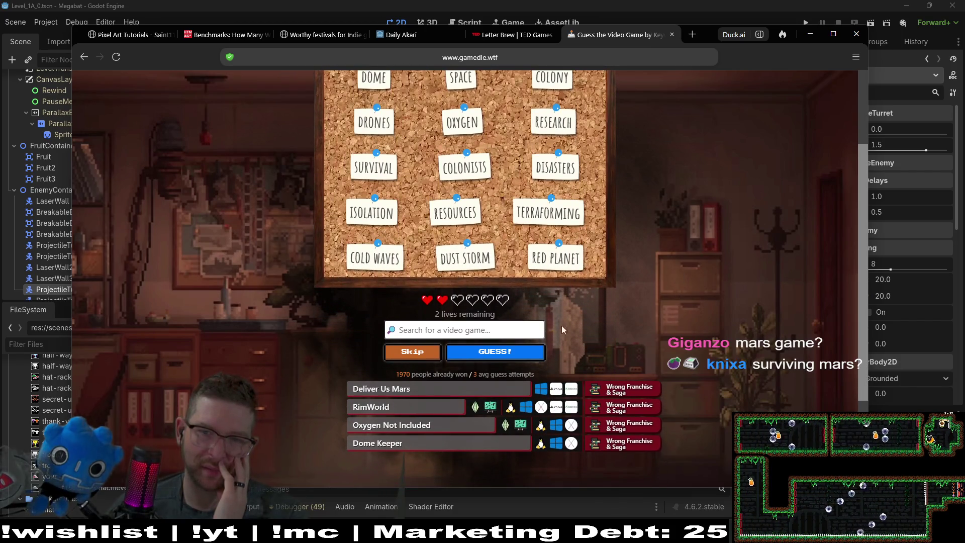
left_click(466, 329)
type("survi")
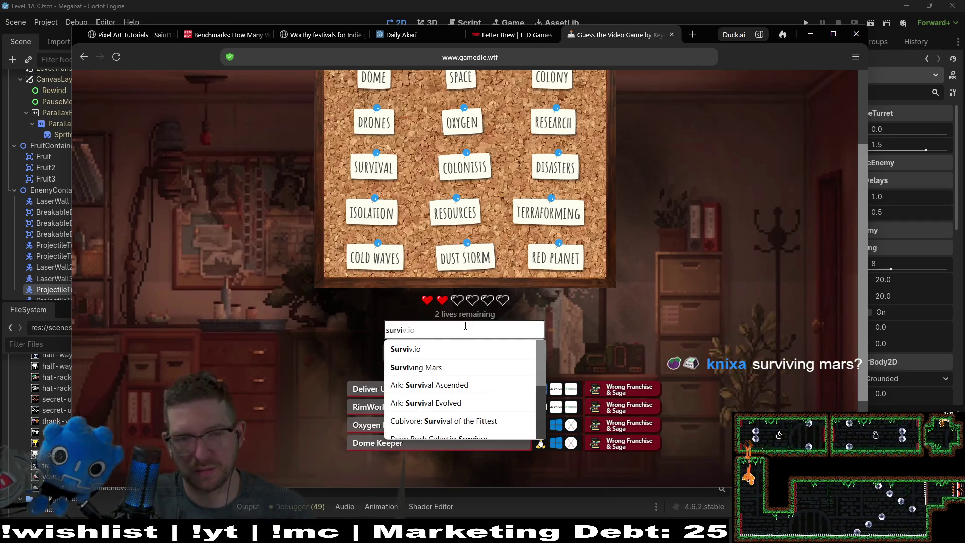
type("ing")
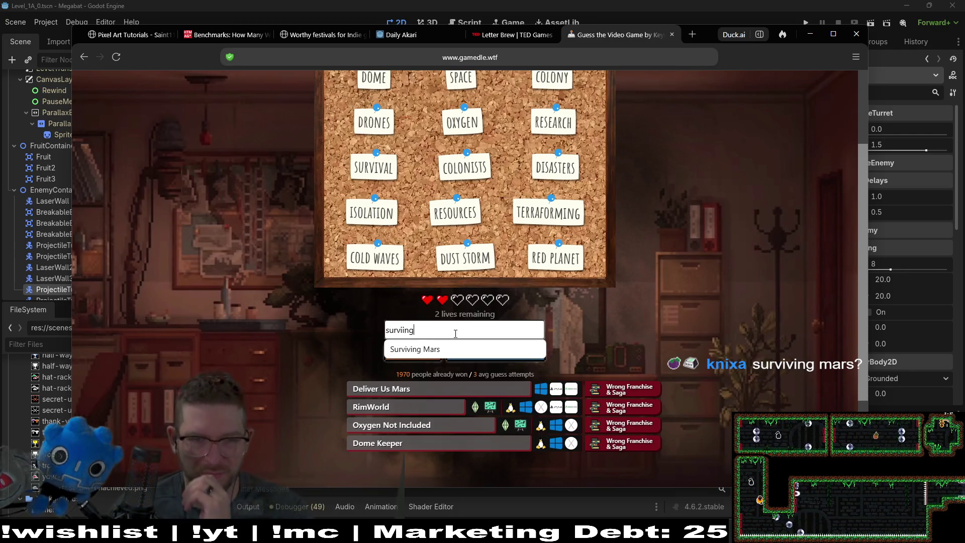
left_click(464, 347)
left_click(464, 347)
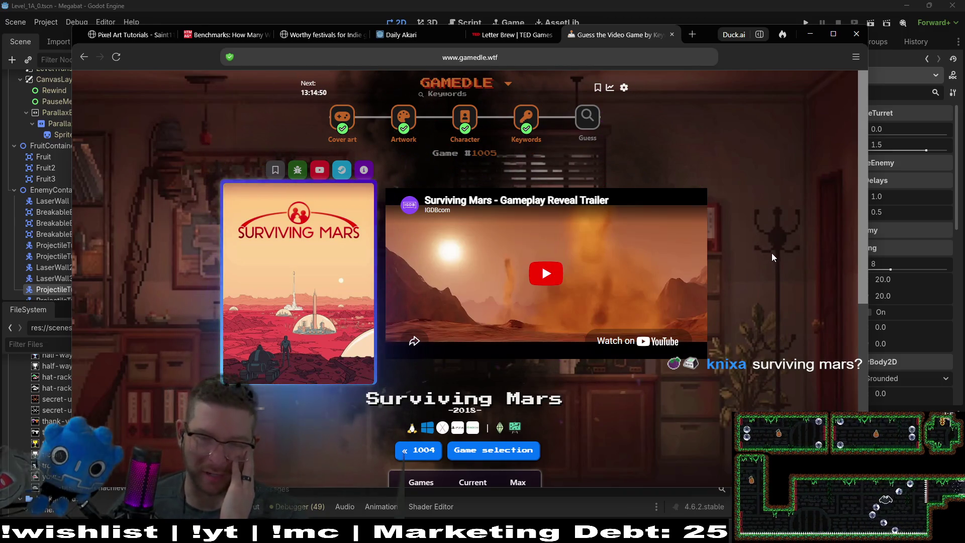
Skim the Surviving Mars trailer past 0:38, pause it, and go to the Guess round.
left_click(553, 283)
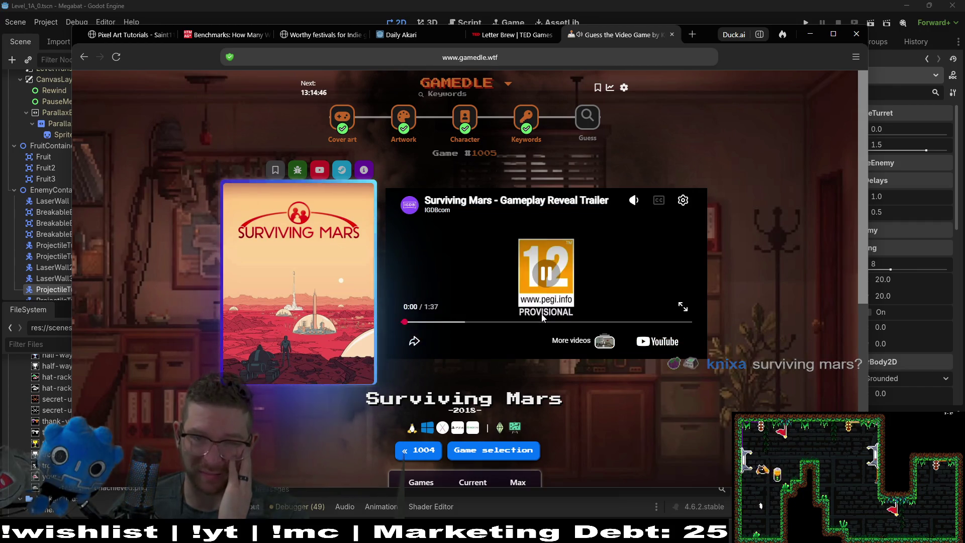
left_click(440, 322)
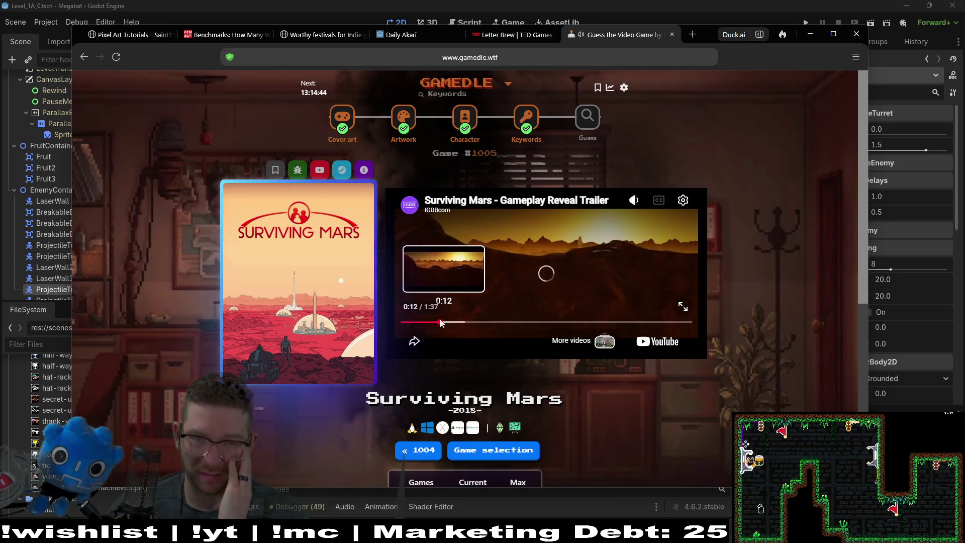
left_click(469, 322)
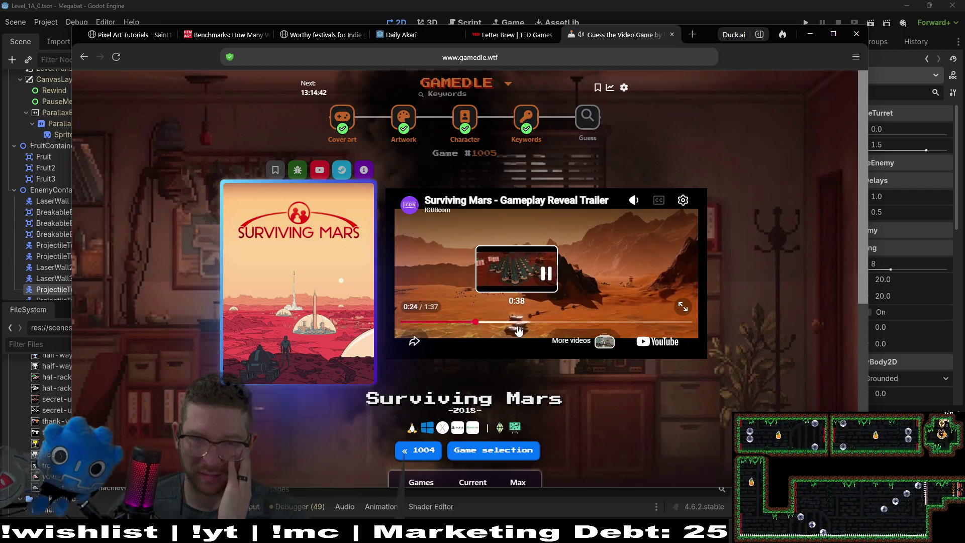
left_click(519, 329)
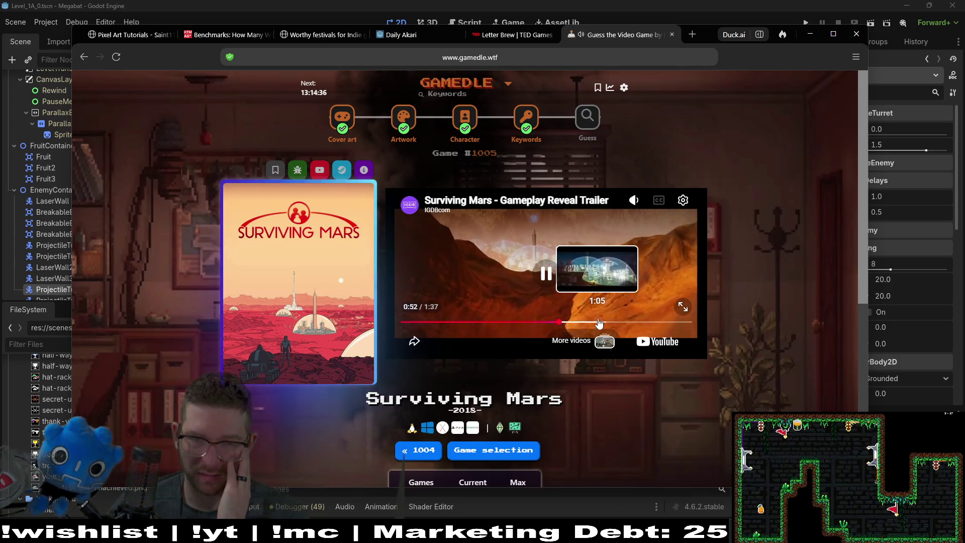
left_click(587, 329)
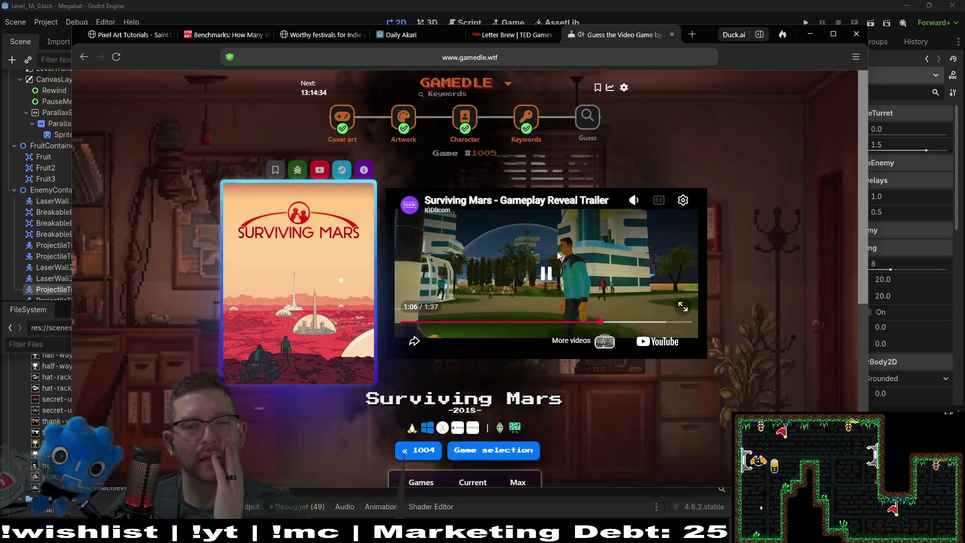
left_click(584, 266)
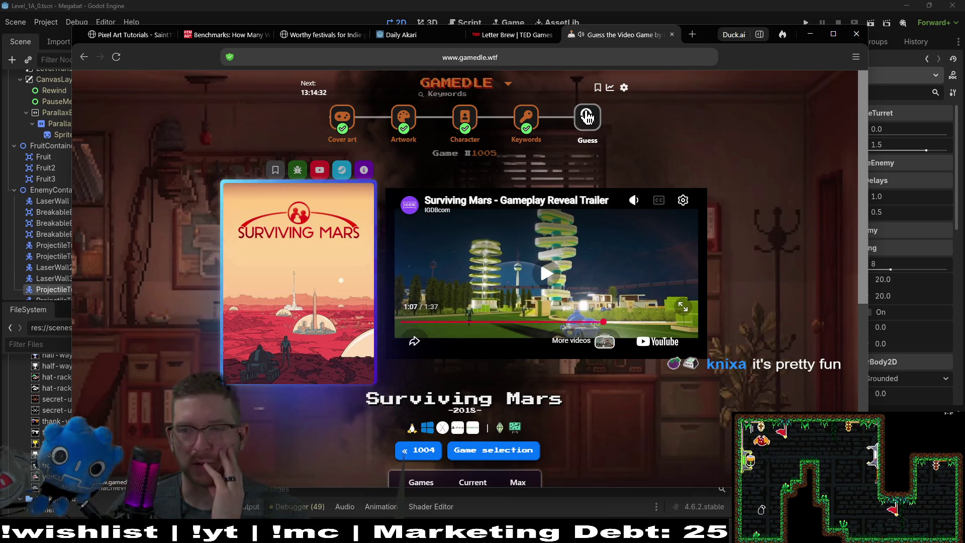
left_click(587, 115)
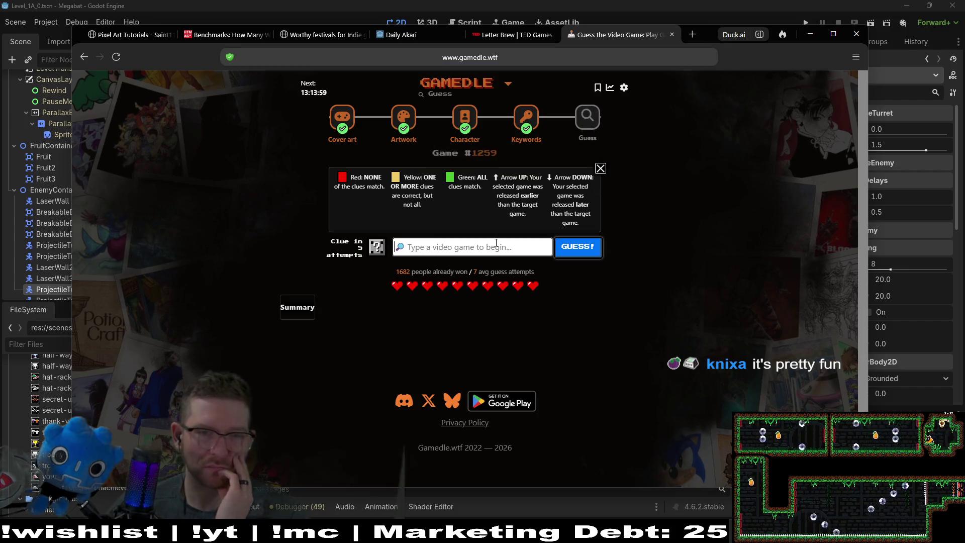
Submit Stellar Blade as the first guess.
left_click(493, 247)
type("stell")
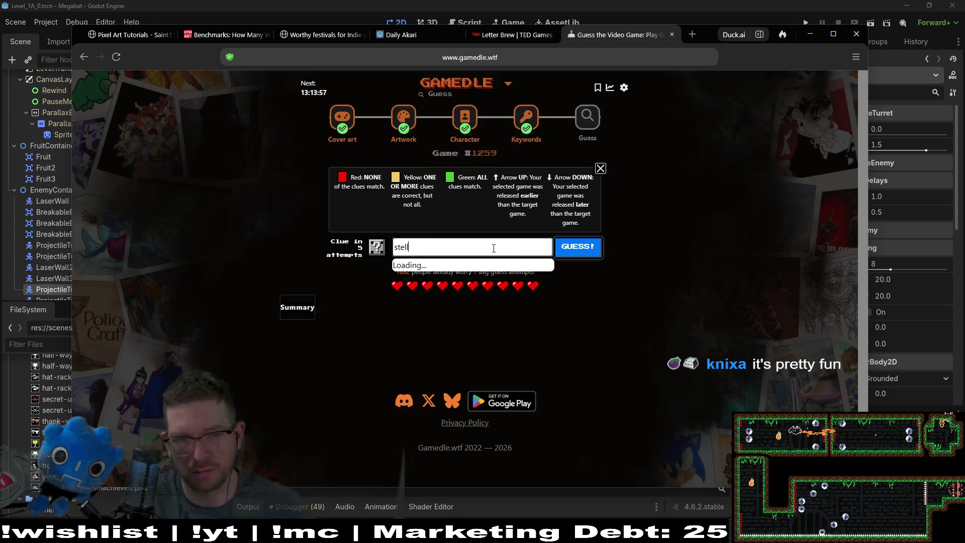
type("ar blade")
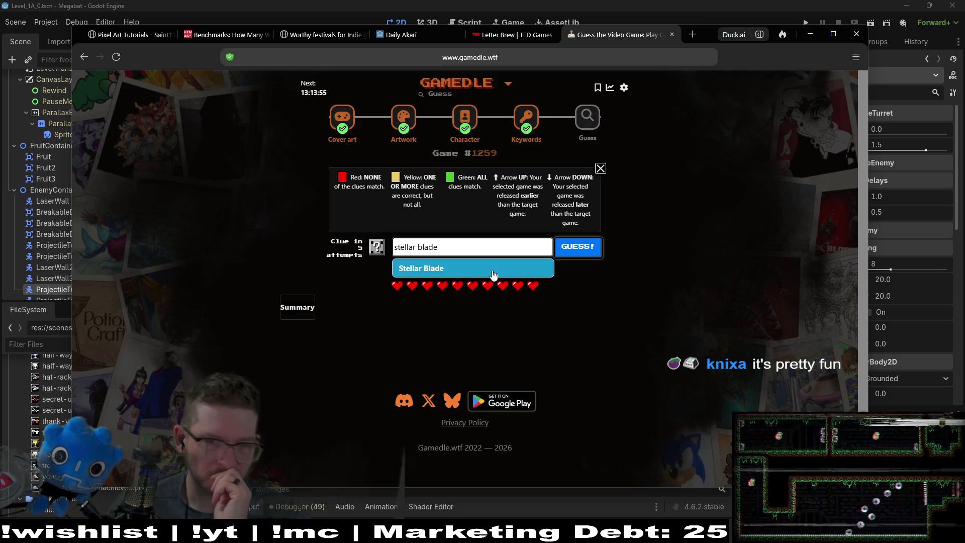
left_click(472, 266)
left_click(578, 247)
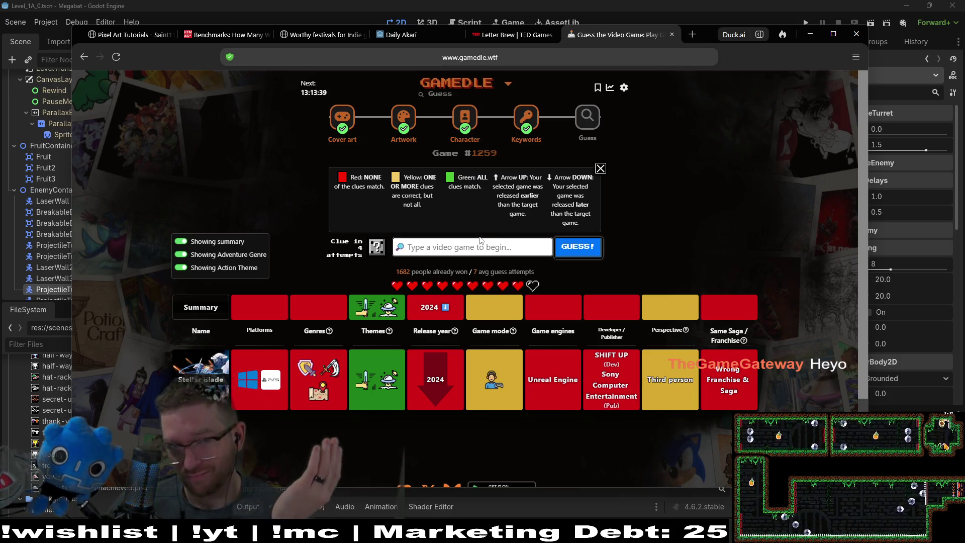
Submit Halo 2 as the second guess and review its clue row.
type("halo 2")
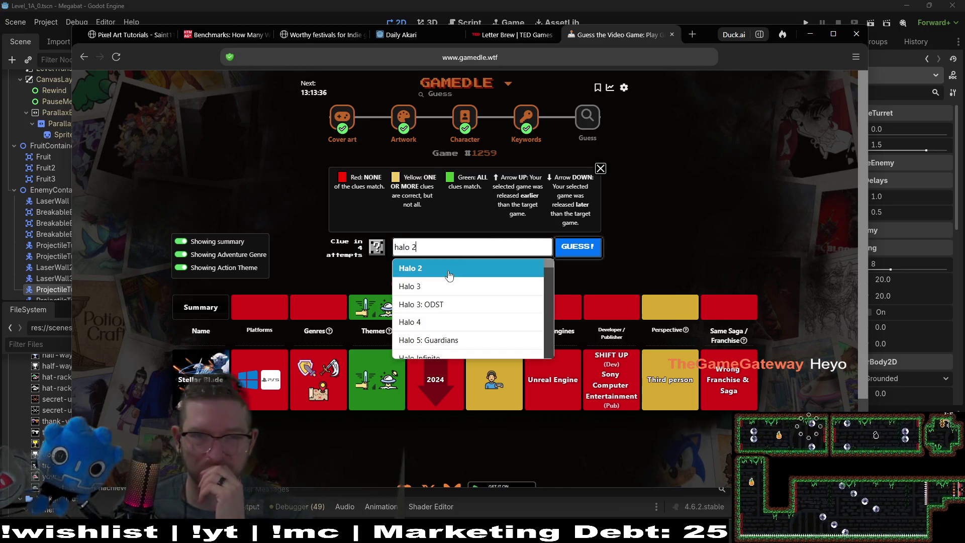
left_click(452, 267)
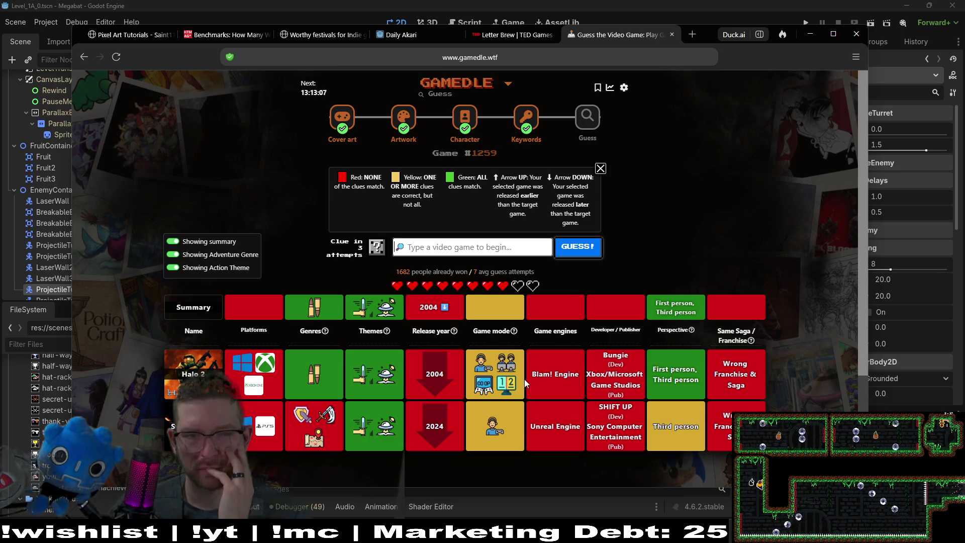
mouse_move(393, 374)
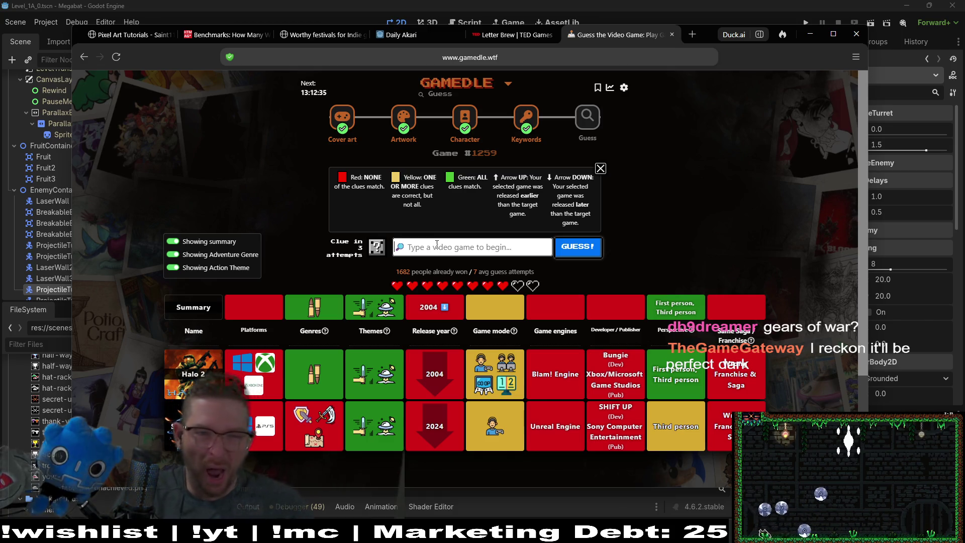
Guess Perfect Dark and scroll down to check its clue row.
type("perfect dar")
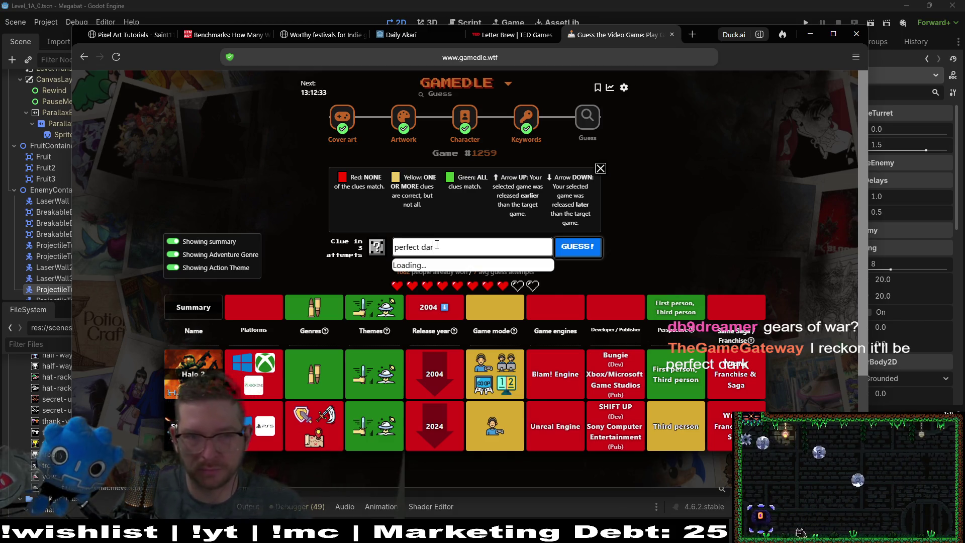
left_click(421, 268)
left_click(578, 247)
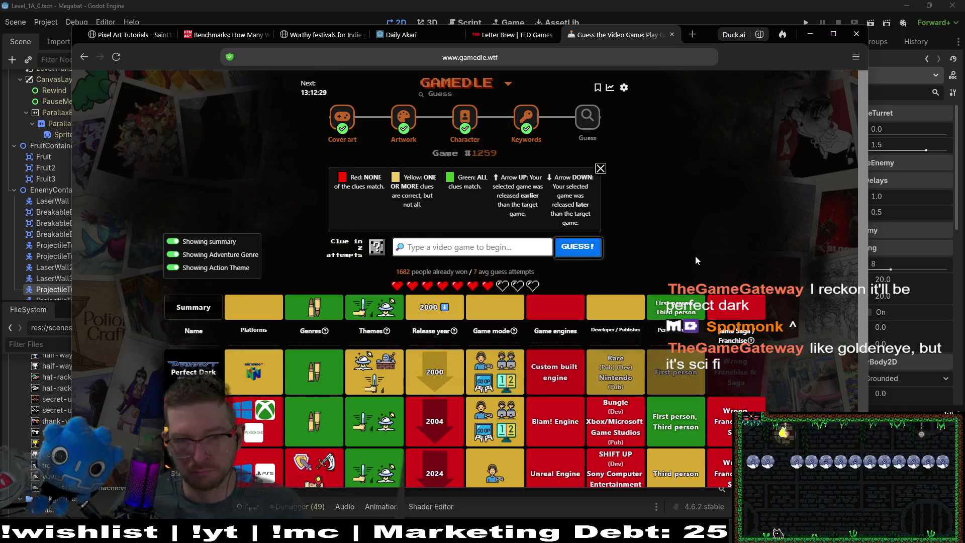
scroll(764, 221, "down", 1)
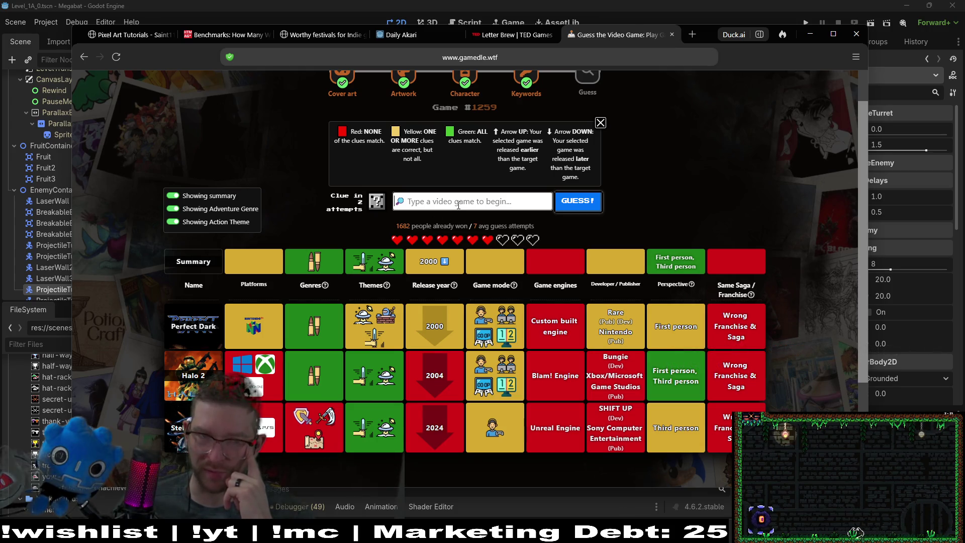
mouse_move(376, 312)
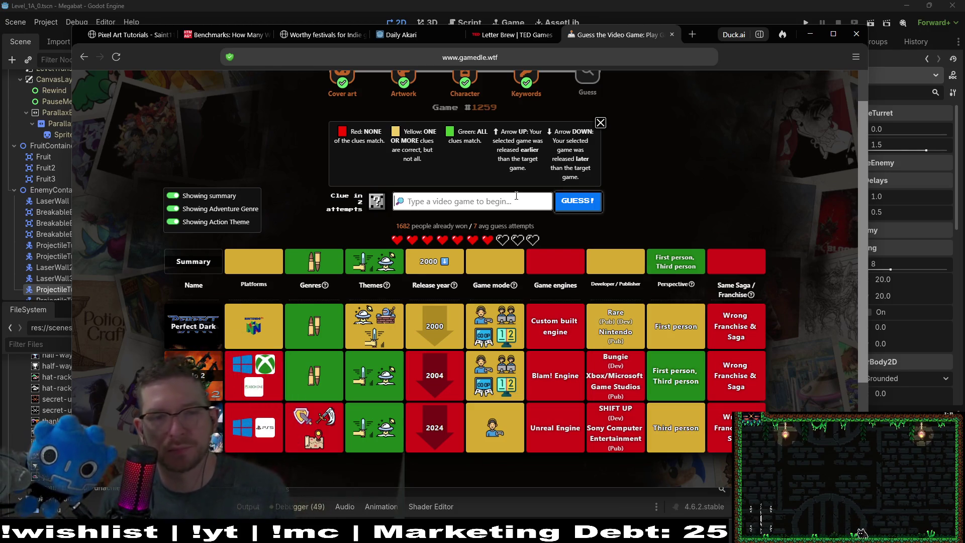
Search 'golden eye' and submit GoldenEye 007 as the next guess.
type("golden ")
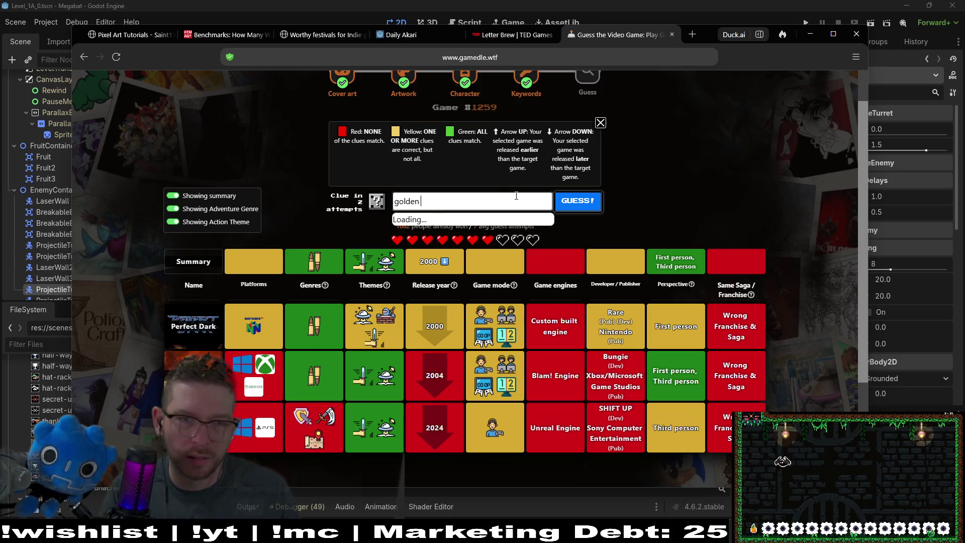
type("eye")
left_click(490, 220)
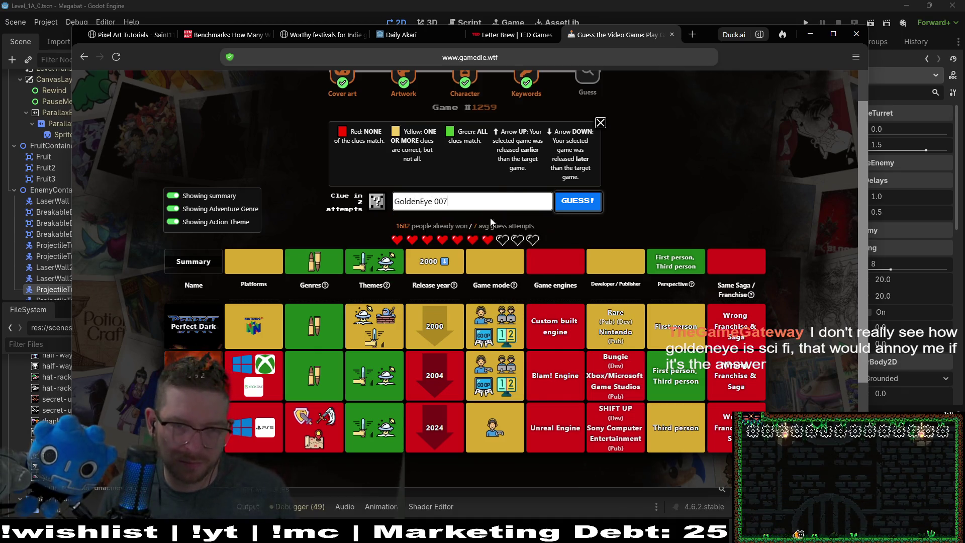
left_click(568, 205)
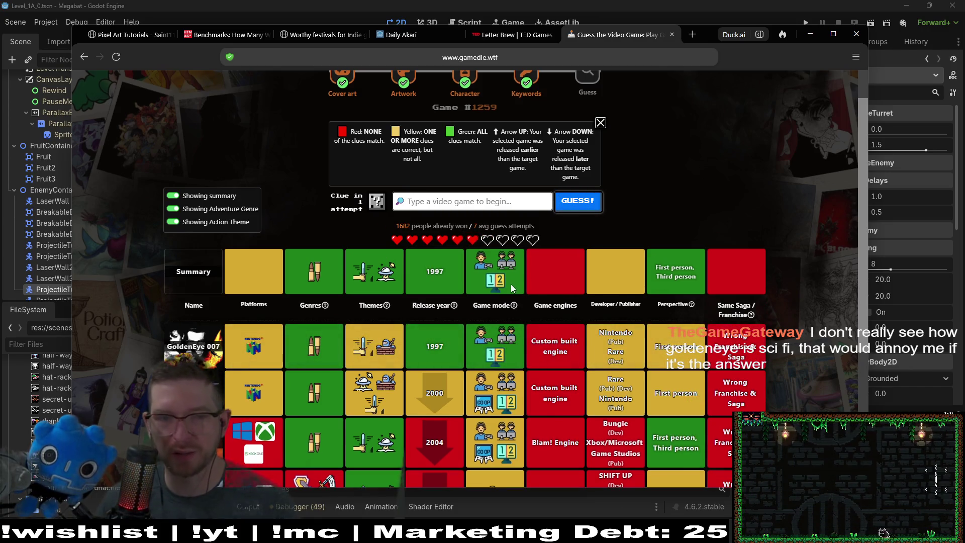
mouse_move(490, 268)
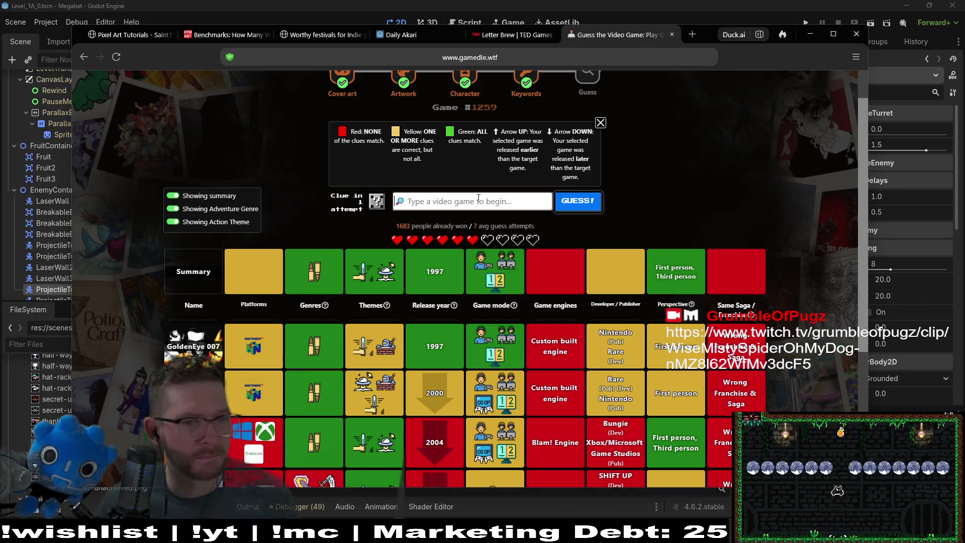
Enter 'quake' in the guess field to list Quake II and Quake III Arena.
type("quake")
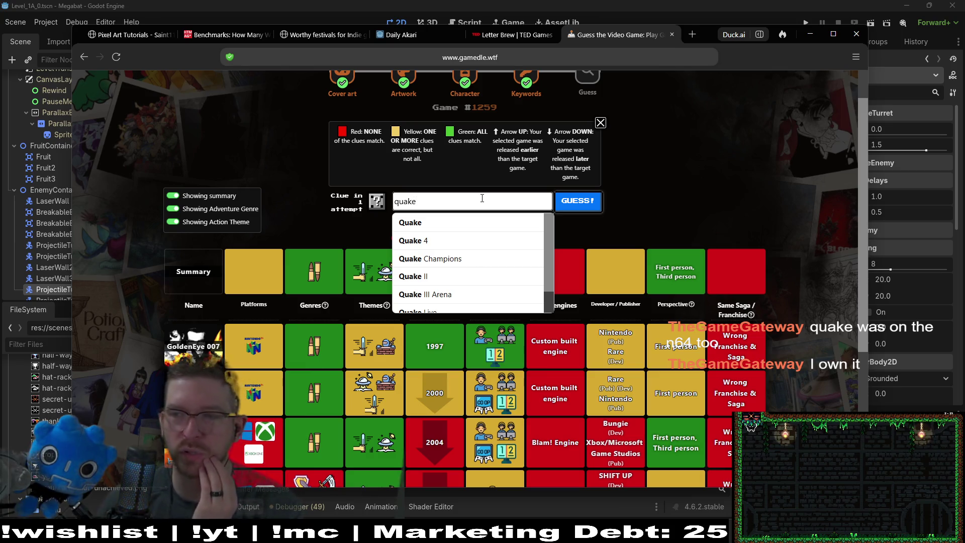
Submit Quake III Arena as a guess and scroll to its clues.
left_click(452, 296)
left_click(582, 210)
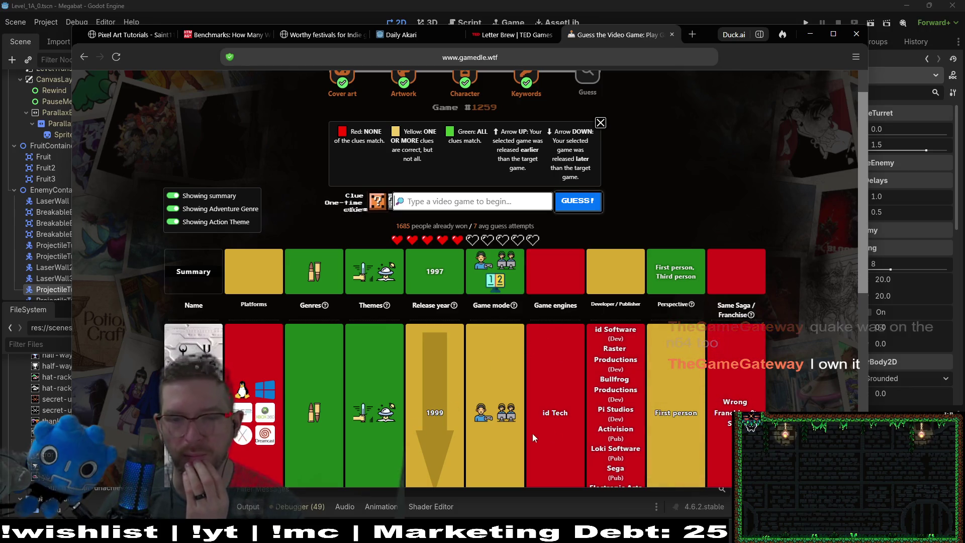
scroll(743, 252, "down", 1)
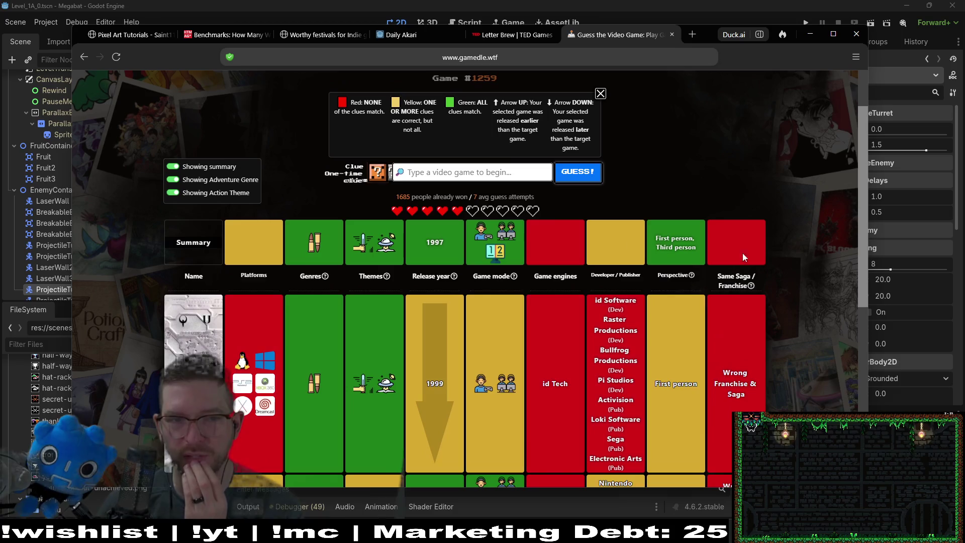
Reveal the one-time clue, showing Nintendo as developer and publisher.
left_click(375, 174)
left_click(496, 346)
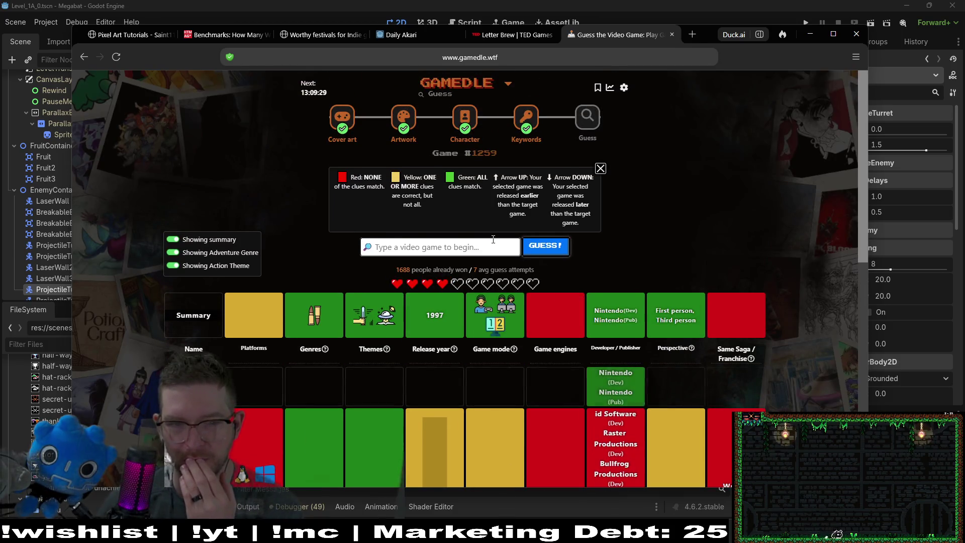
scroll(805, 190, "down", 3)
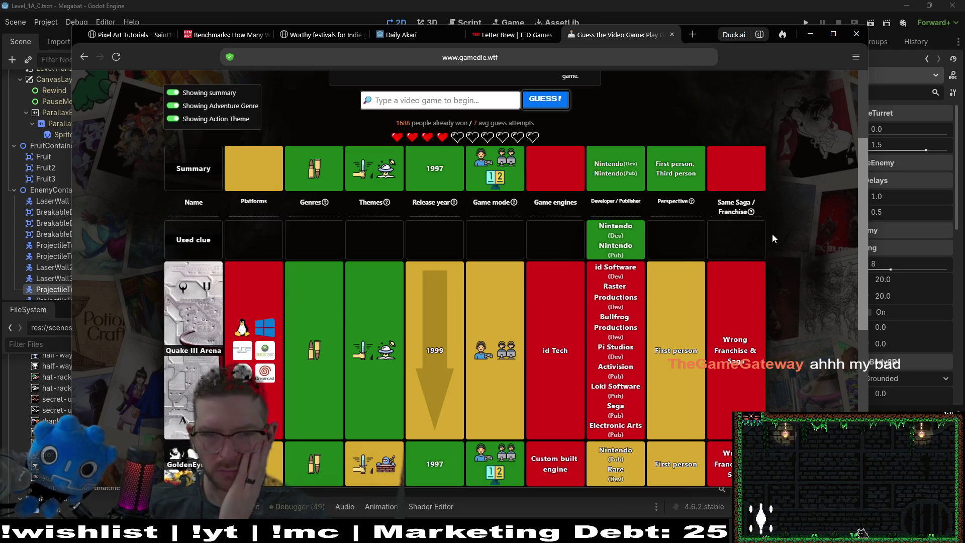
scroll(809, 219, "down", 1)
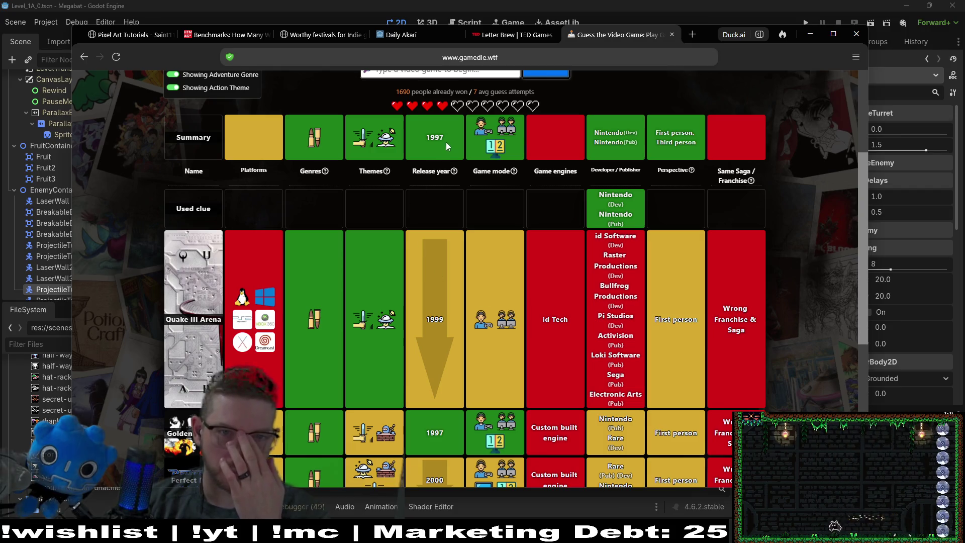
scroll(447, 282, "up", 3)
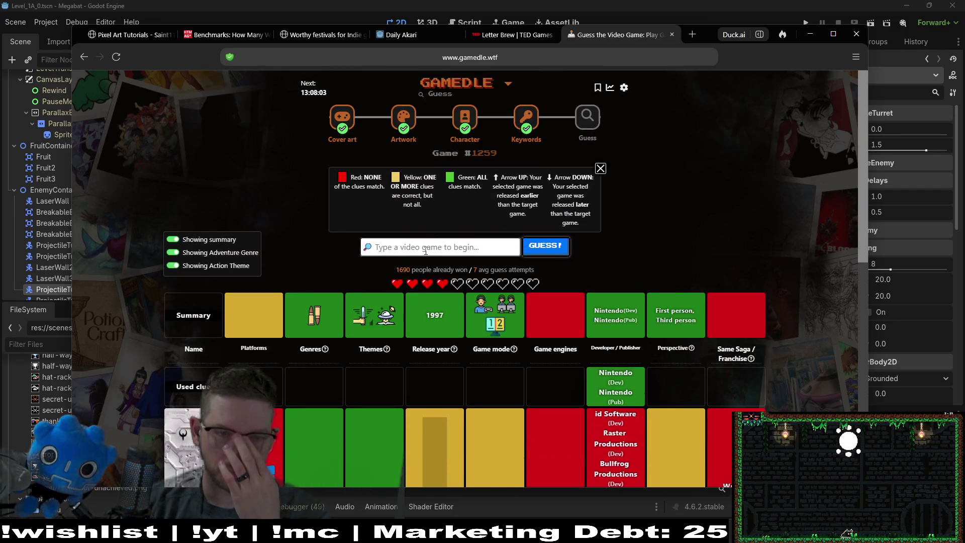
Search 'turok' and submit Turok: Dinosaur Hunter, then review its clue row.
type("turo")
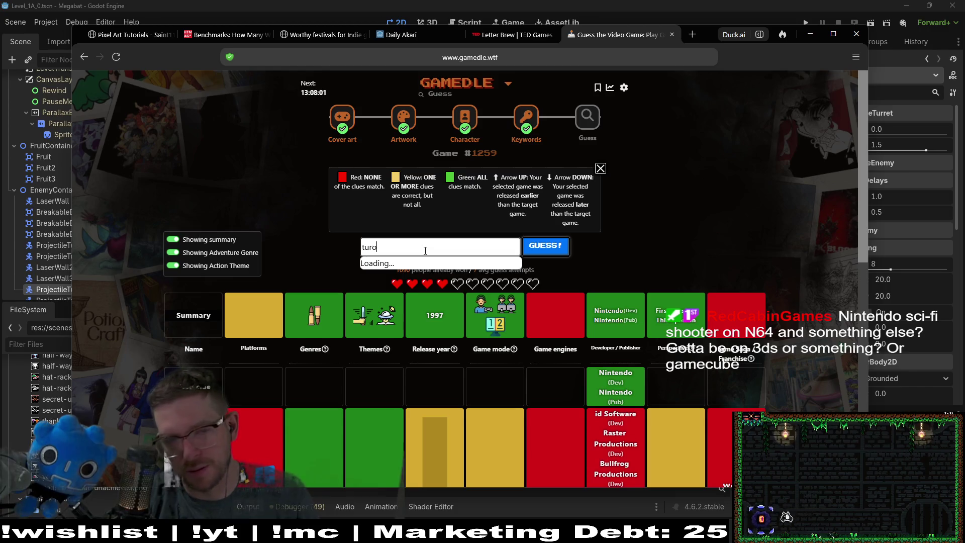
type("k")
left_click(434, 283)
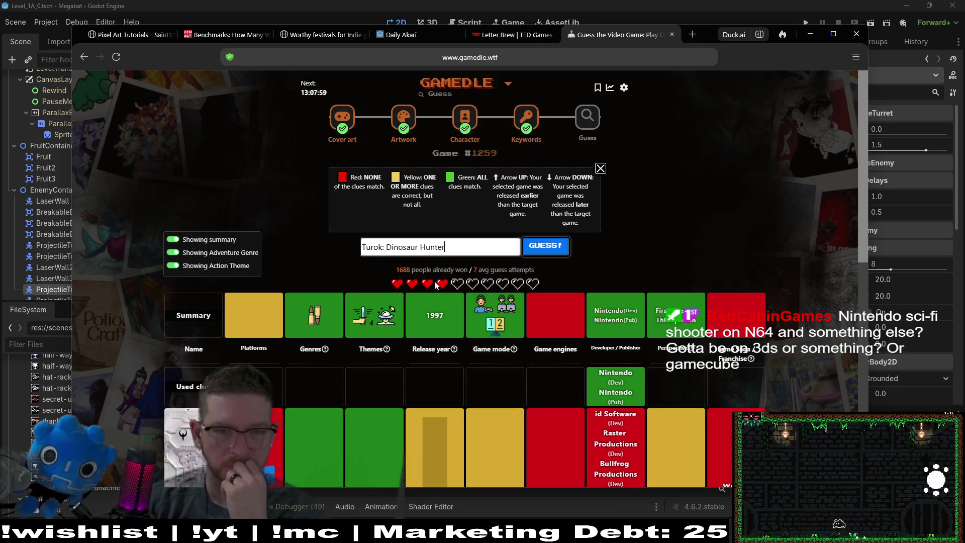
left_click(546, 246)
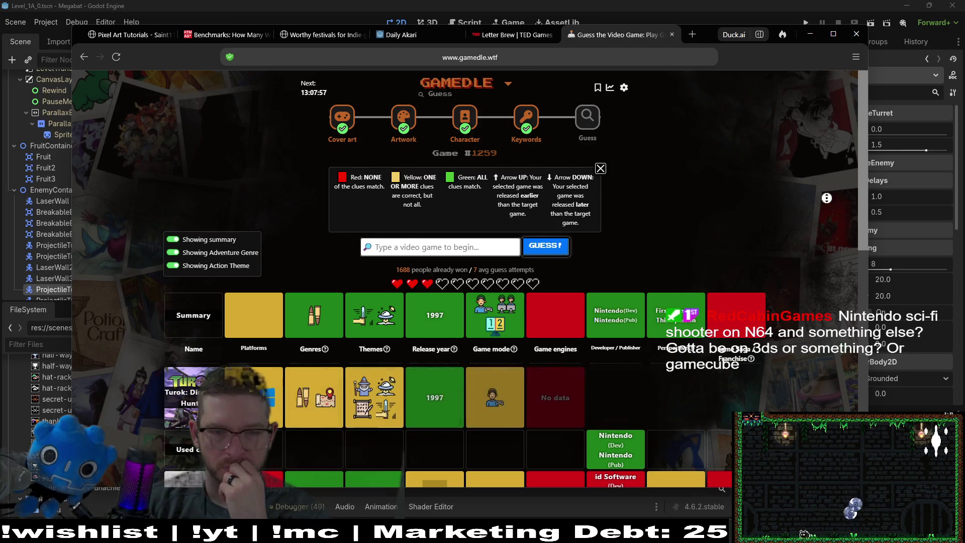
scroll(834, 214, "down", 2)
scroll(840, 220, "down", 3)
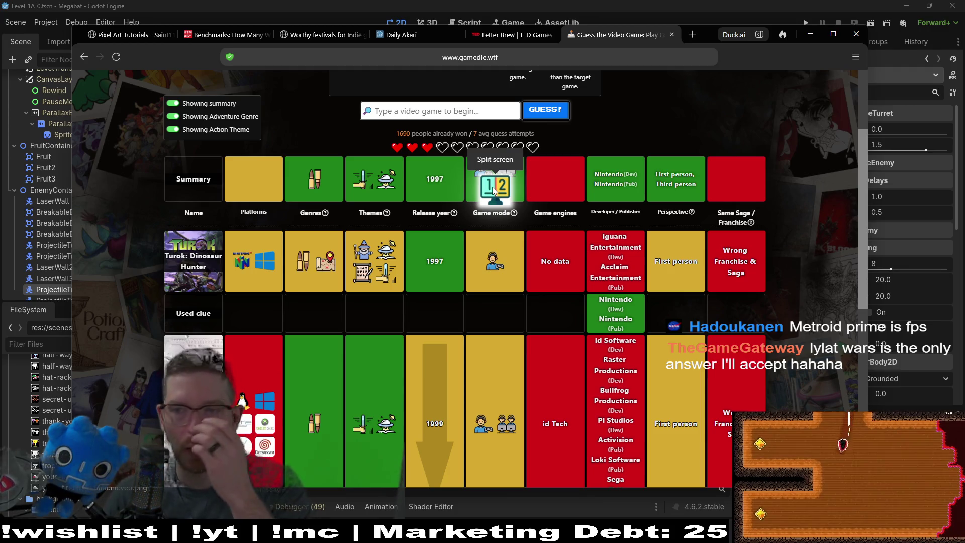
mouse_move(506, 216)
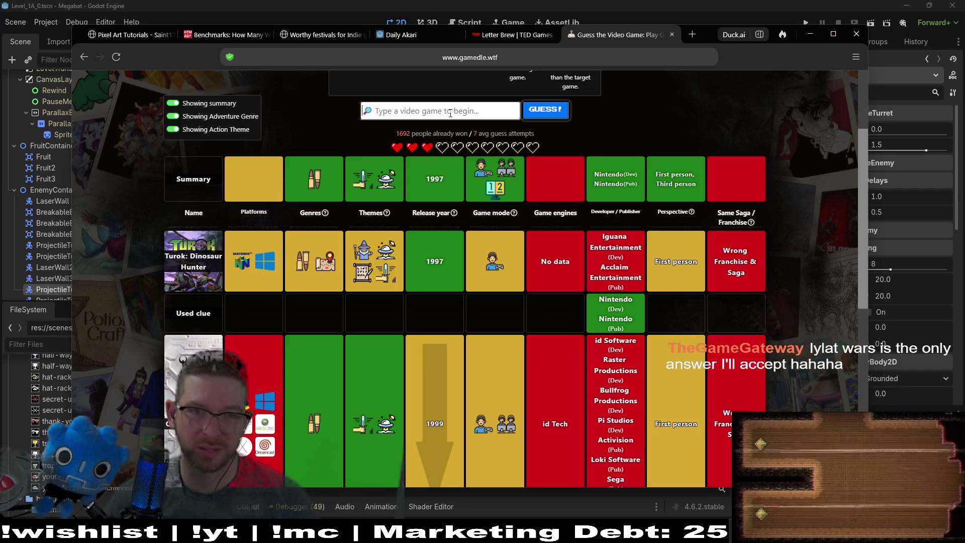
Search 'star fox' and submit Star Fox 64, solving puzzle #1259.
type("star")
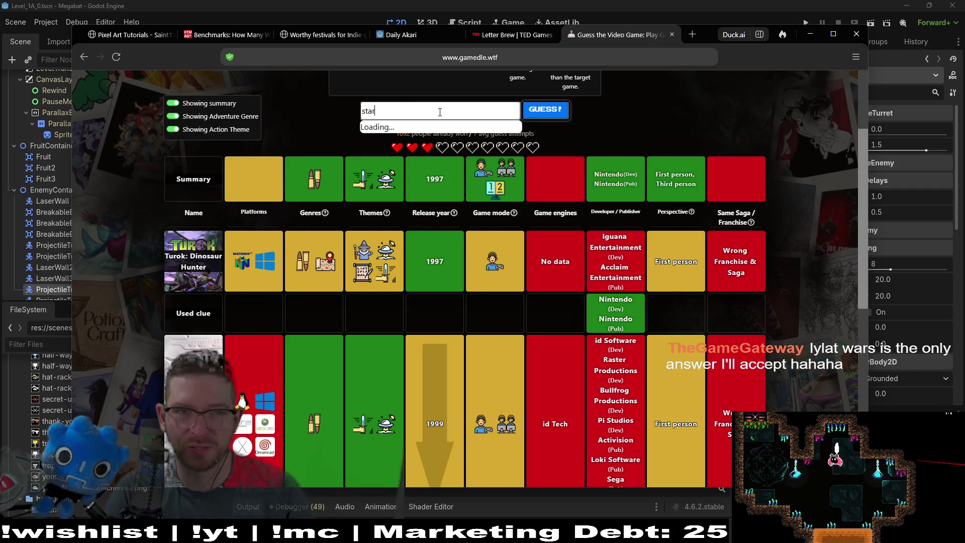
type(" fox")
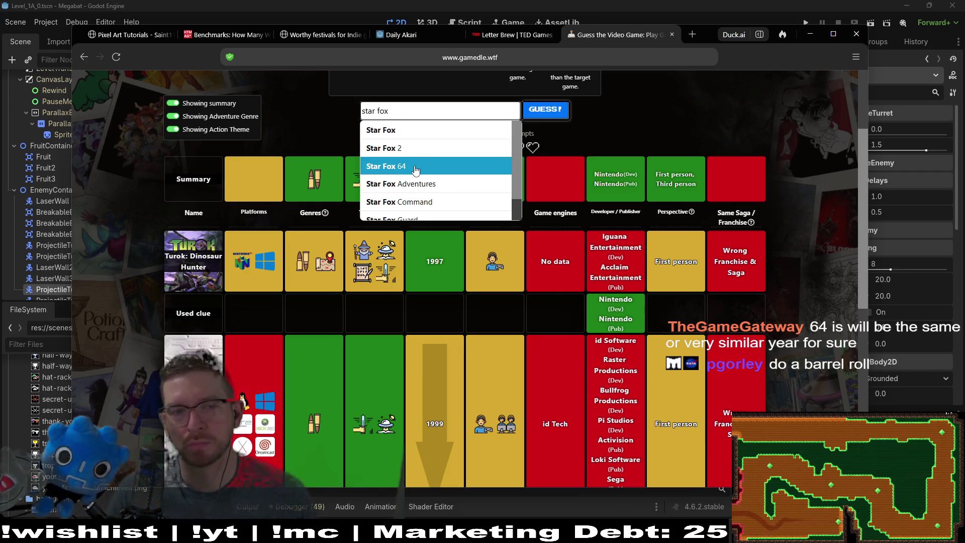
left_click(437, 165)
left_click(552, 113)
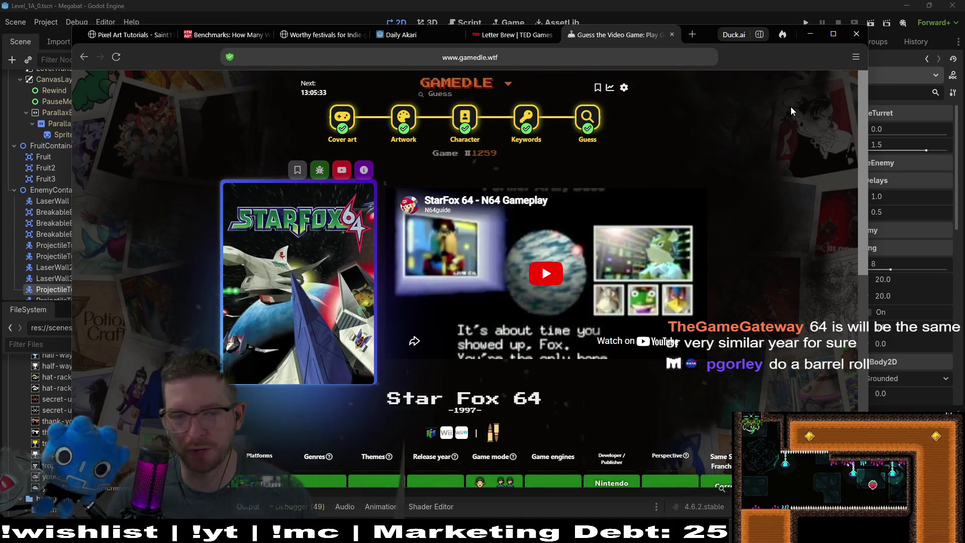
Play the Star Fox 64 gameplay video, skip to about five minutes, and pause.
scroll(776, 141, "down", 3)
scroll(776, 142, "down", 3)
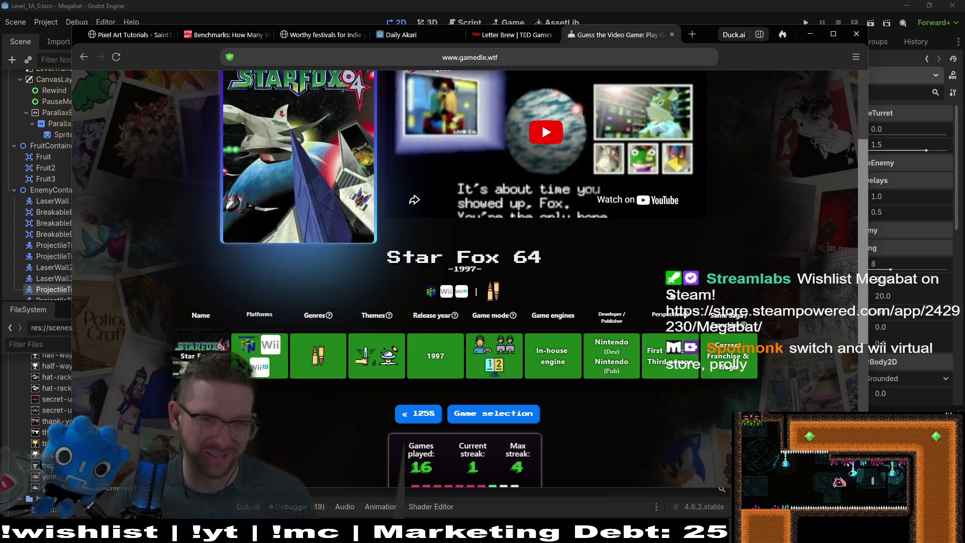
scroll(822, 201, "up", 1)
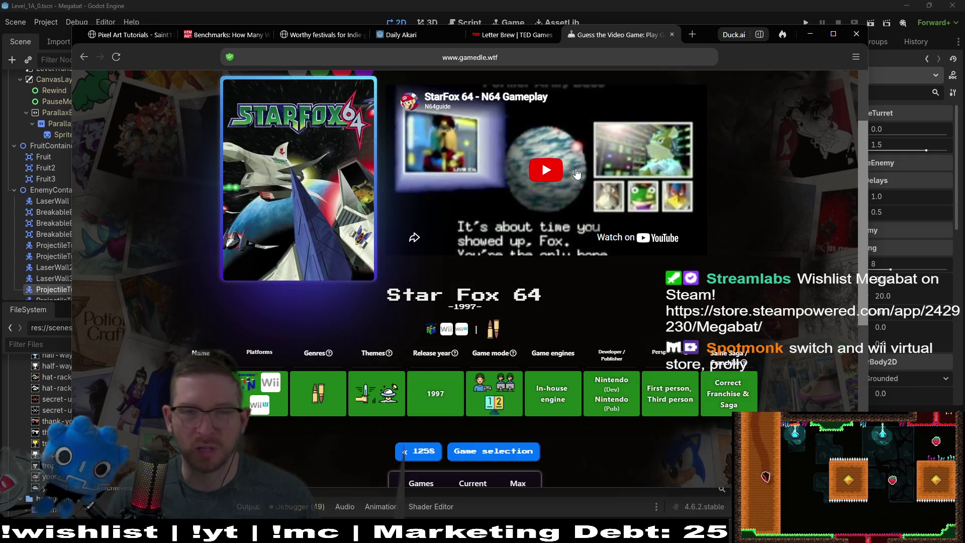
left_click(546, 170)
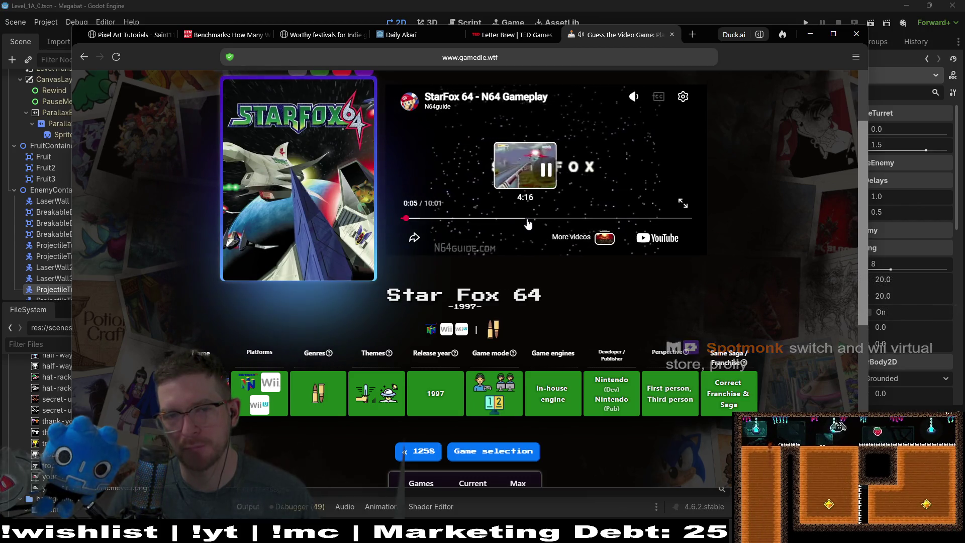
left_click(545, 219)
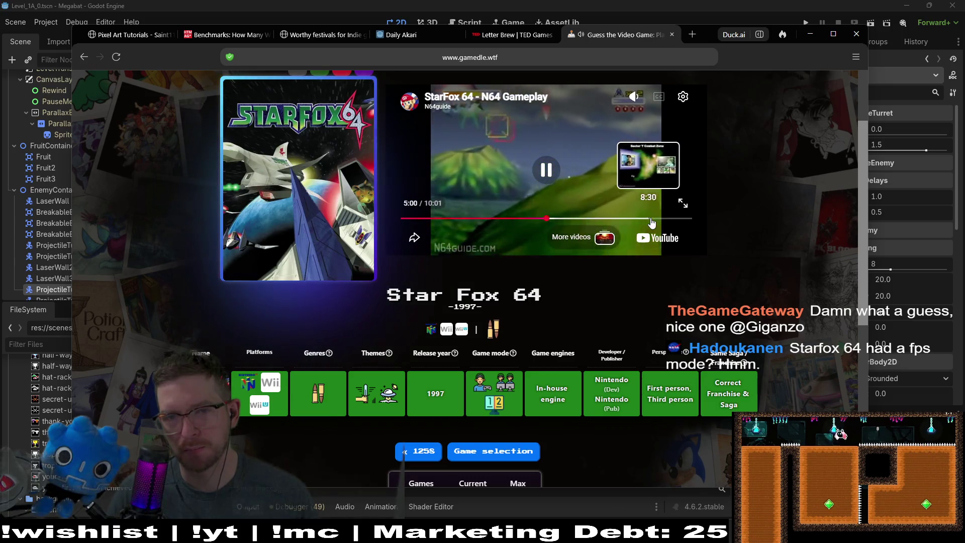
left_click(586, 149)
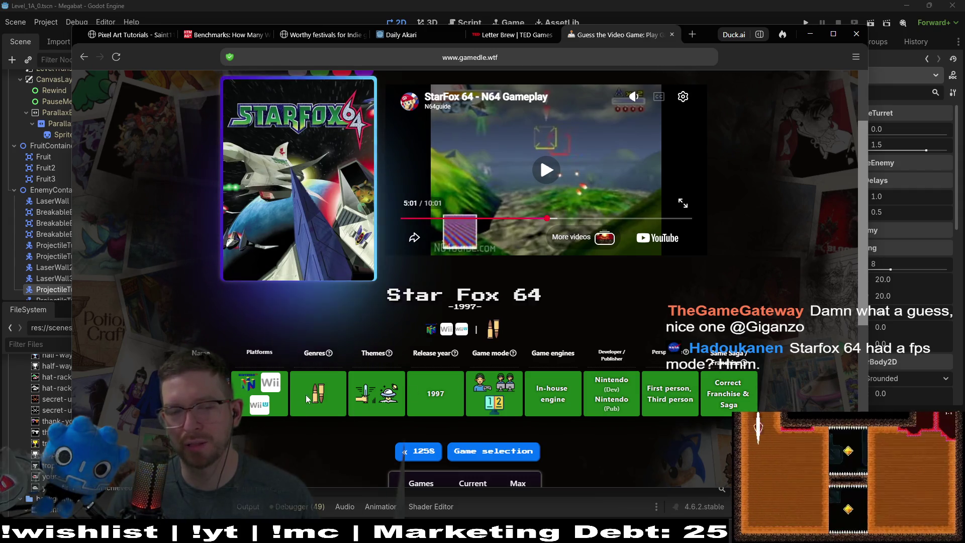
Watch a little more, pause the video, and minimize the browser to return to Godot.
mouse_move(325, 394)
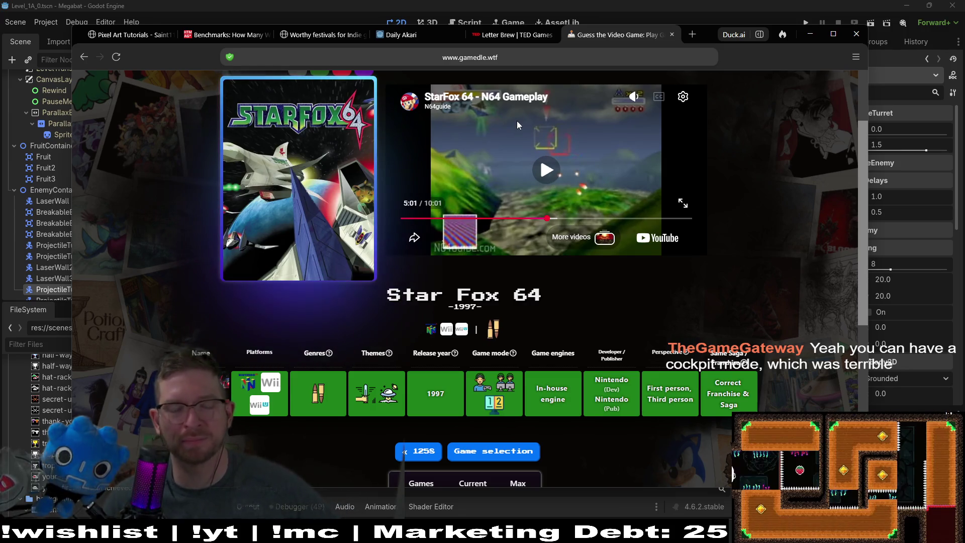
left_click(554, 176)
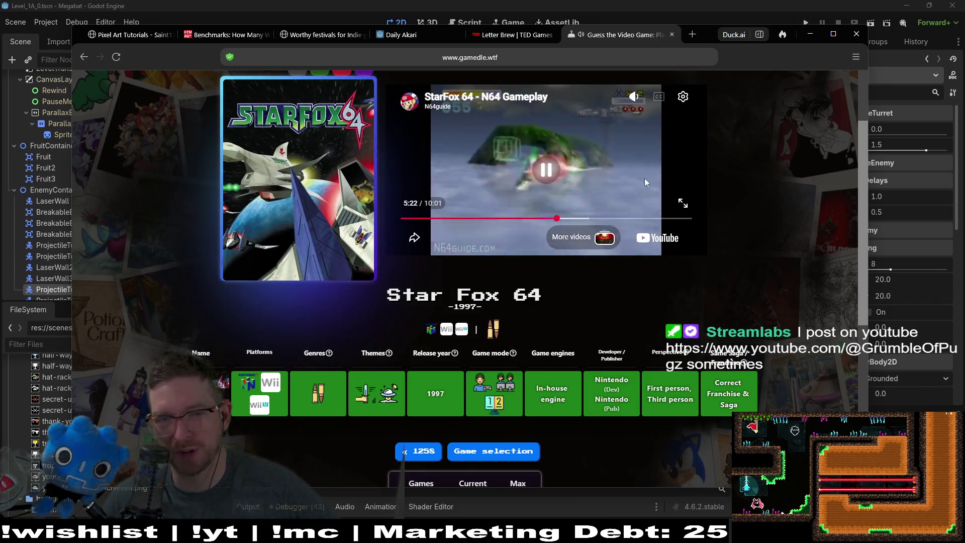
left_click(584, 170)
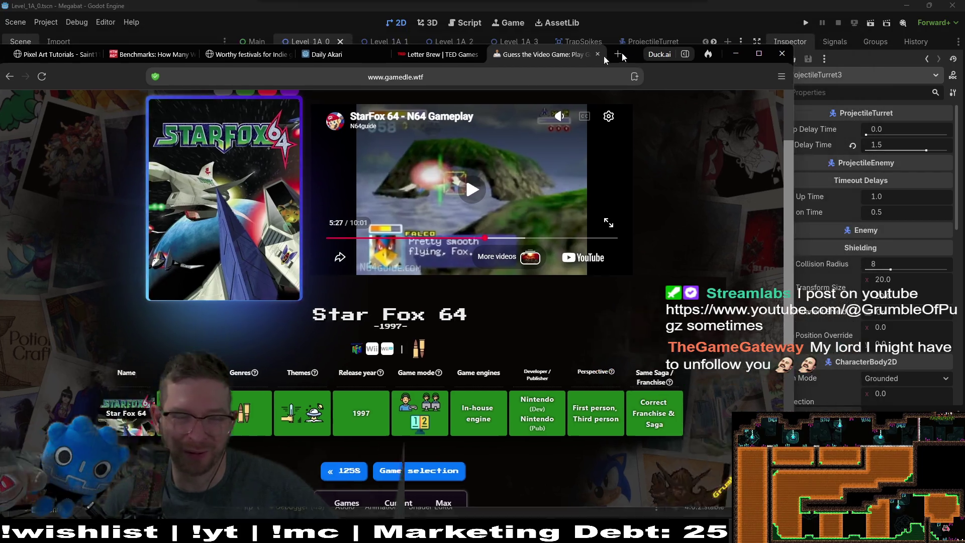
left_click(809, 34)
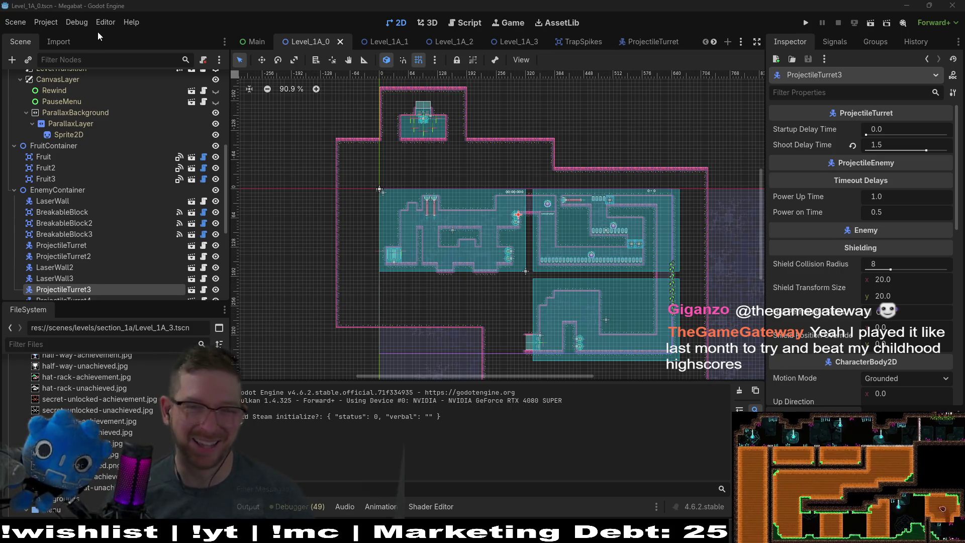
On WorldTileMapLayer, paint LAB_V2 terrain and erase the central wall block's top step.
scroll(424, 239, "up", 2)
scroll(558, 218, "up", 8)
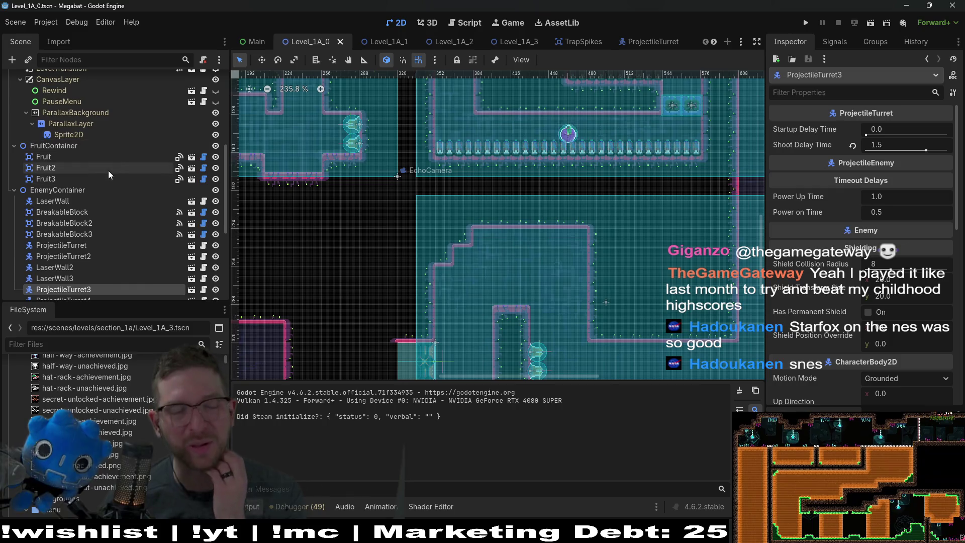
scroll(110, 172, "up", 5)
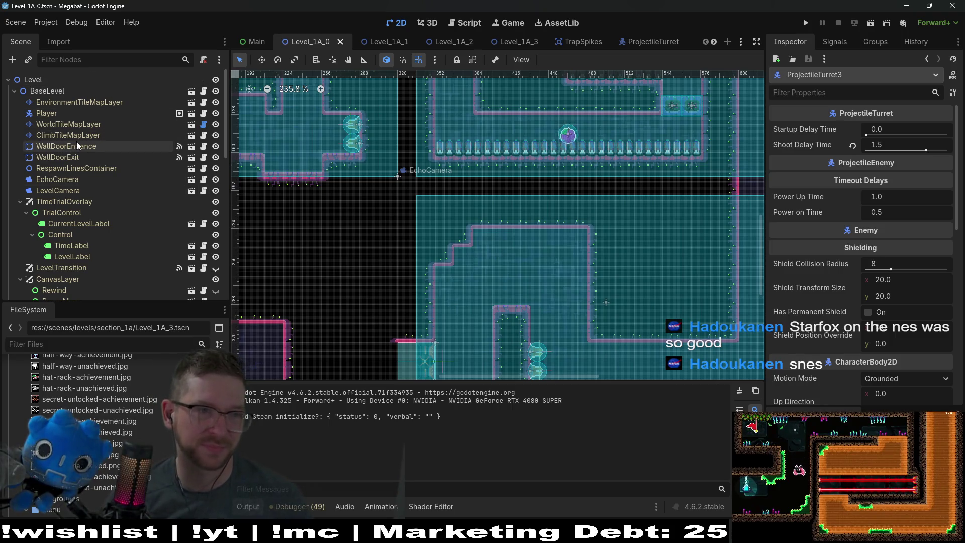
left_click(91, 123)
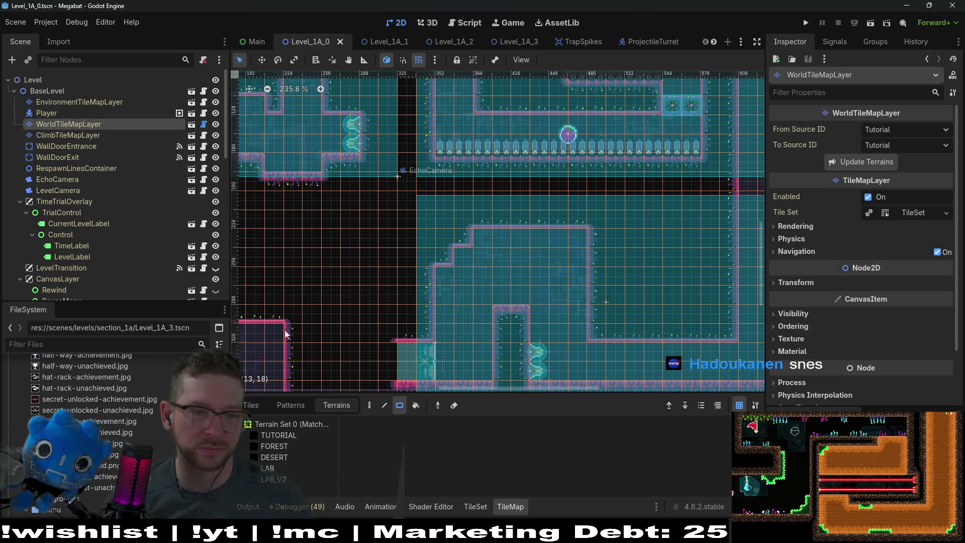
left_click(291, 445)
left_click(274, 479)
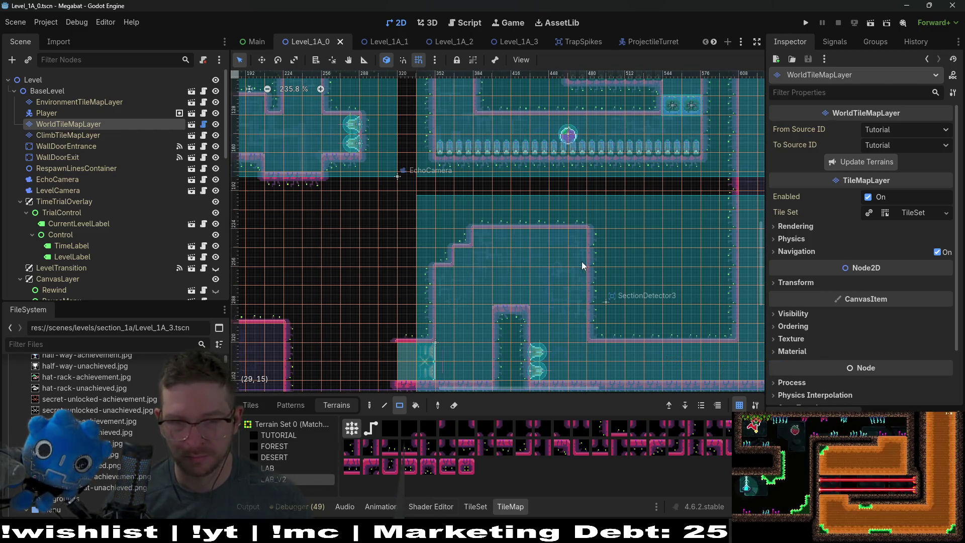
left_click_drag(575, 278, 574, 236)
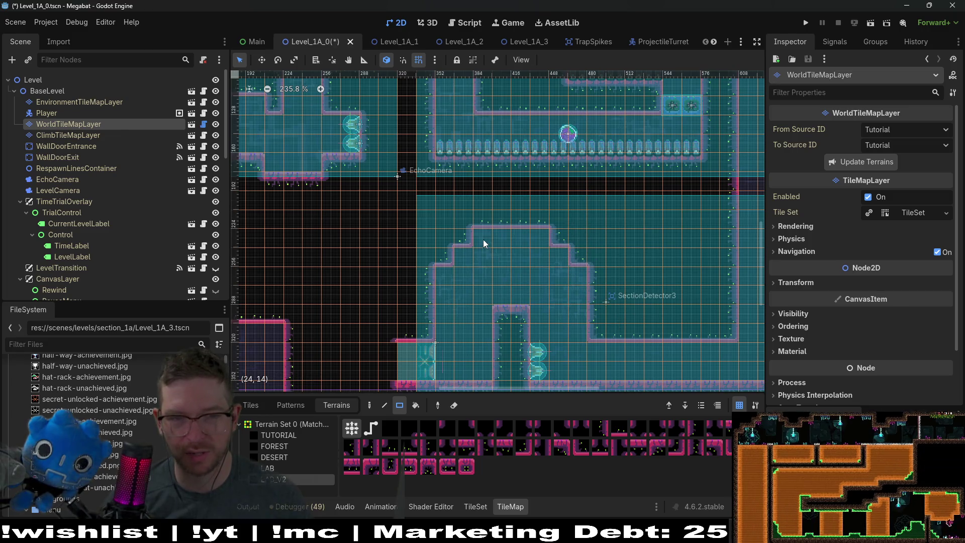
left_click_drag(477, 236, 548, 236)
scroll(539, 239, "down", 2)
scroll(539, 239, "right", 2)
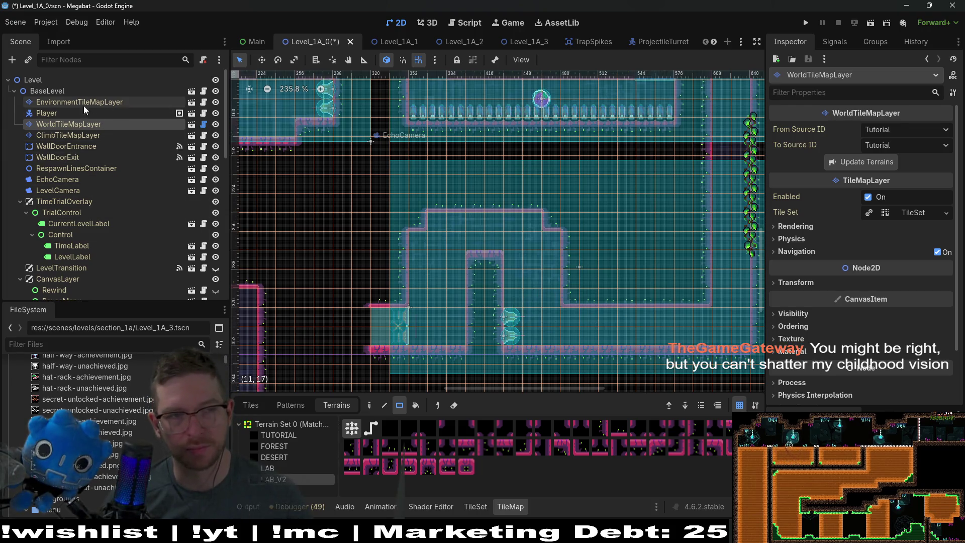
On EnvironmentTileMapLayer, select the LabOvergrowth tile from the Overgrowth collection.
left_click(55, 104)
left_click(285, 436)
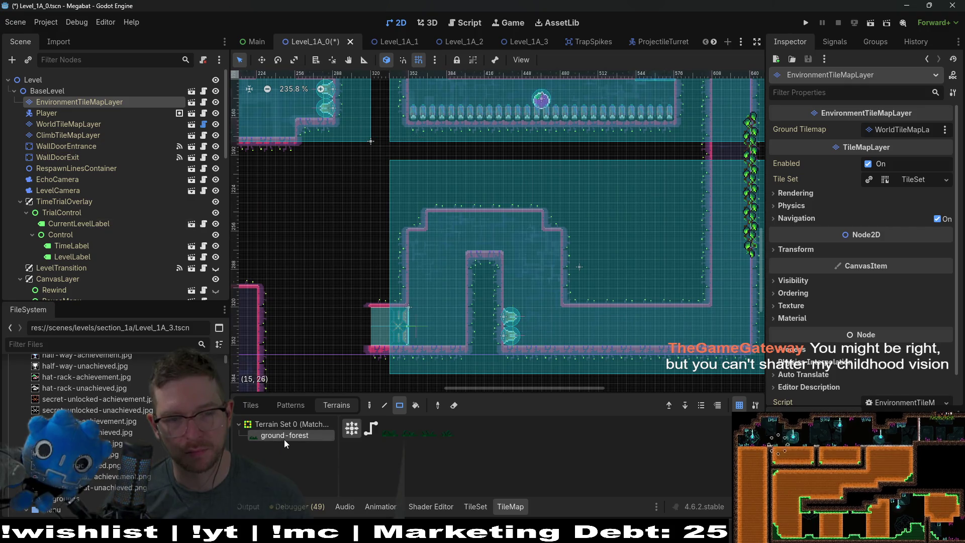
left_click(253, 405)
left_click(312, 469)
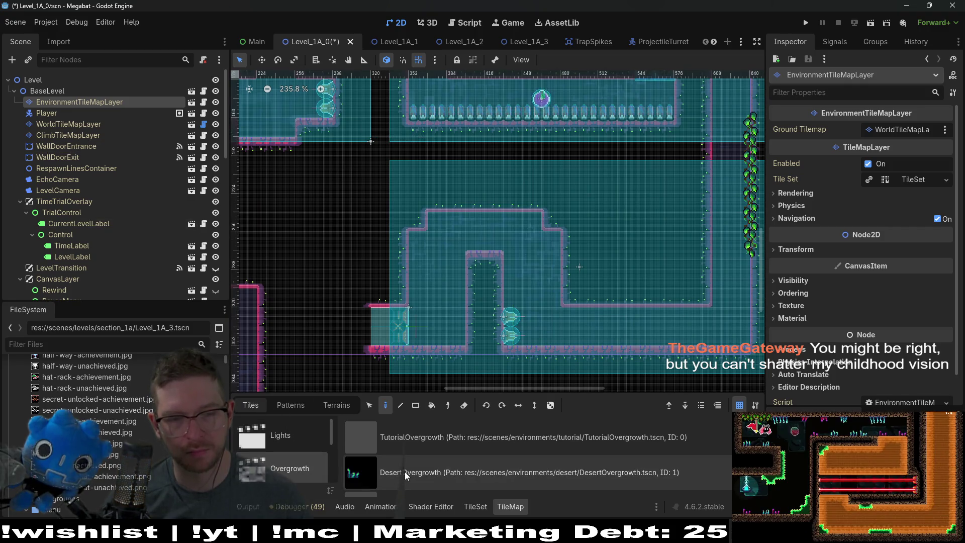
scroll(415, 457, "down", 1)
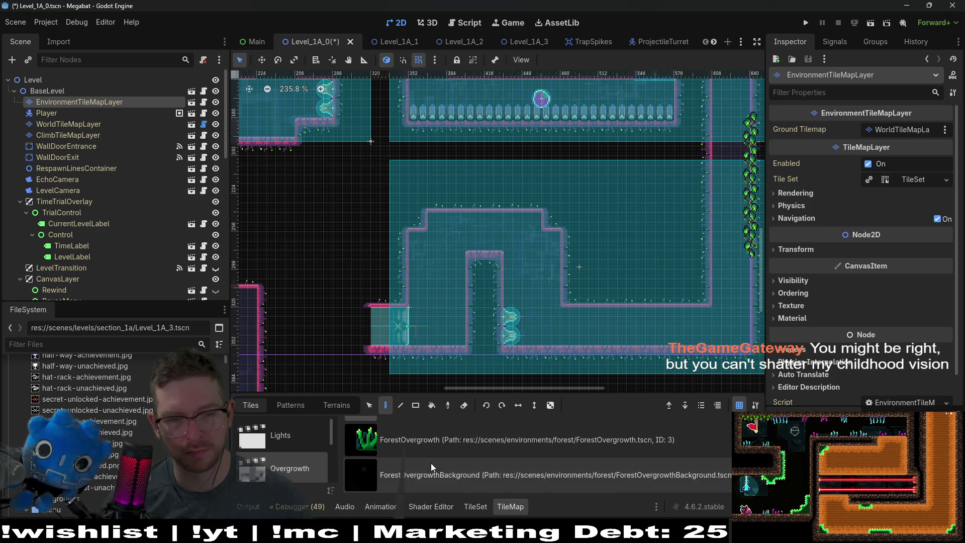
scroll(428, 458, "up", 3)
scroll(427, 459, "up", 2)
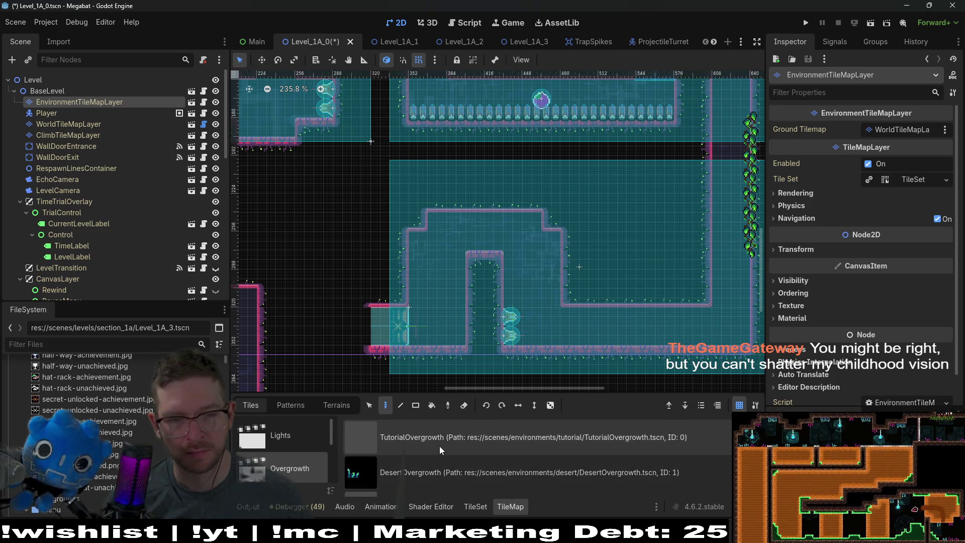
scroll(438, 472, "down", 1)
left_click(442, 463)
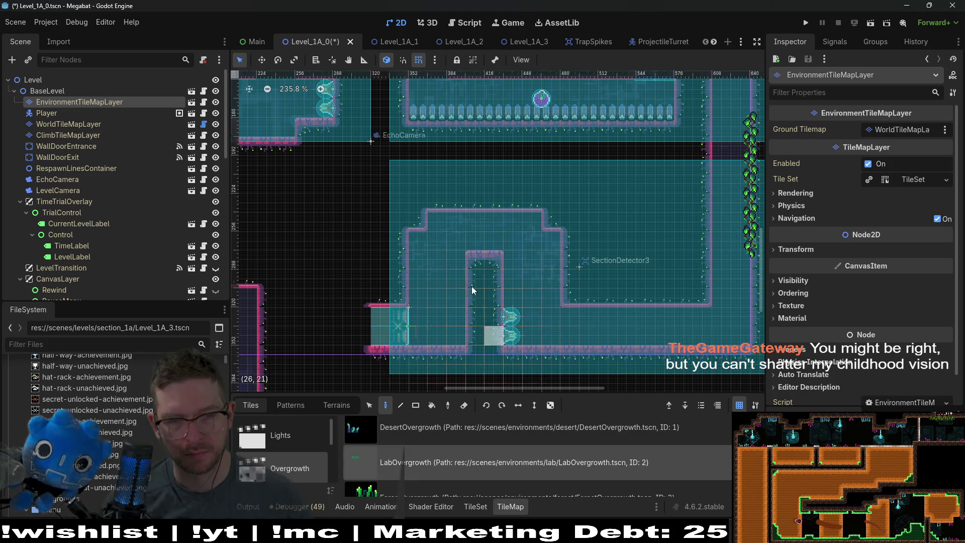
Place LabOvergrowth along the lower floor and on top of the pillar.
left_click(433, 336)
left_click(457, 338)
left_click(484, 239)
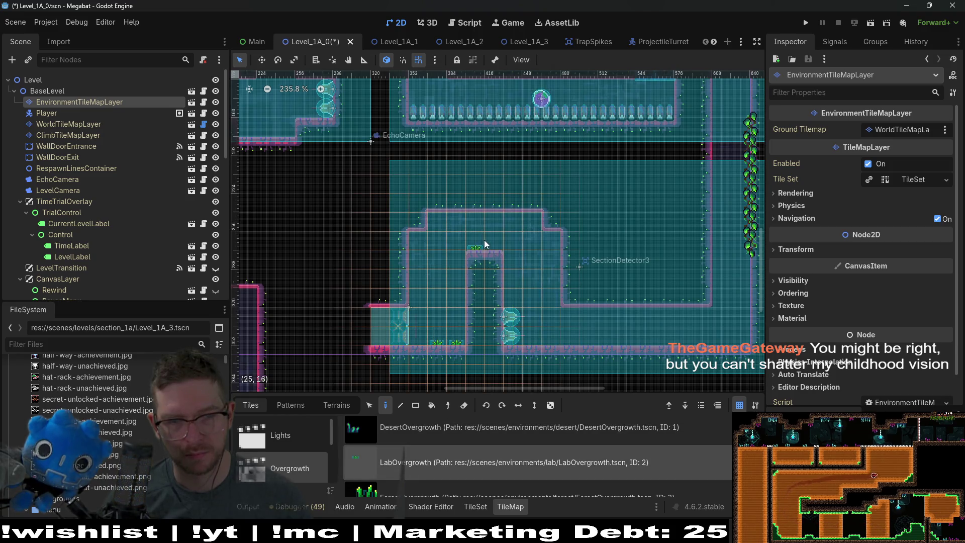
left_click(495, 237)
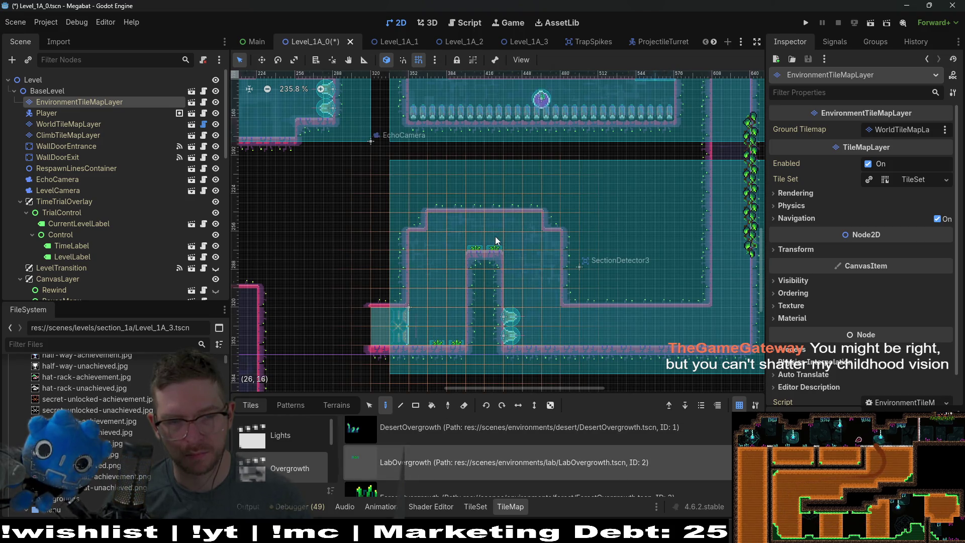
scroll(613, 191, "right", 2)
left_click(569, 337)
left_click(606, 337)
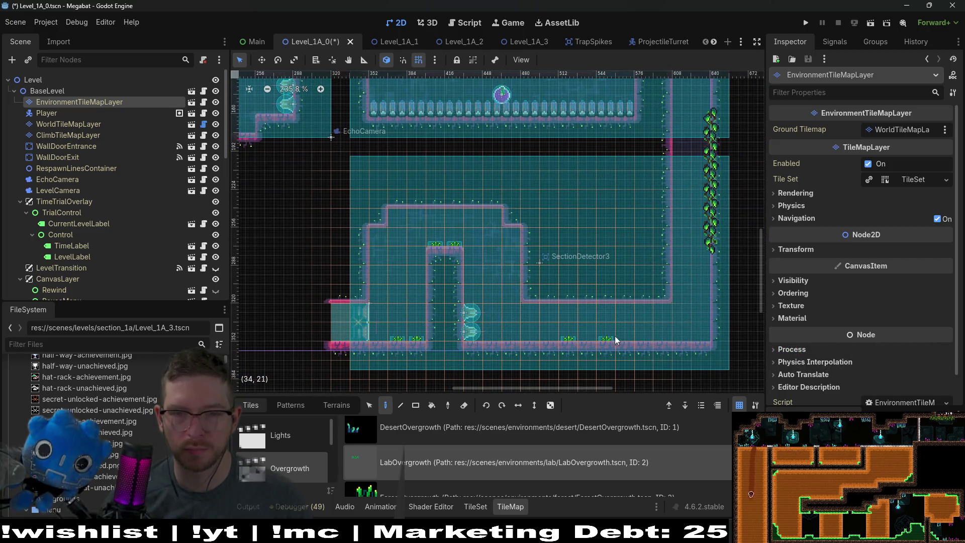
left_click(626, 338)
left_click(683, 337)
Add four LabOvergrowth tiles along the top room's floor.
scroll(528, 322, "up", 8)
scroll(528, 322, "left", 5)
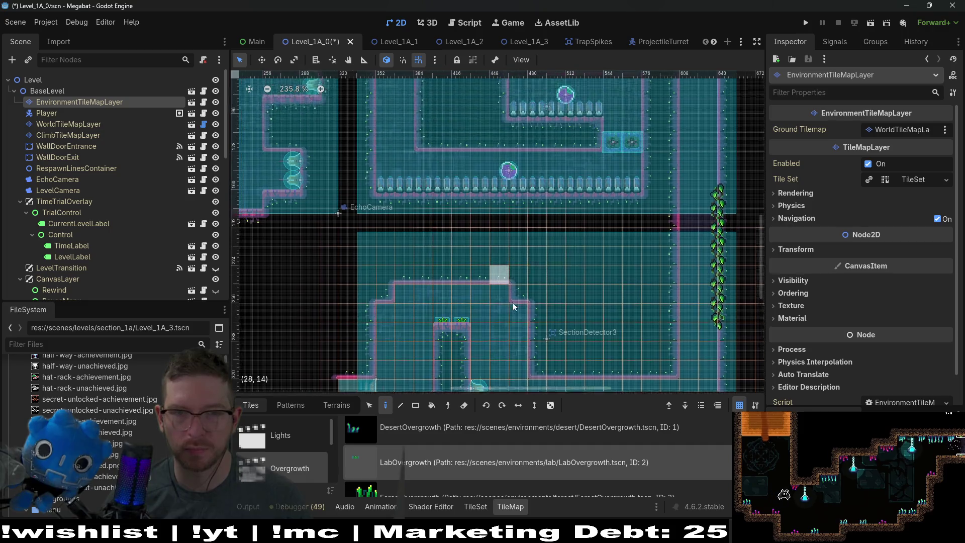
scroll(559, 306, "up", 1)
scroll(612, 144, "right", 4)
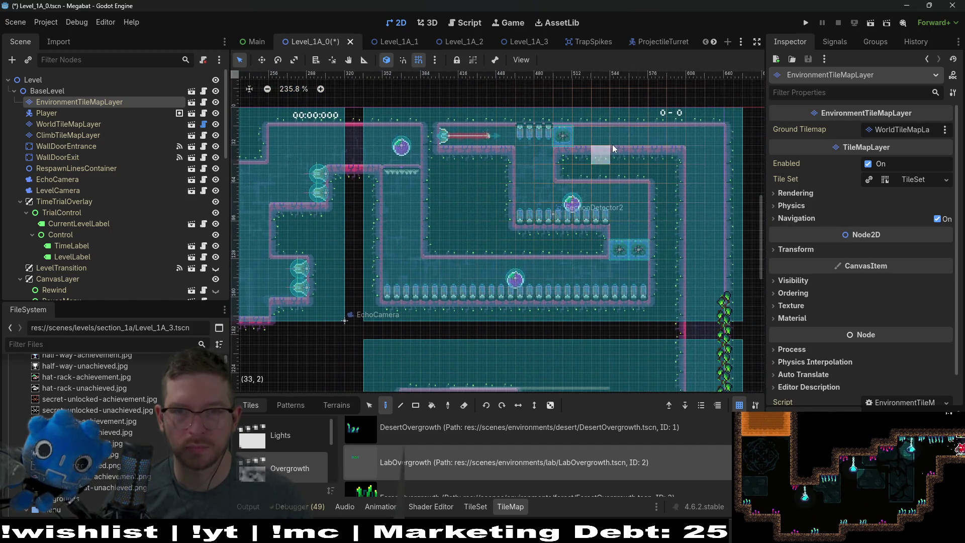
left_click(621, 144)
left_click(676, 143)
left_click(640, 144)
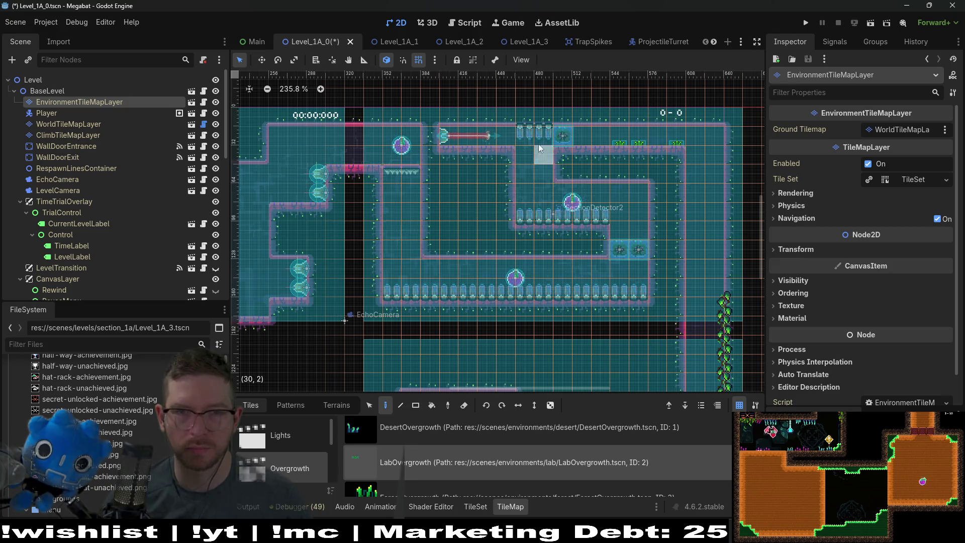
left_click(562, 143)
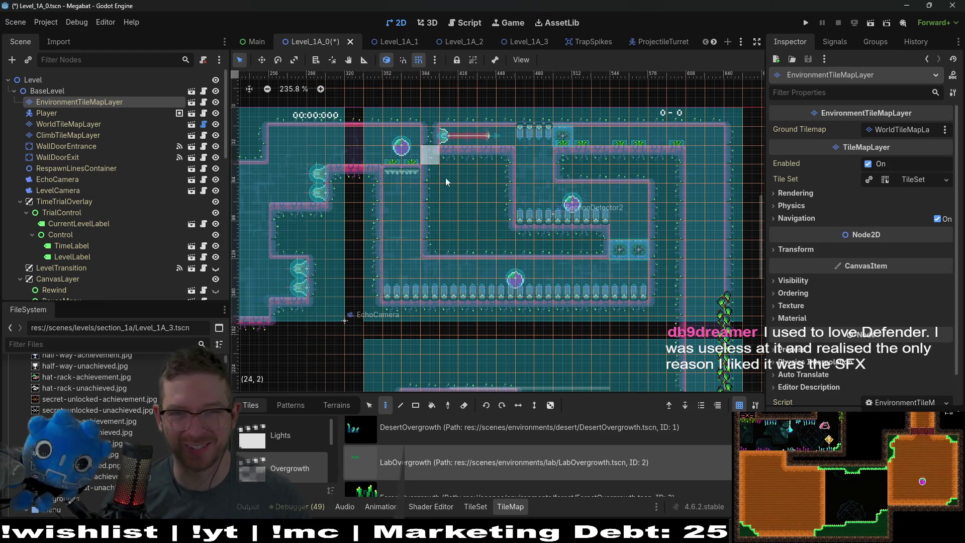
Place LabOvergrowth in the left rooms, upper platform, column top, lower-left floor and beside the pink ledge.
scroll(437, 186, "left", 10)
scroll(460, 175, "down", 3)
scroll(455, 179, "left", 5)
scroll(454, 179, "down", 2)
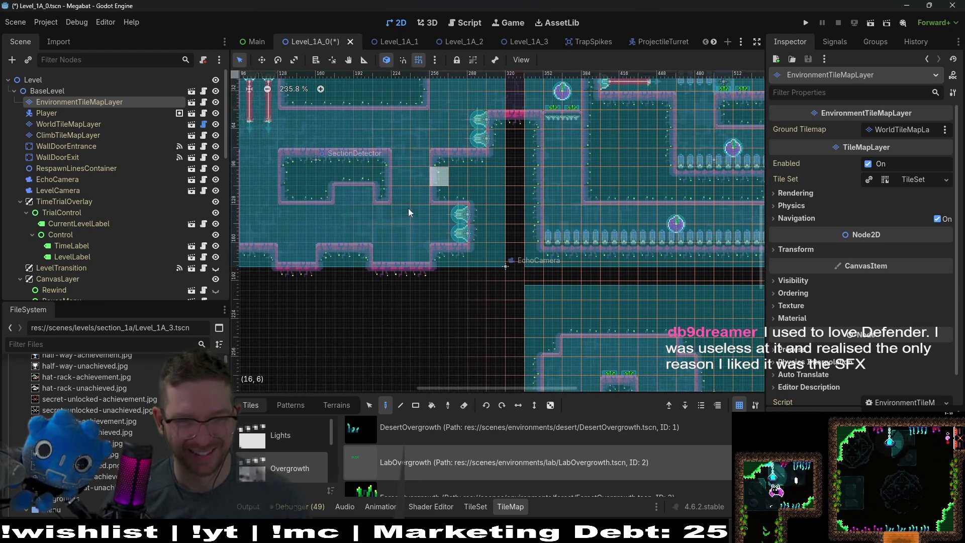
left_click(414, 257)
left_click(359, 137)
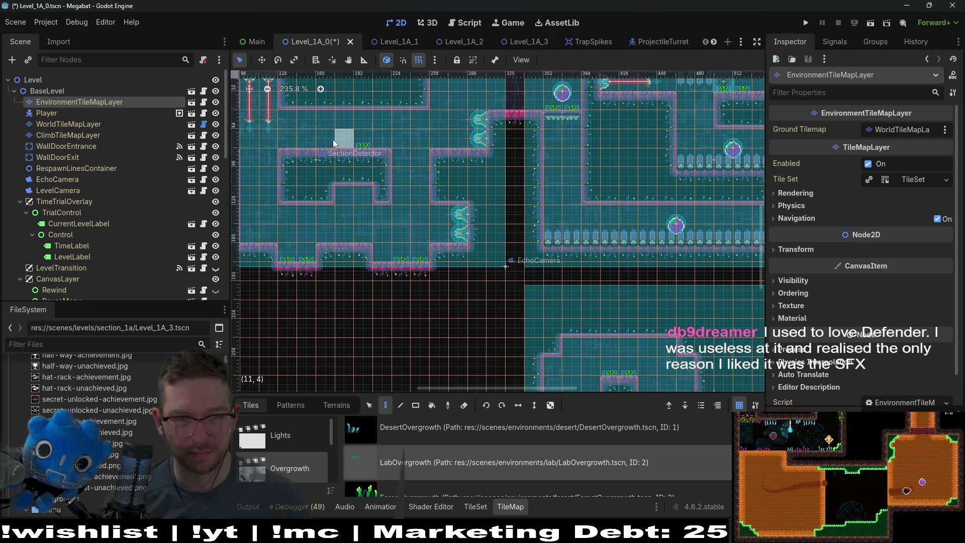
left_click(323, 142)
left_click(294, 140)
left_click(378, 143)
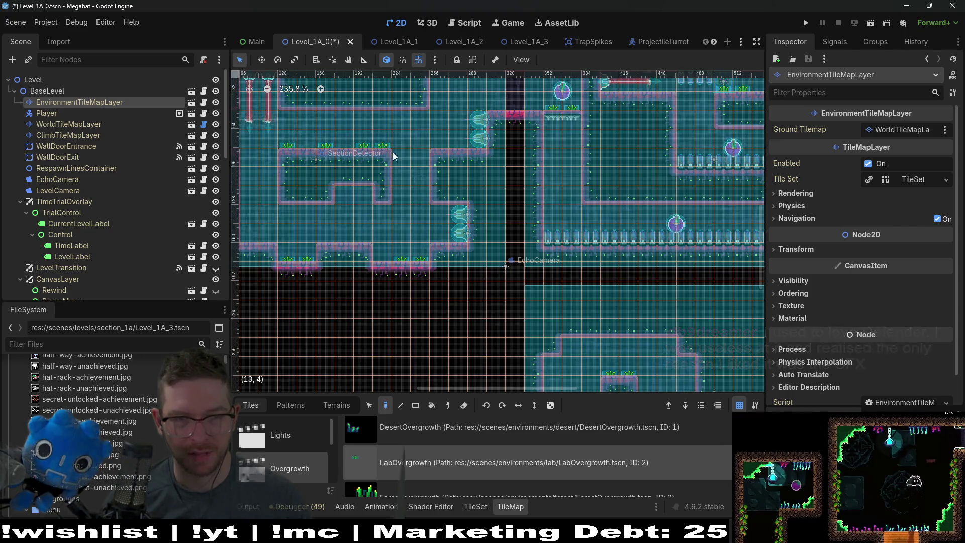
scroll(416, 161, "up", 2)
scroll(394, 269, "down", 2)
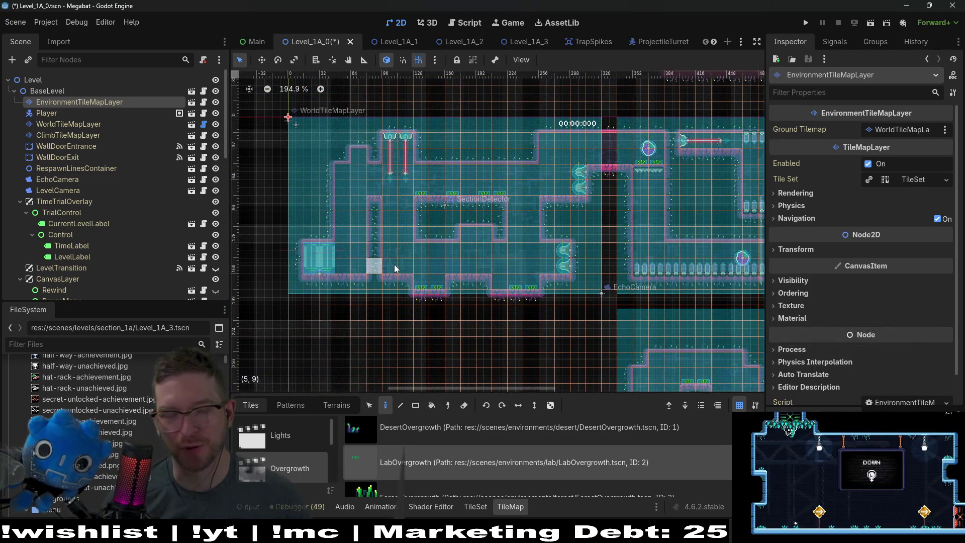
left_click(356, 268)
left_click(372, 196)
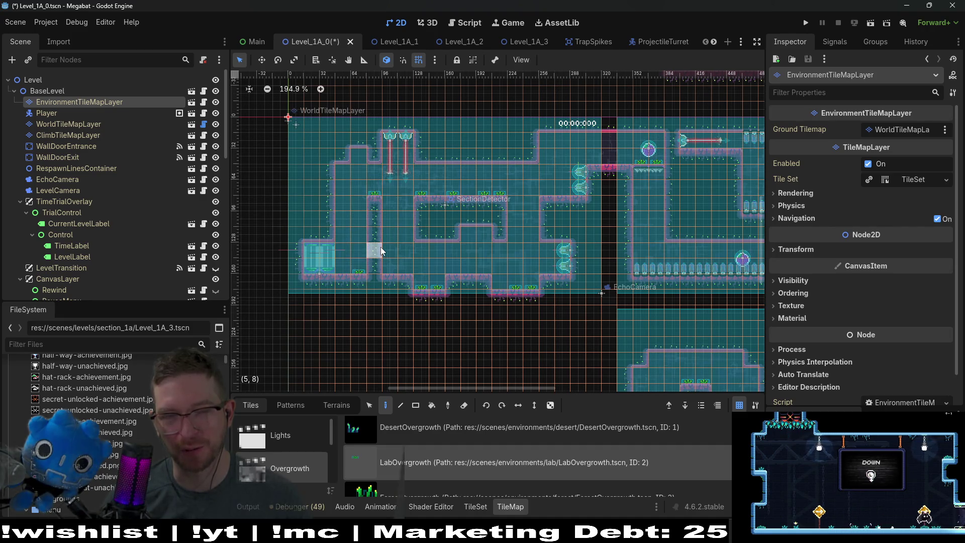
left_click(342, 268)
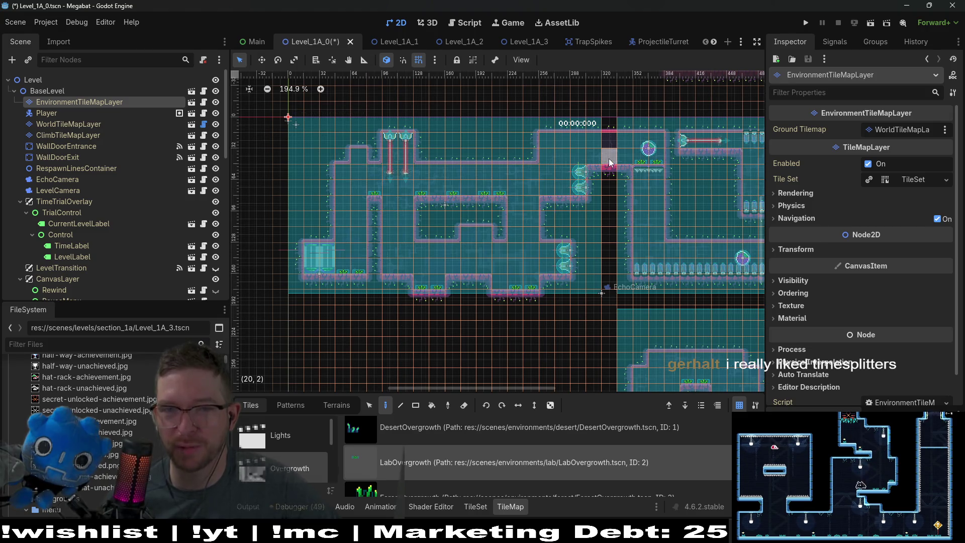
left_click(595, 162)
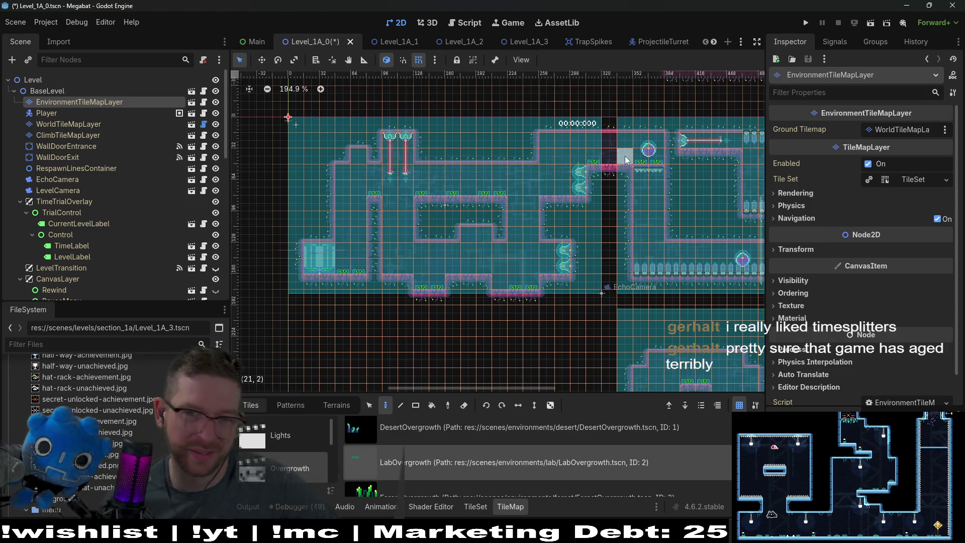
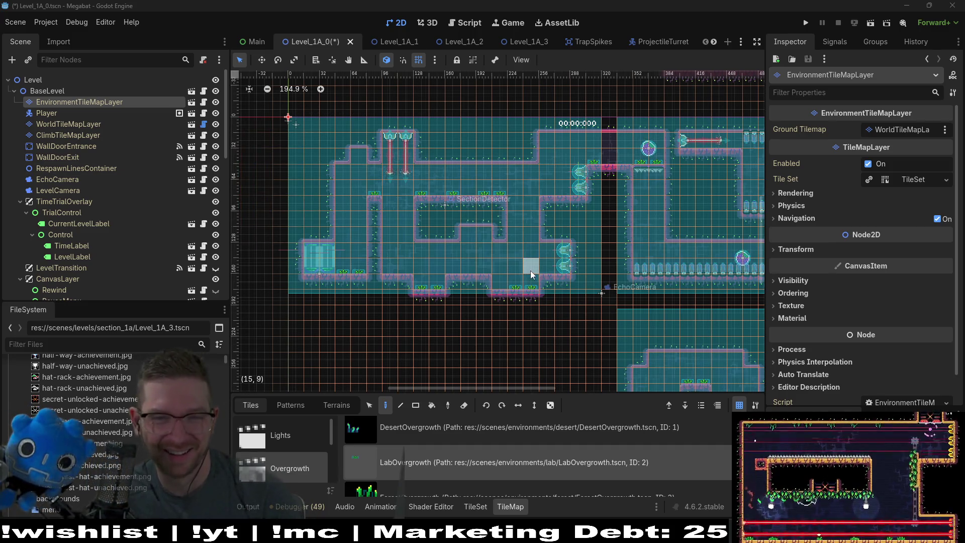
Place two LightBulb objects side by side in the lower room from the Lights collection.
scroll(530, 271, "down", 1)
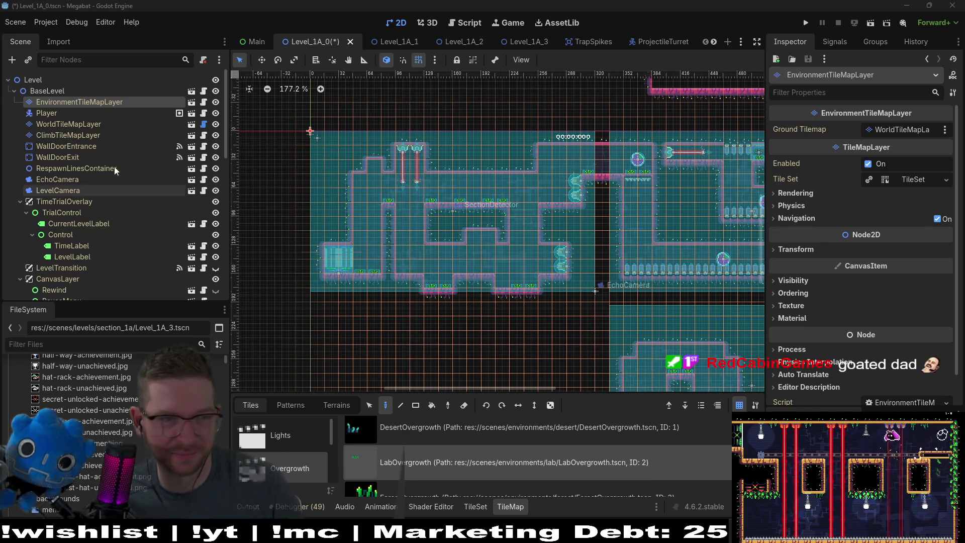
left_click(290, 430)
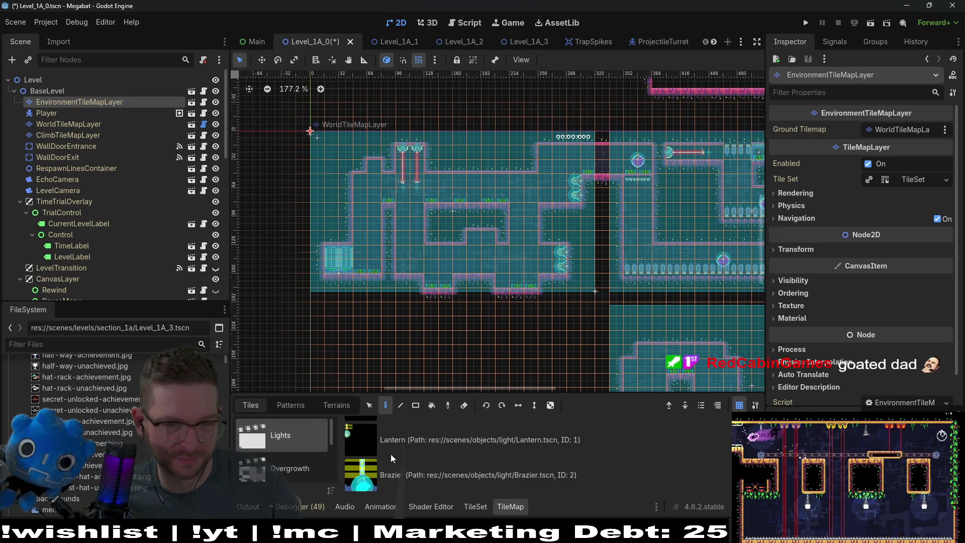
scroll(425, 438, "up", 1)
left_click(425, 438)
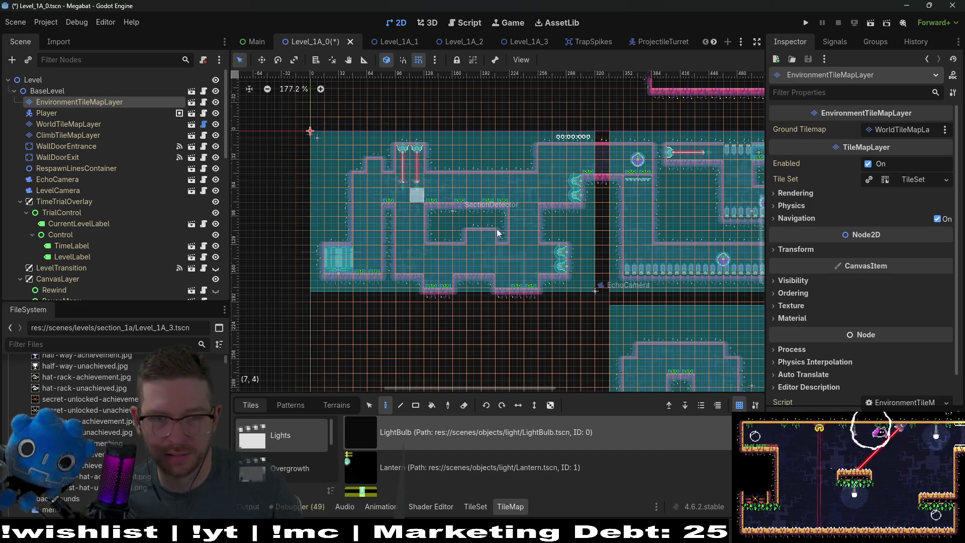
scroll(629, 217, "down", 5)
scroll(556, 168, "right", 5)
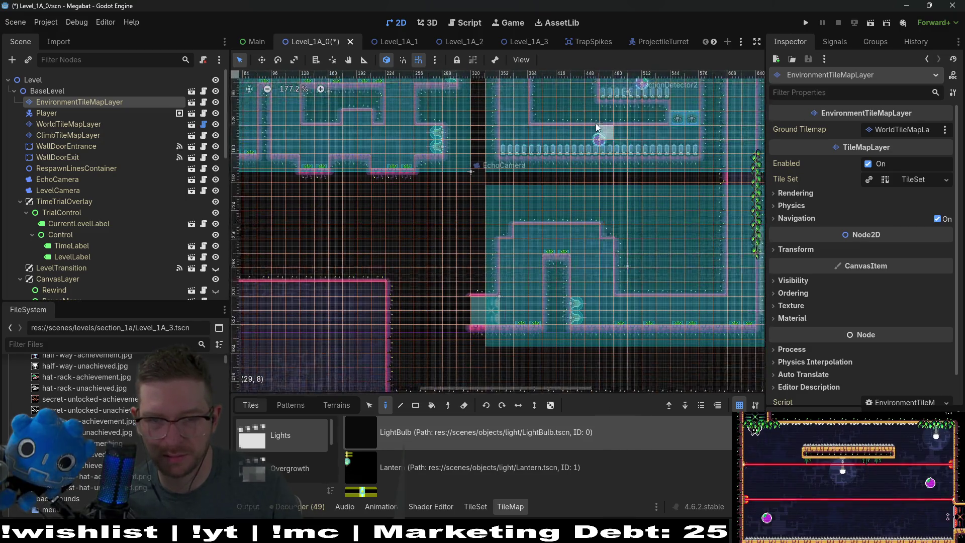
scroll(596, 127, "down", 1)
left_click(512, 227)
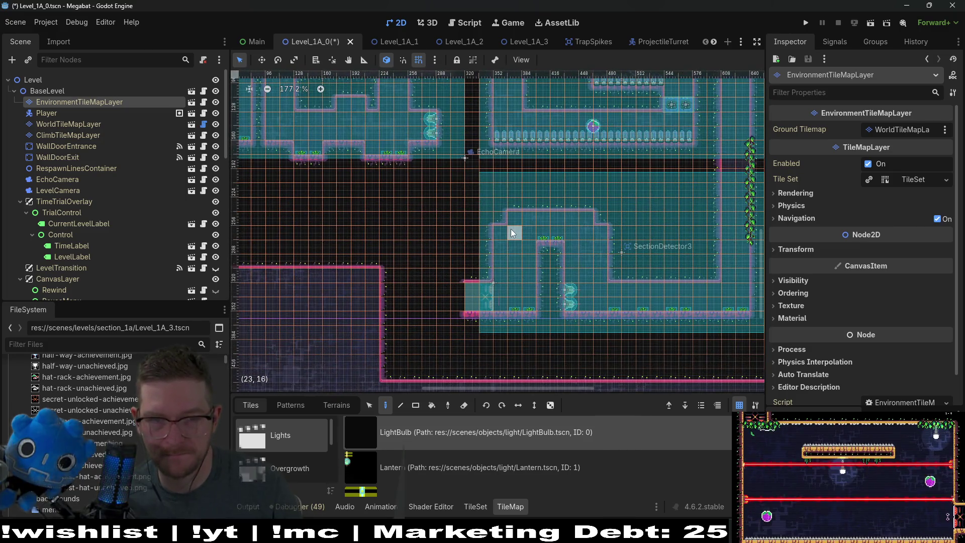
left_click(583, 233)
Switch to the Overgrowth collection and select ClimbTileMapLayer to view its terrains.
scroll(588, 232, "up", 5)
scroll(588, 232, "right", 3)
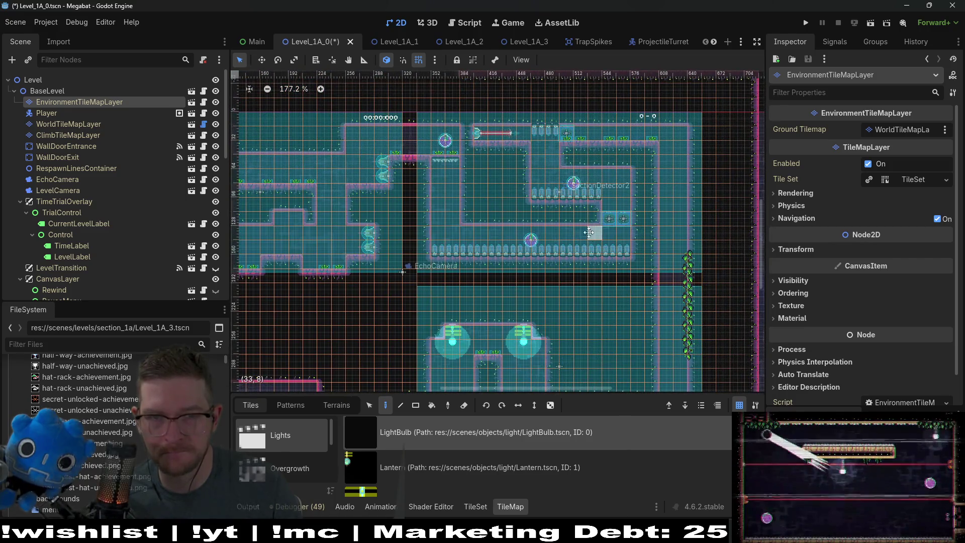
scroll(588, 232, "left", 7)
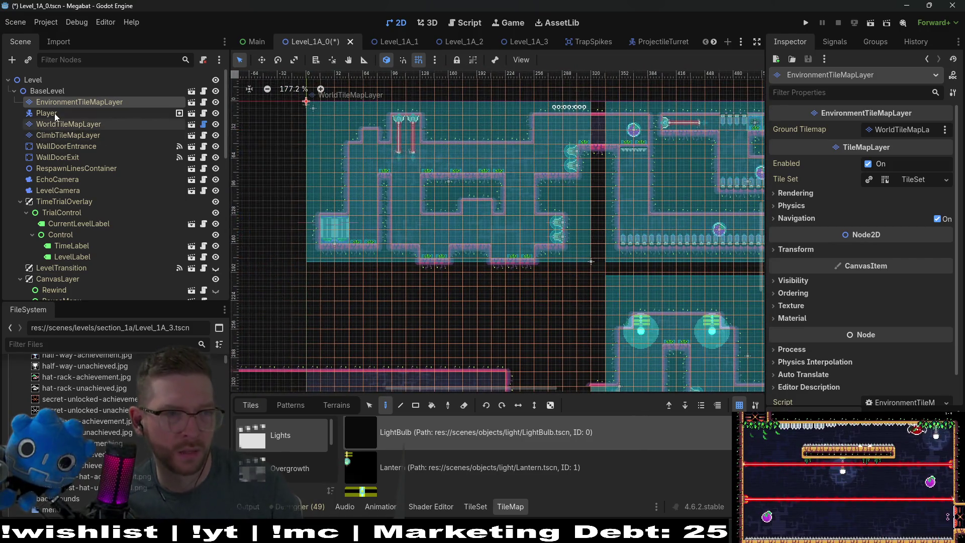
left_click(295, 470)
scroll(303, 470, "down", 1)
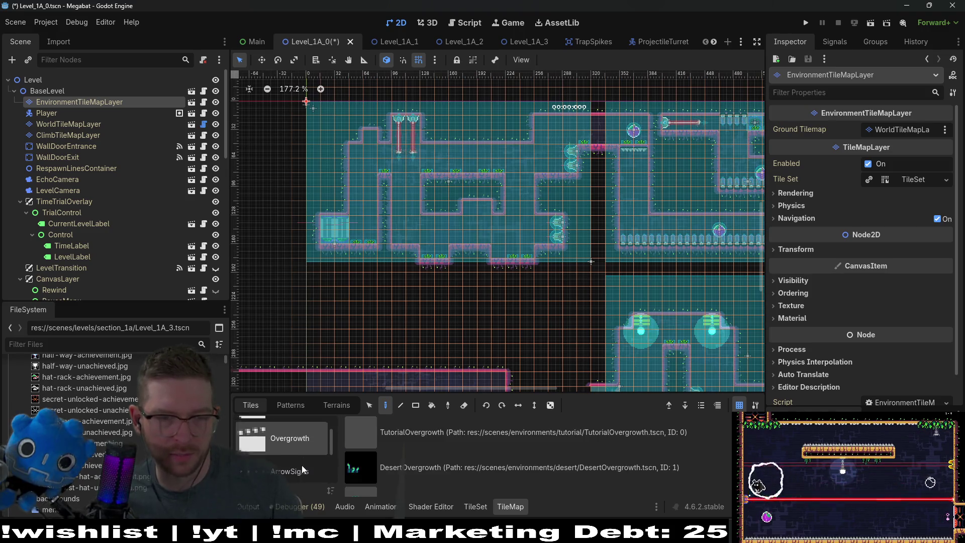
scroll(302, 469, "up", 1)
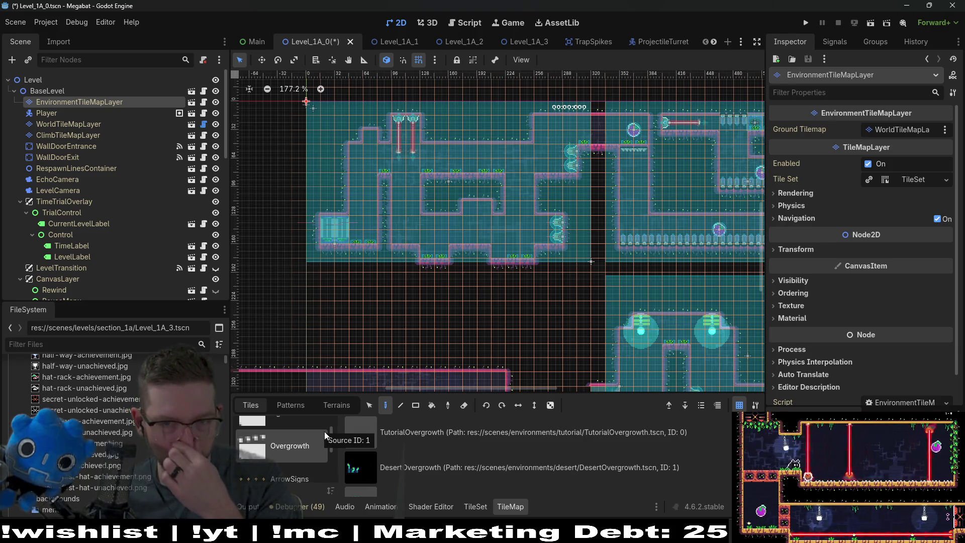
scroll(626, 275, "down", 2)
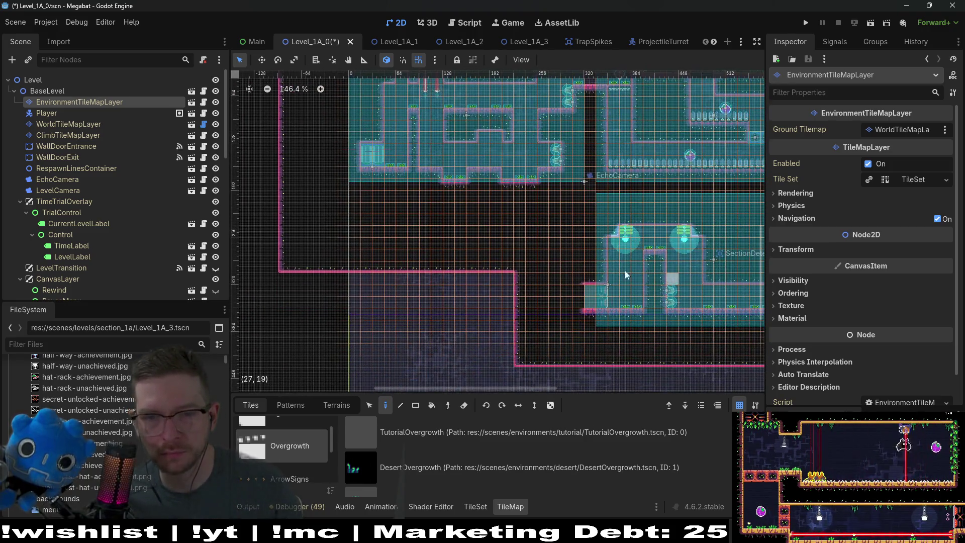
scroll(625, 275, "right", 3)
scroll(626, 275, "up", 2)
left_click(684, 404)
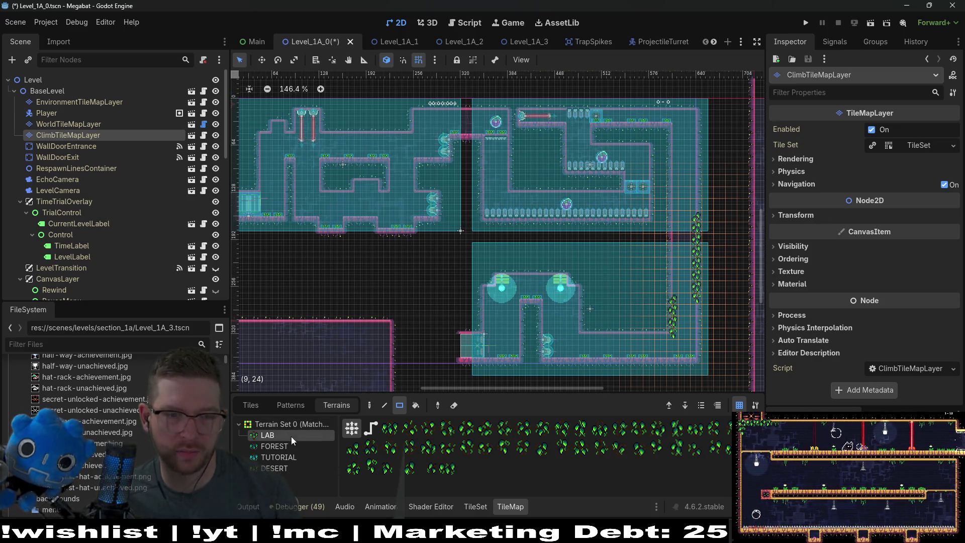
On EnvironmentTileMapLayer, pick LabForegroundVineSmall from the CeilingOvergrowth collection.
left_click(84, 125)
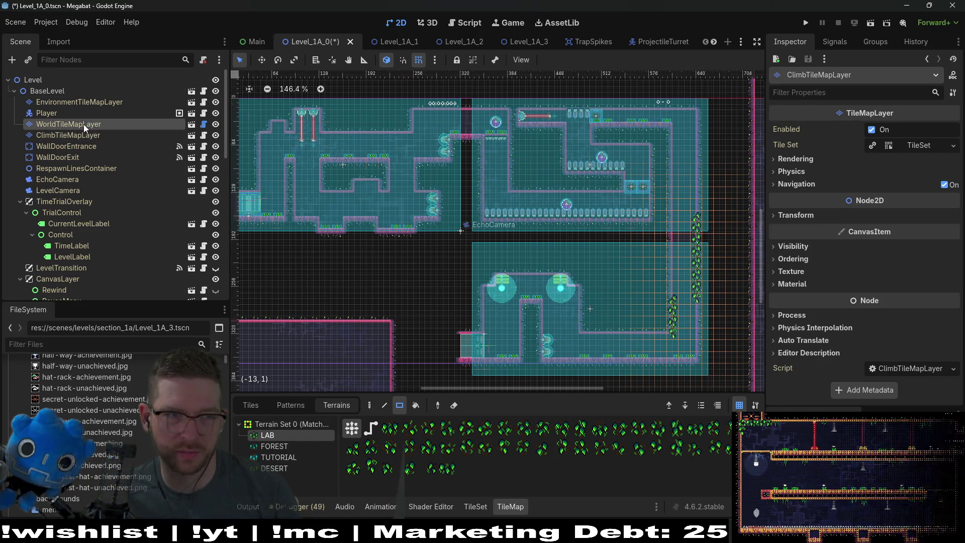
left_click(65, 103)
left_click(250, 405)
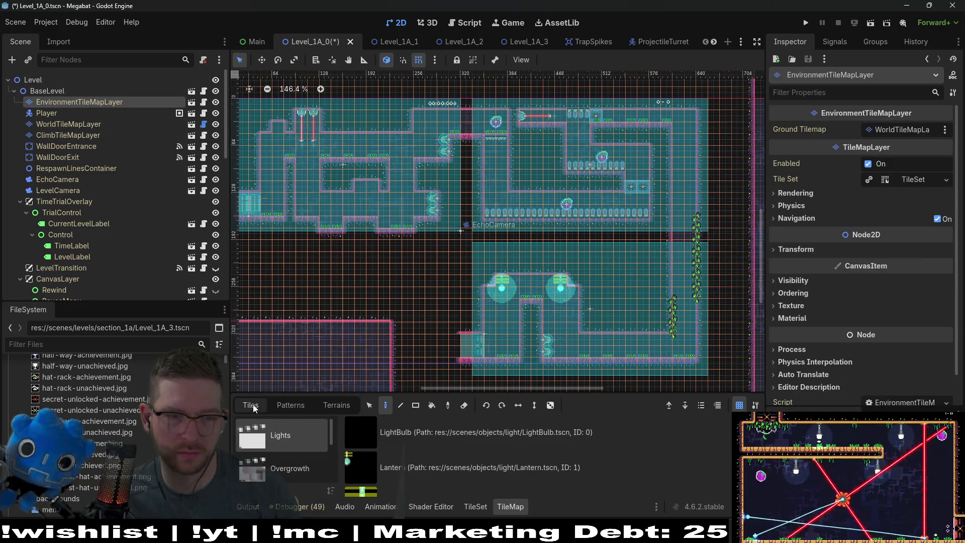
scroll(304, 453, "down", 3)
left_click(309, 468)
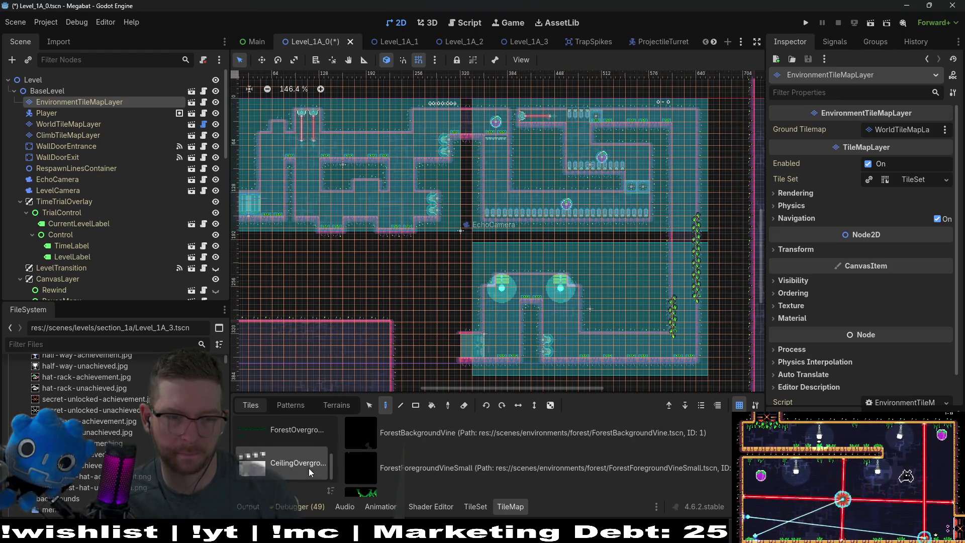
scroll(450, 473, "down", 1)
scroll(450, 474, "down", 1)
scroll(442, 473, "down", 1)
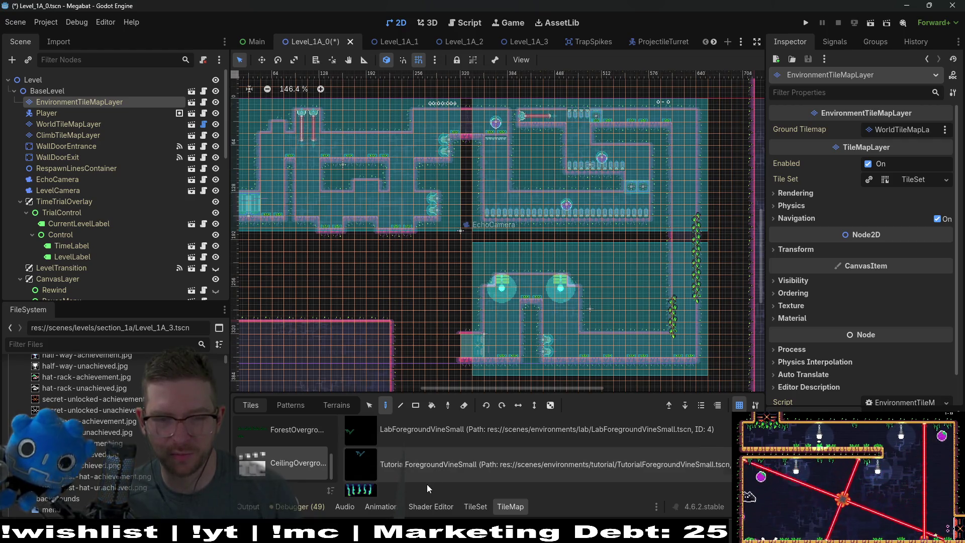
scroll(432, 477, "up", 2)
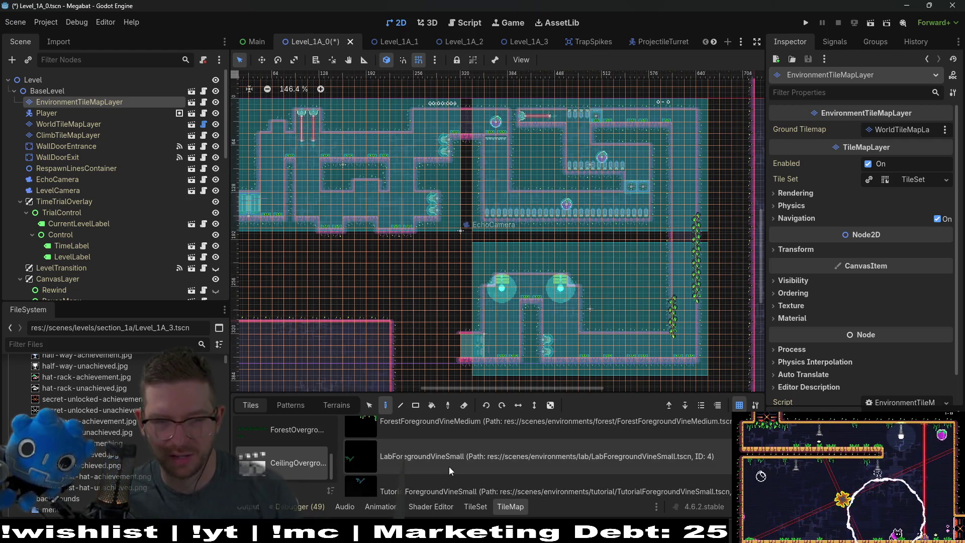
left_click(448, 466)
Paint two small vines in the lower room and four in the upper-left room, then save.
left_click(573, 290)
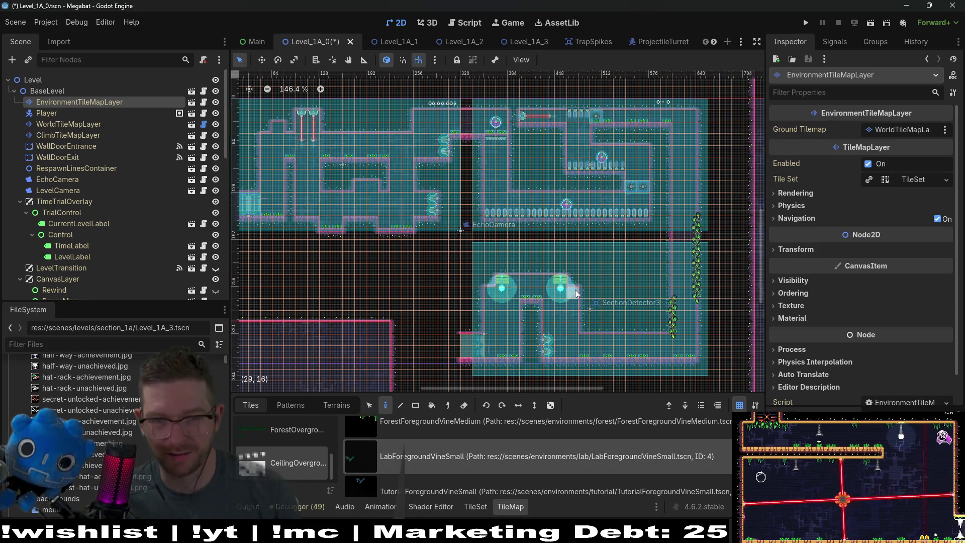
left_click(525, 277)
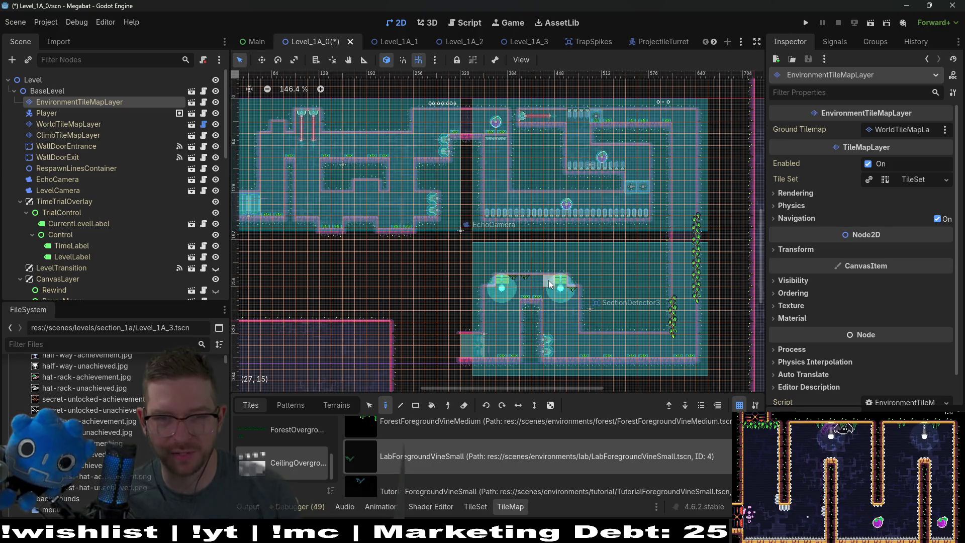
scroll(577, 272, "up", 3)
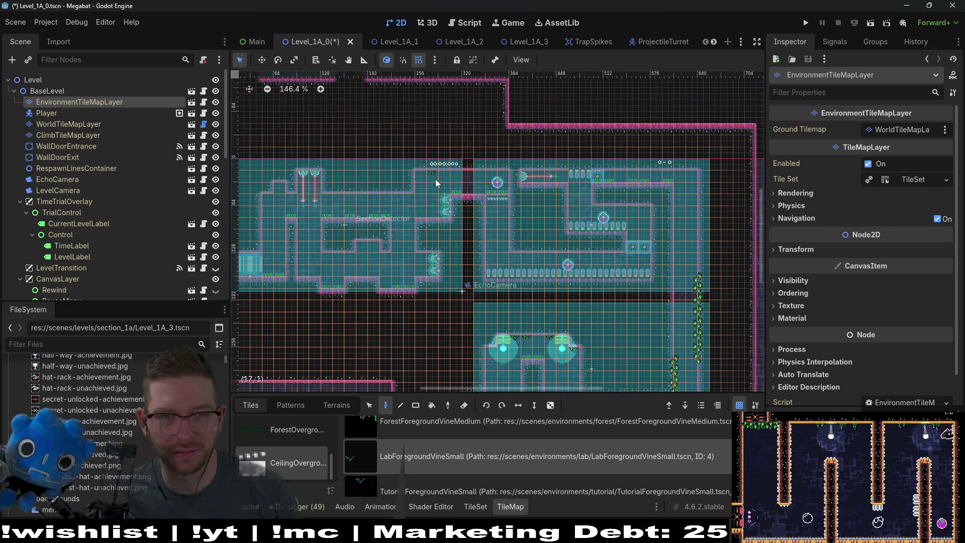
left_click(374, 256)
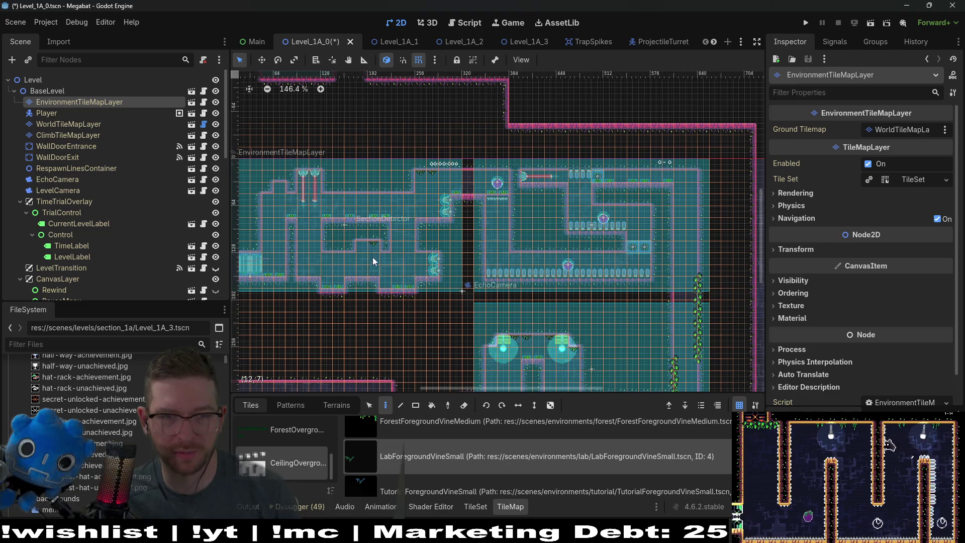
left_click(330, 254)
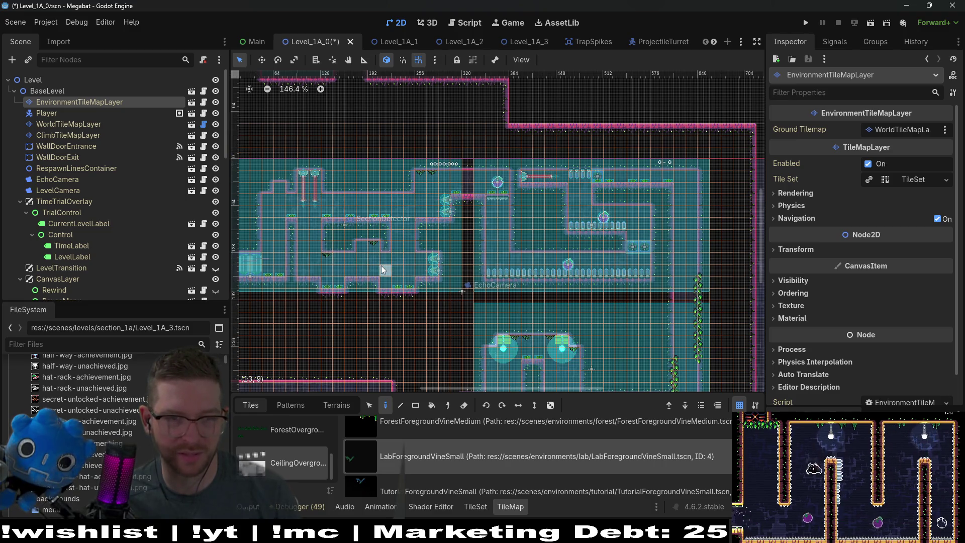
left_click(381, 257)
left_click(342, 200)
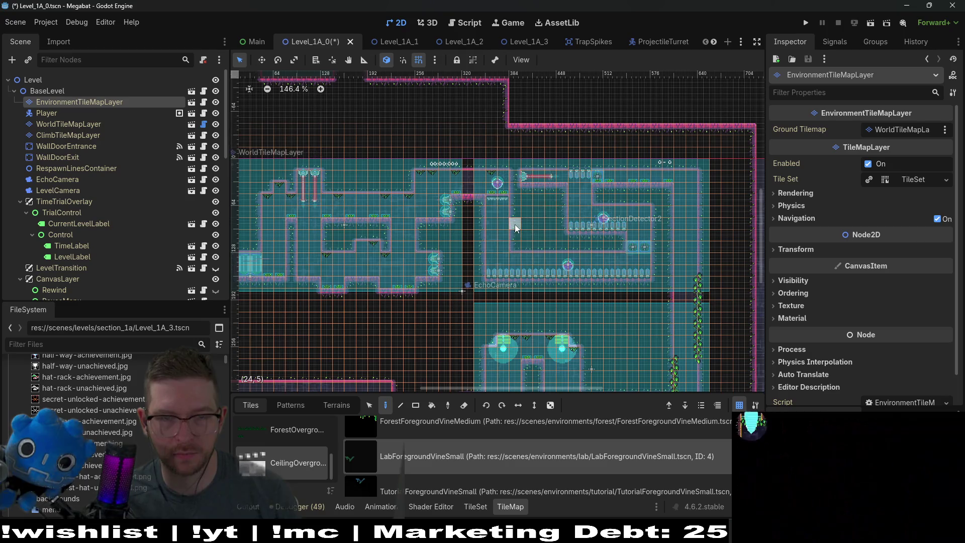
scroll(514, 224, "down", 2)
key("ctrl+s")
scroll(581, 341, "up", 7)
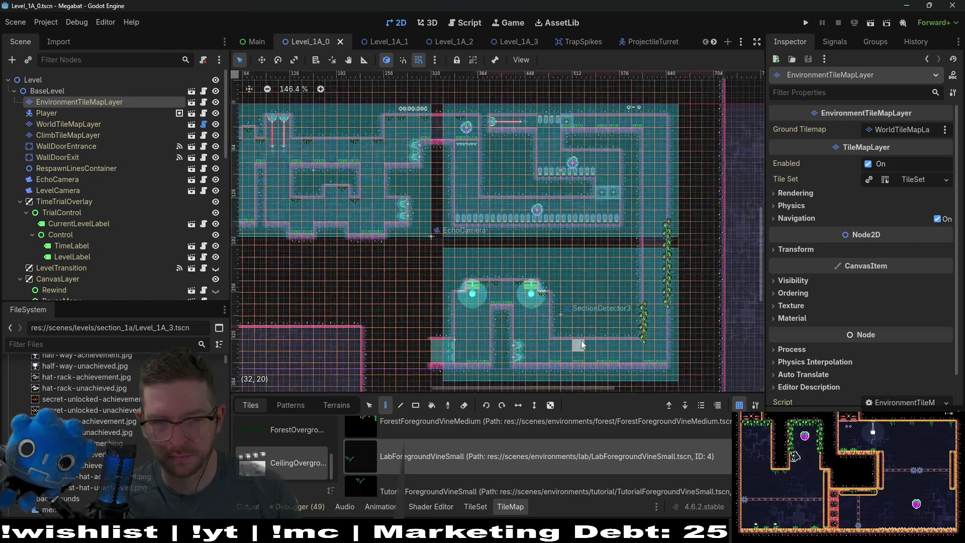
Add one more small lab vine in the lower room and run the project.
left_click(547, 351)
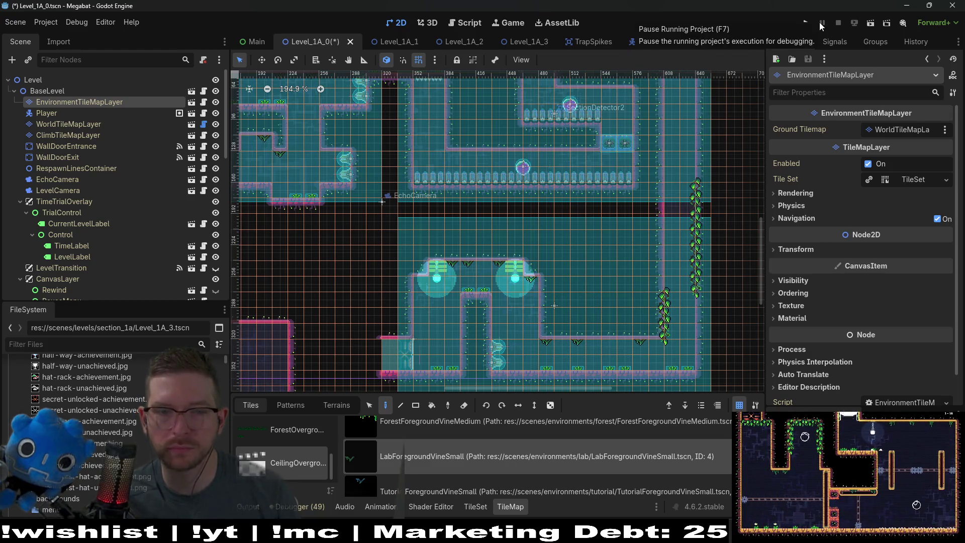
left_click(867, 24)
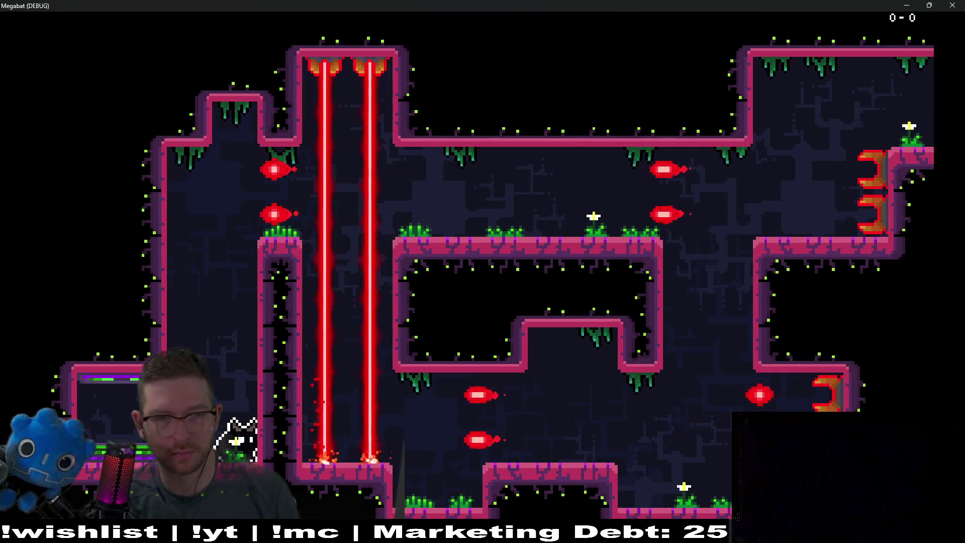
Fly the bat past the lasers and under the ledges, climbing into the next room.
key("space")
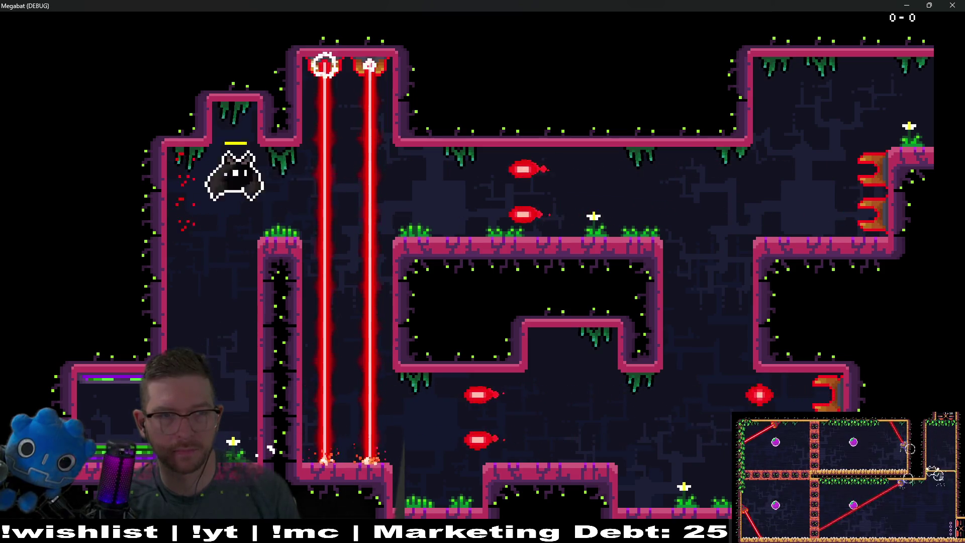
key("Right")
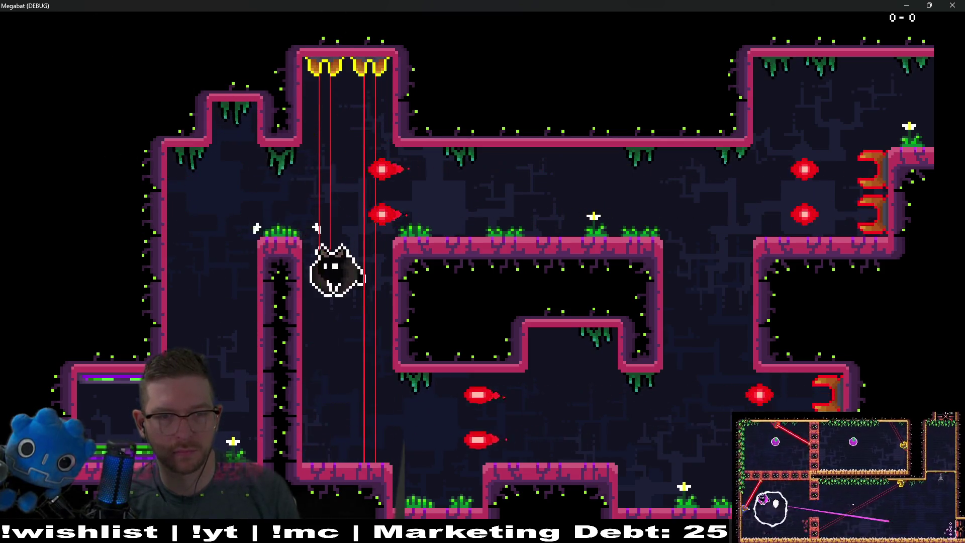
key("Right")
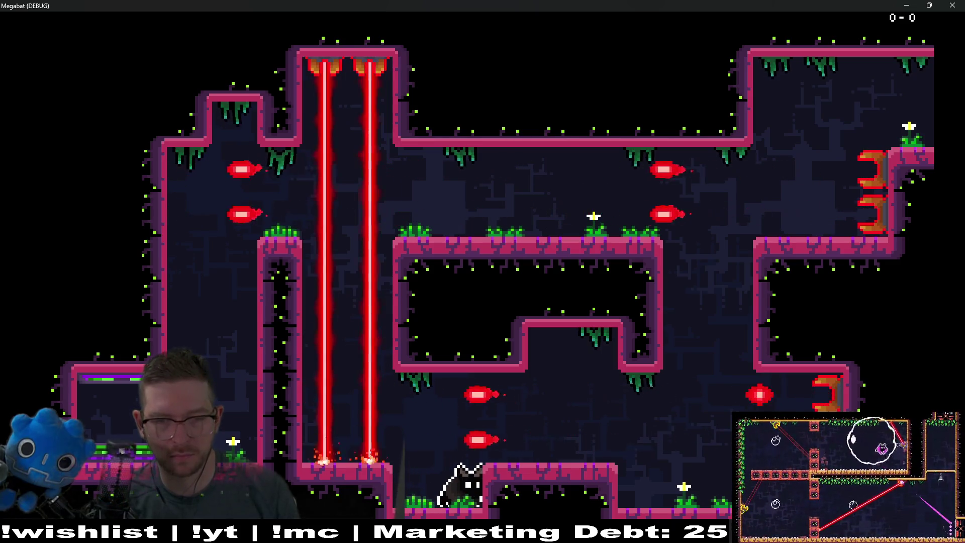
key("space")
key("Right")
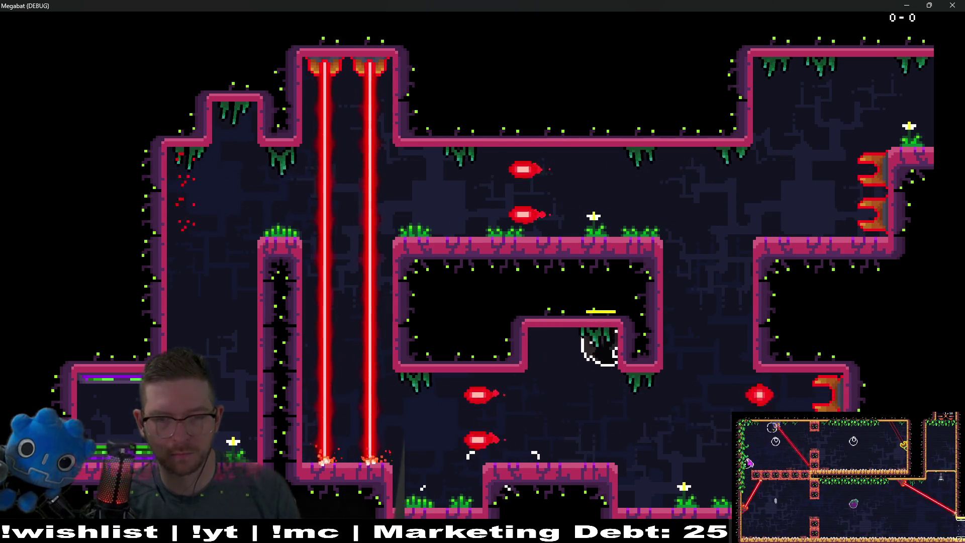
key("Right")
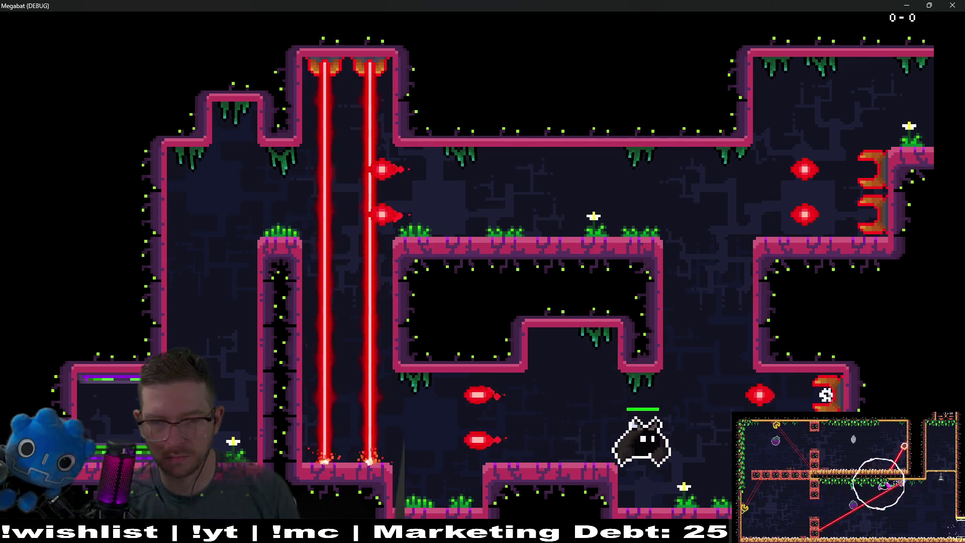
key("Right")
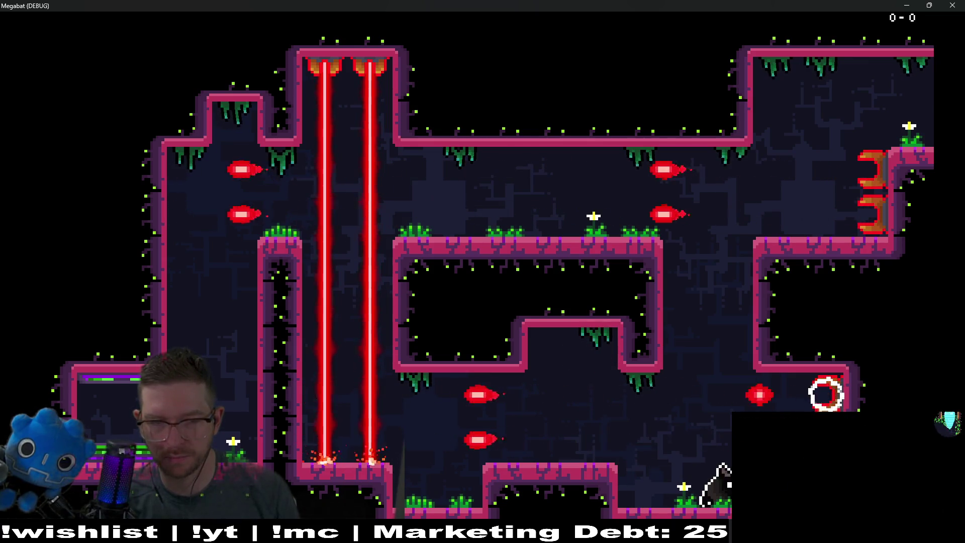
key("space")
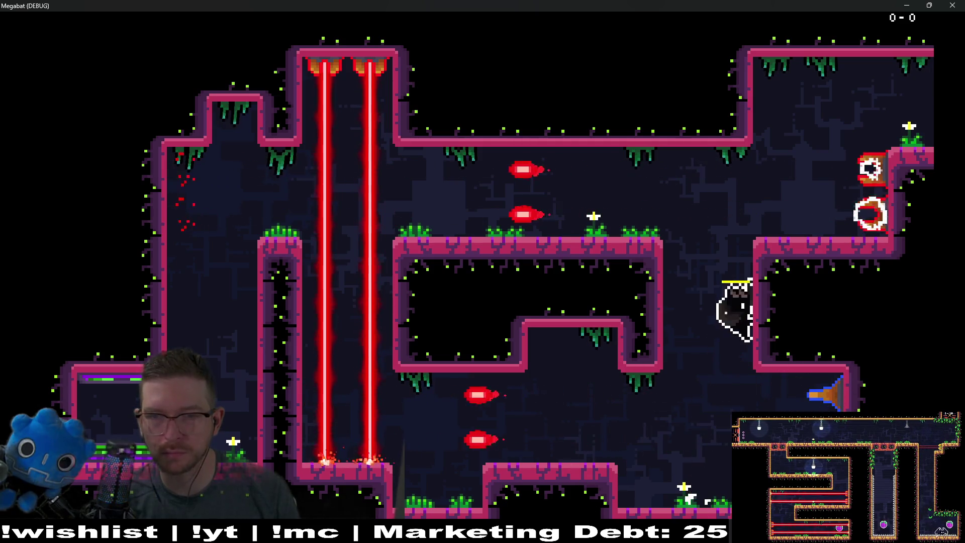
key("space")
key("Right")
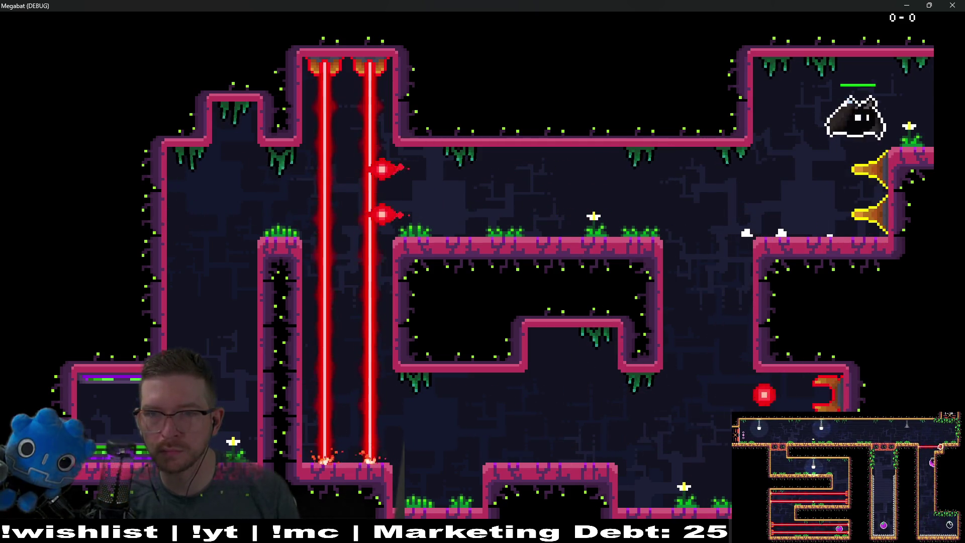
Collect the fruit in the next room, then head left across to the room's left side.
key("Right")
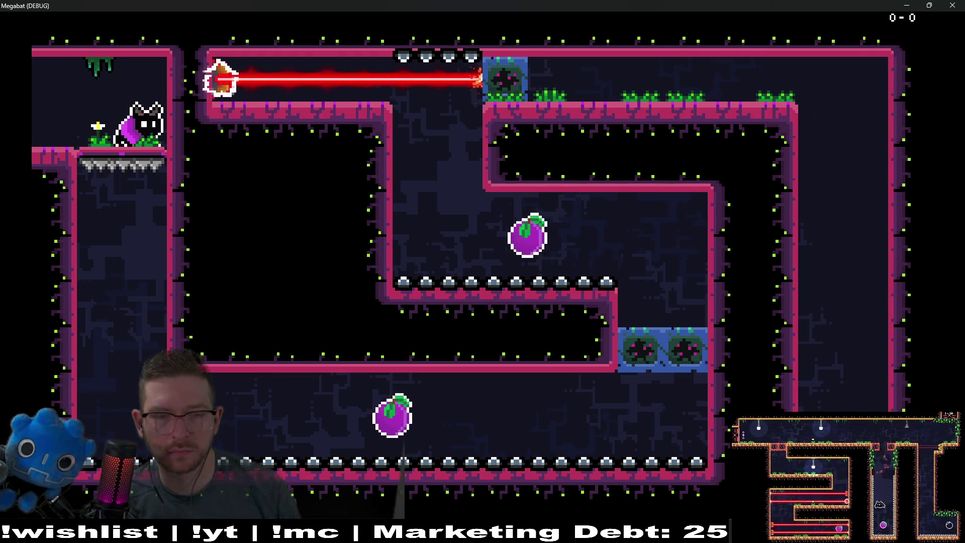
key("space")
key("Right")
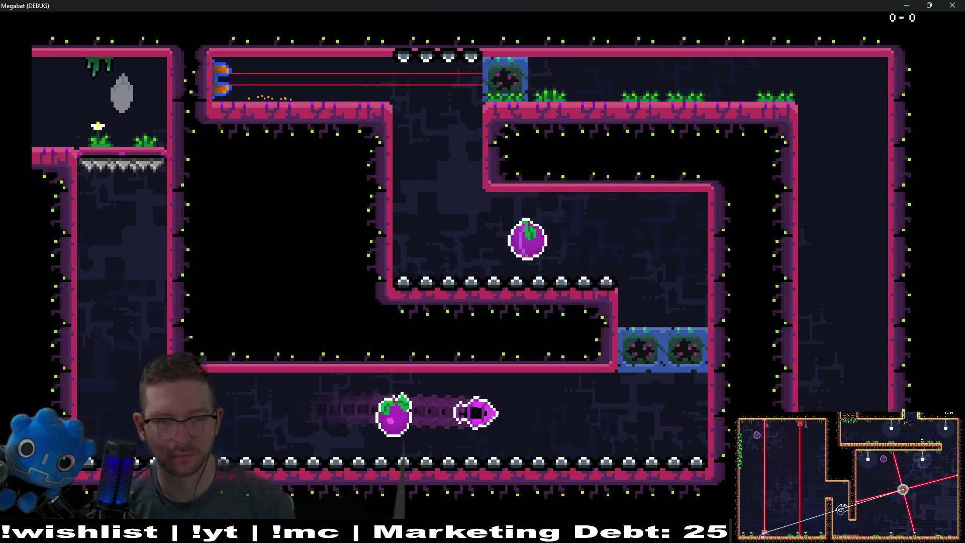
key("Right")
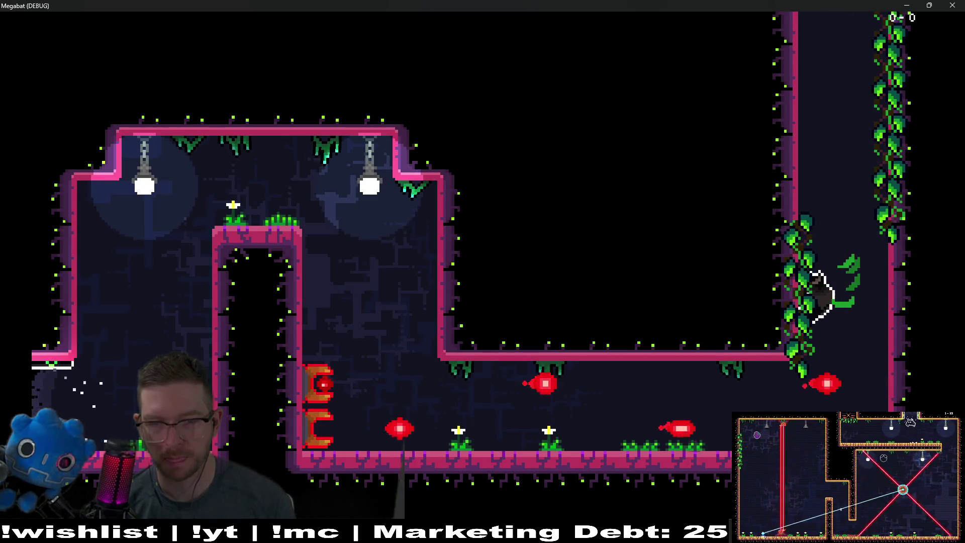
key("Left")
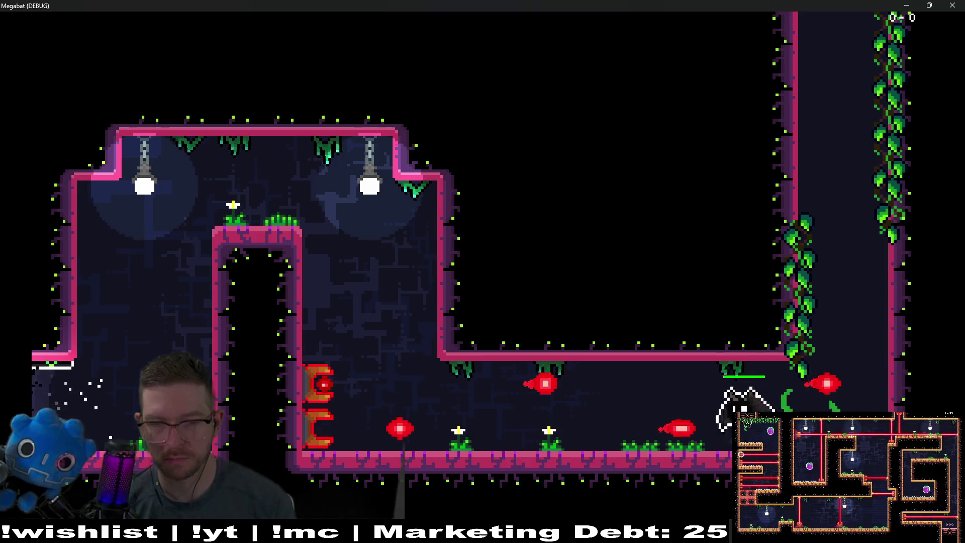
key("Left")
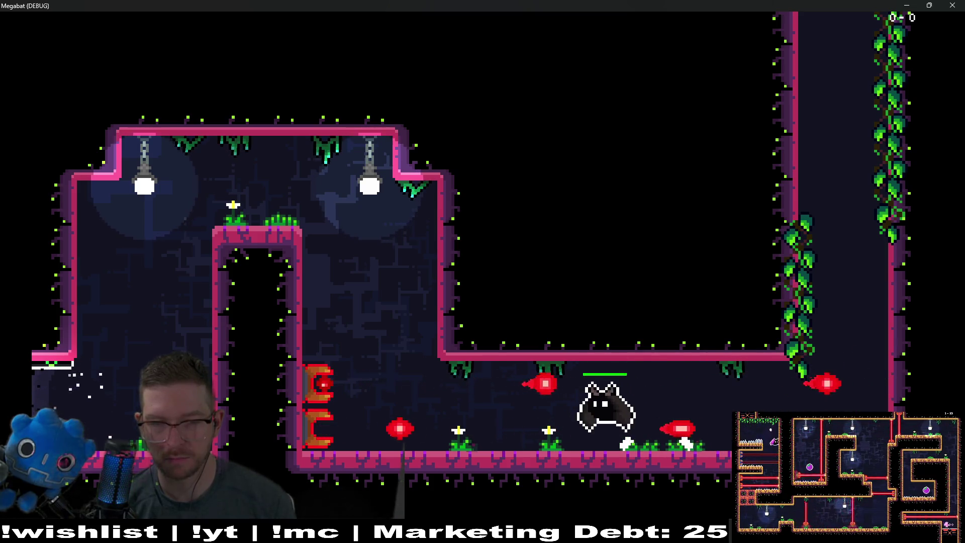
key("Left")
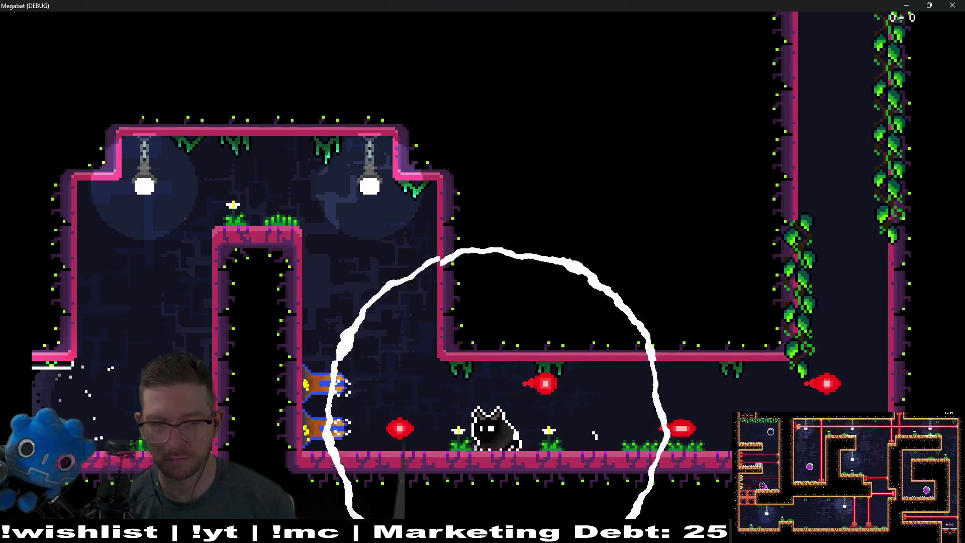
key("Left")
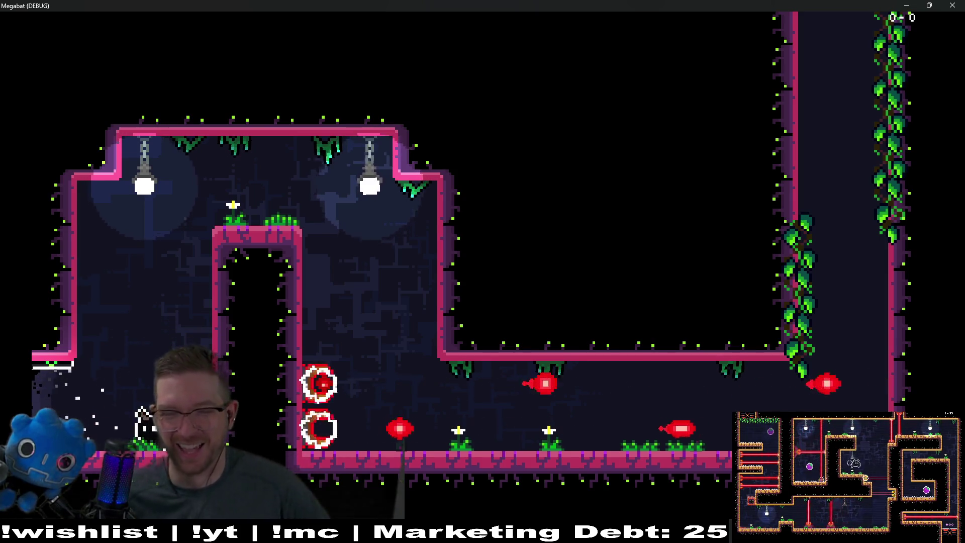
Close the game, save Level_1A_0, and switch to the Level_1A_1 scene.
key("F8")
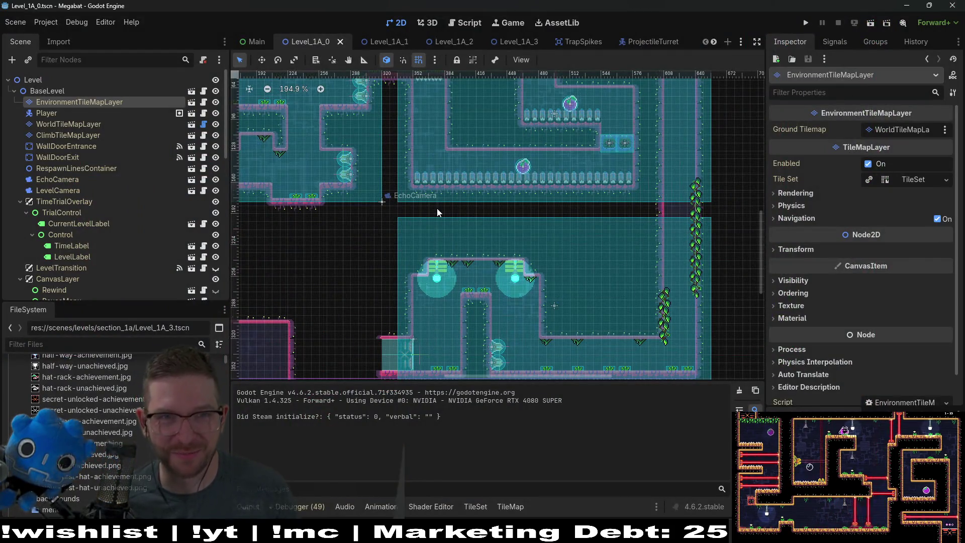
scroll(436, 208, "down", 2)
key("ctrl+s")
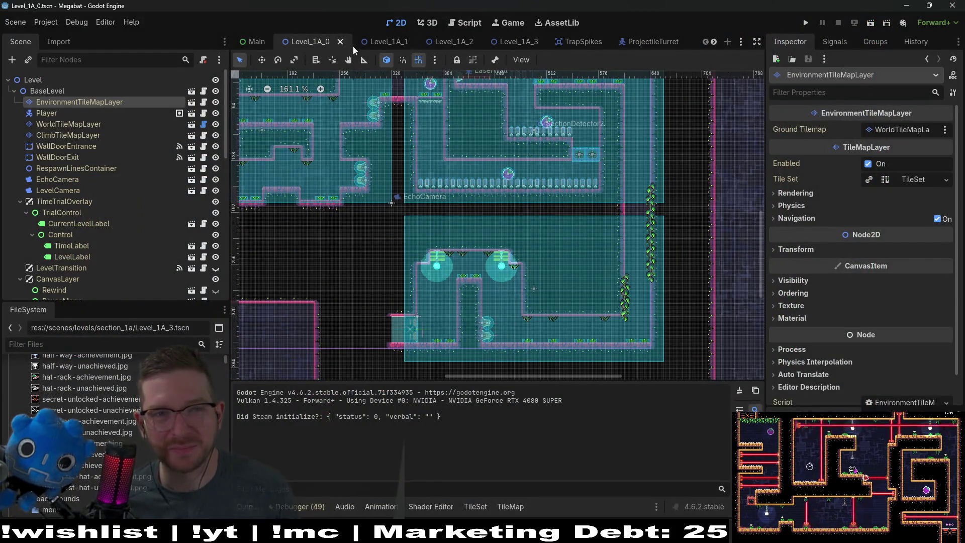
left_click(383, 42)
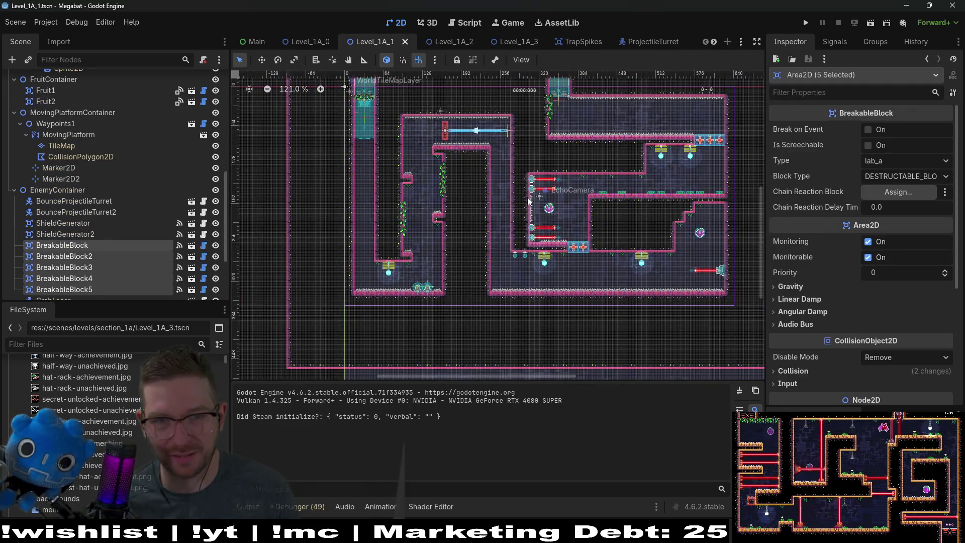
Switch through Level_1A_2 to Level_1A_3 and pan to its upper-left area.
left_click(448, 44)
left_click(518, 42)
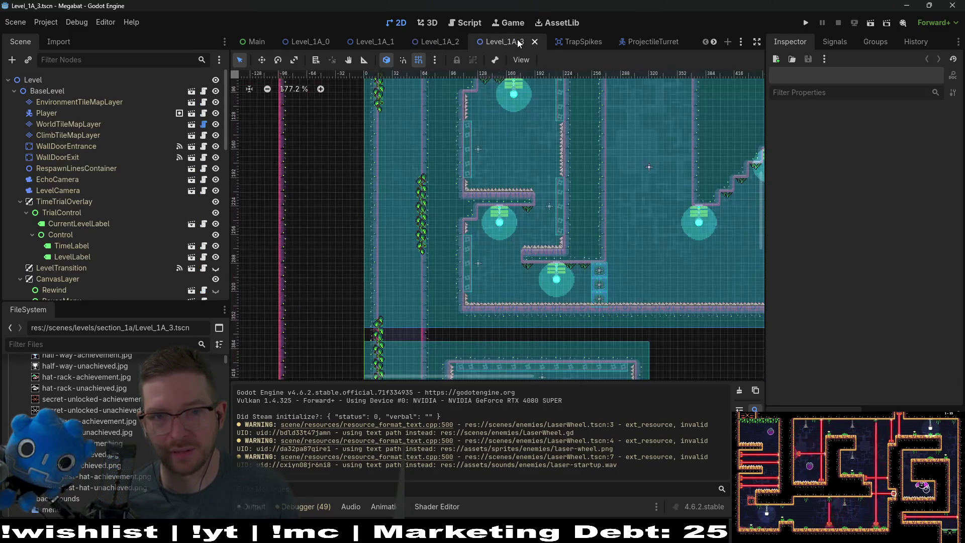
scroll(539, 229, "down", 2)
left_click_drag(562, 217, 466, 164)
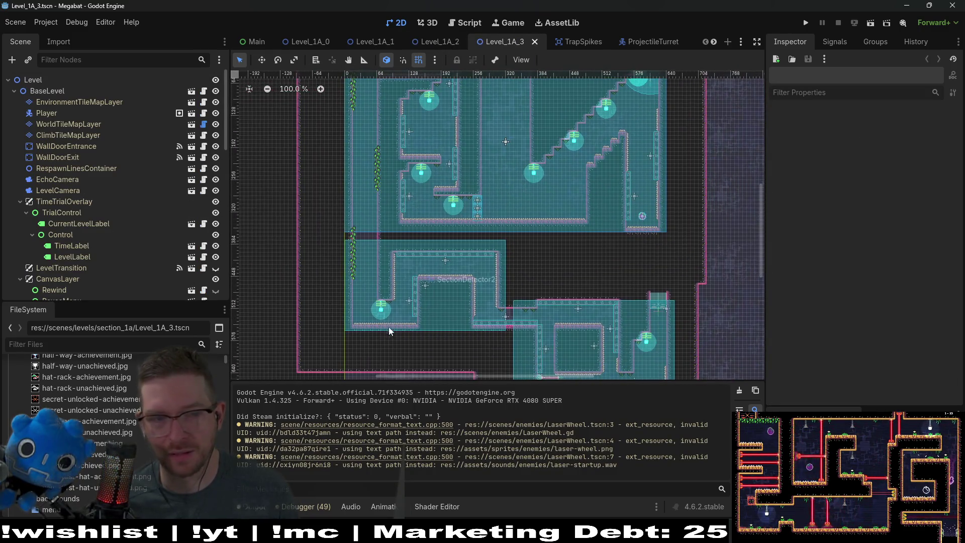
Filter the FileSystem by 'level_' and open a command console window.
left_click(127, 345)
type("level_")
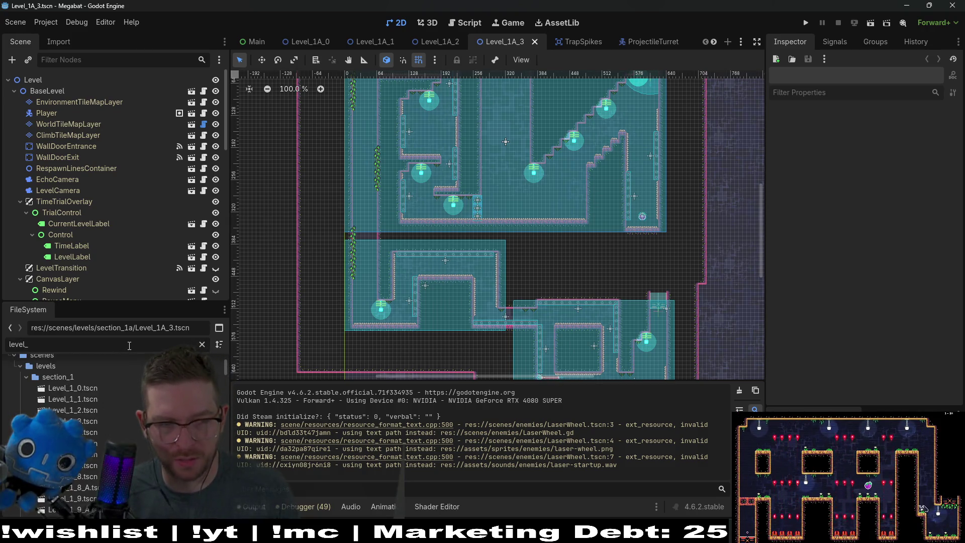
key("ctrl+grave")
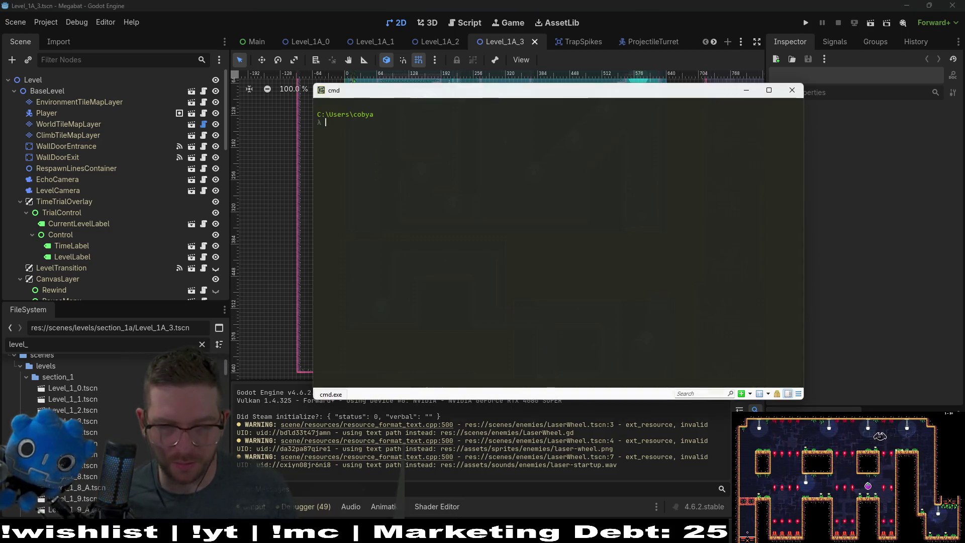
key("ctrl+grave")
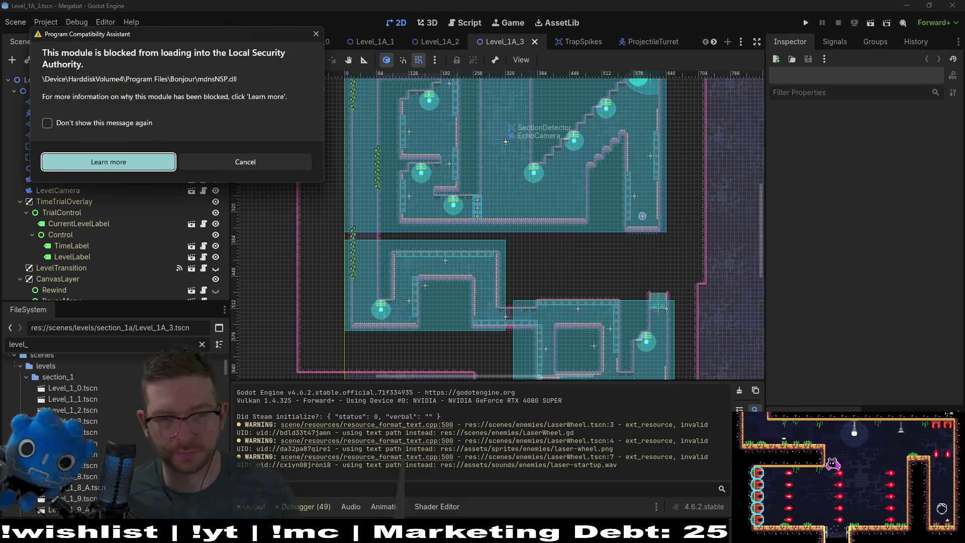
left_click(316, 33)
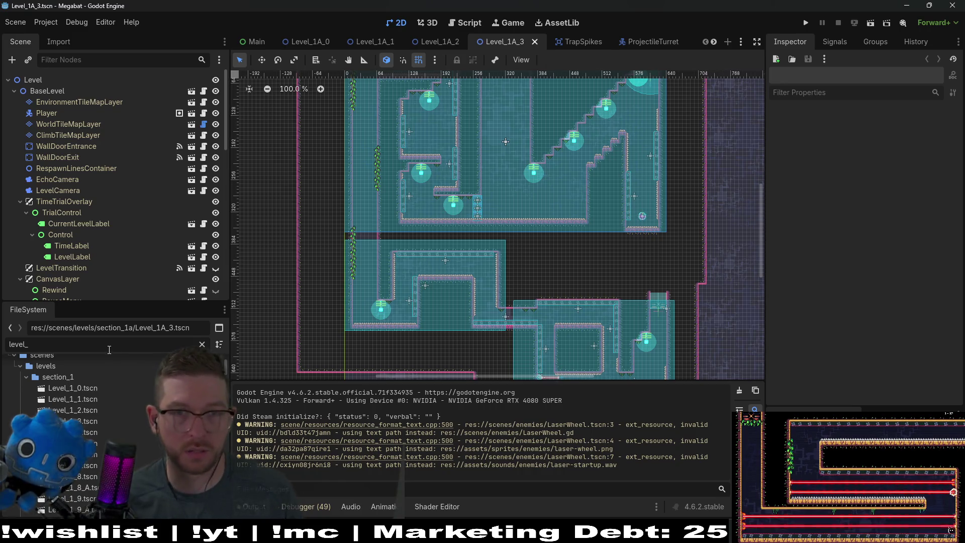
Filter the FileSystem by '1A' and open Level_1A_End.tscn.
type("1A")
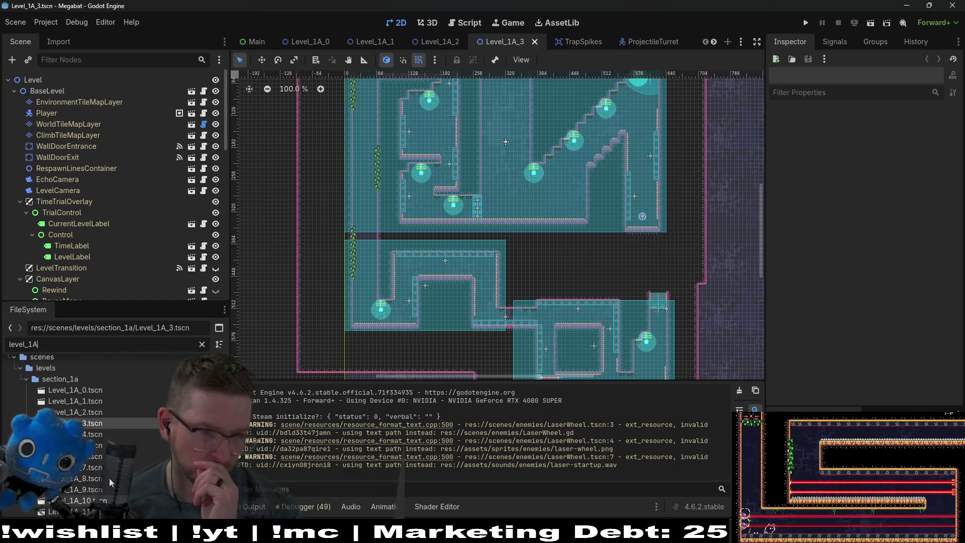
left_click(100, 498)
double_click(100, 498)
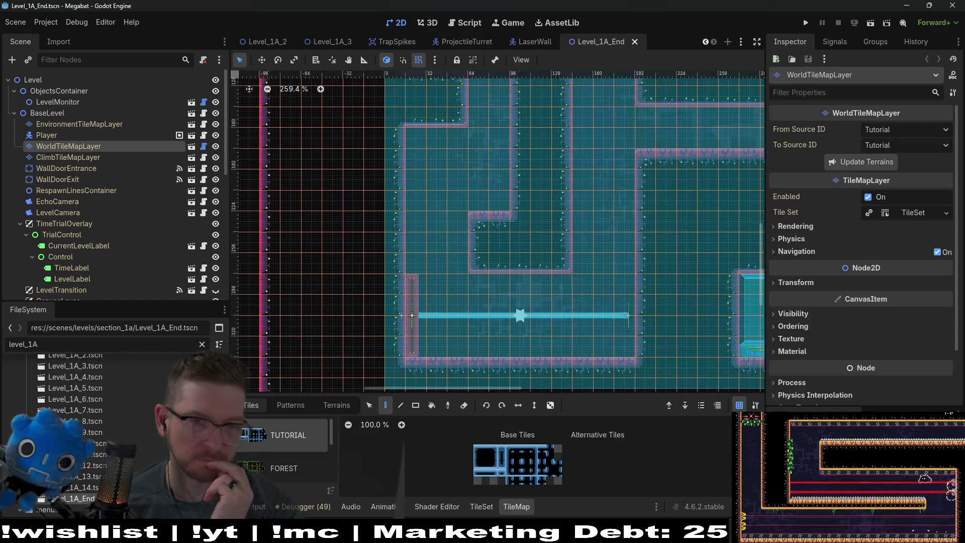
Look over the Level_1A_End layout and run the current scene.
scroll(487, 282, "down", 5)
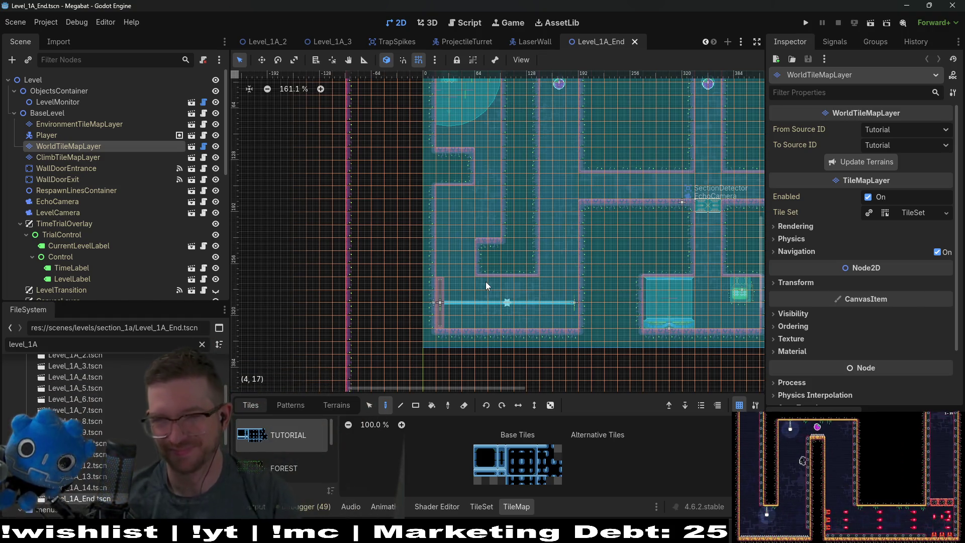
scroll(536, 168, "down", 4)
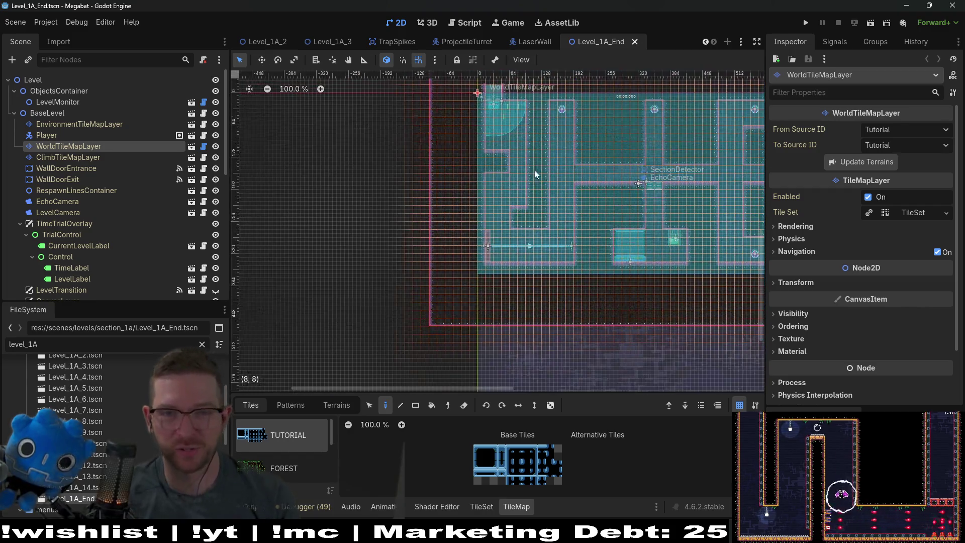
scroll(456, 209, "right", 2)
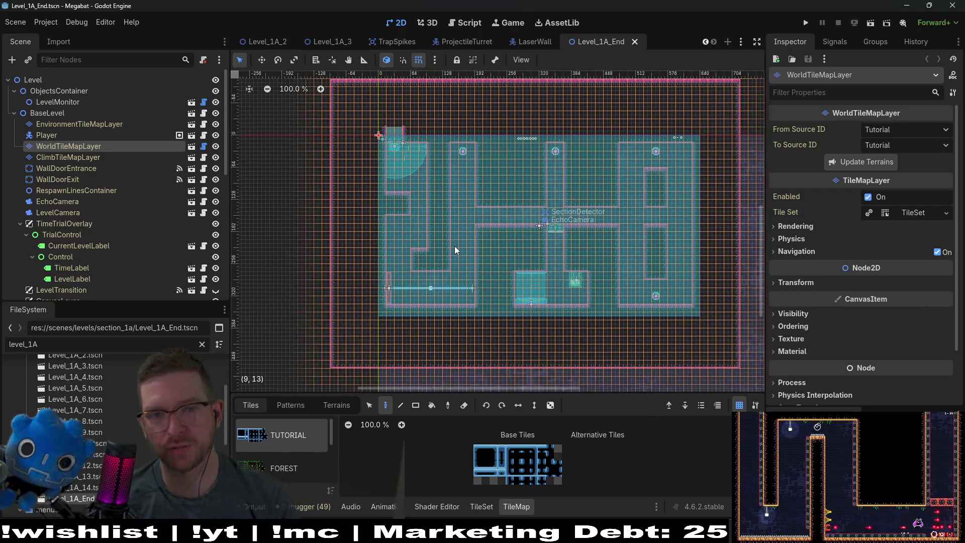
scroll(455, 246, "up", 5)
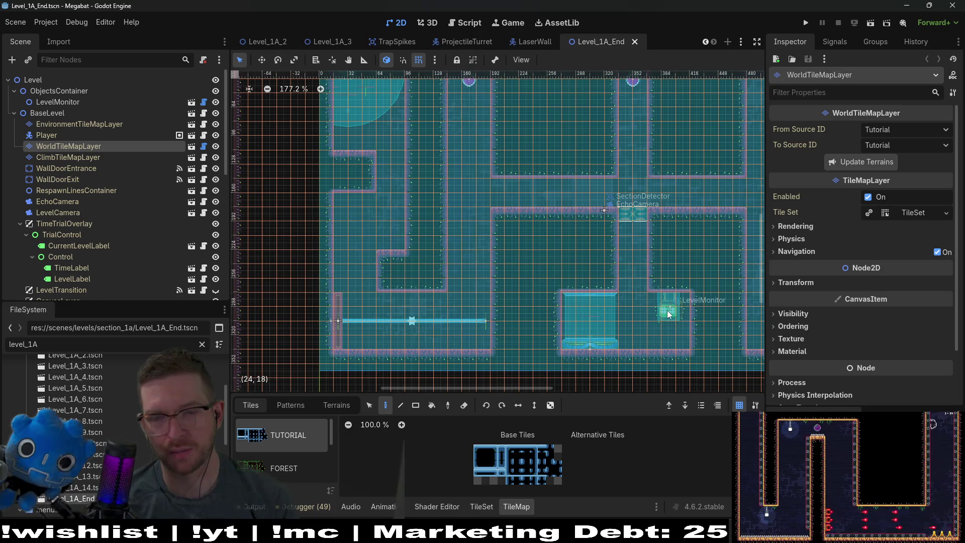
scroll(668, 310, "up", 6)
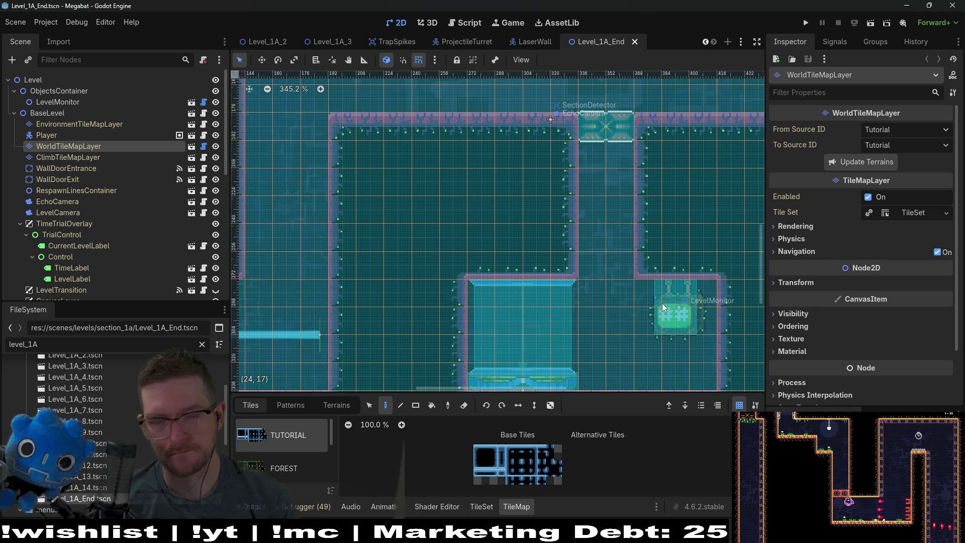
scroll(662, 303, "down", 4)
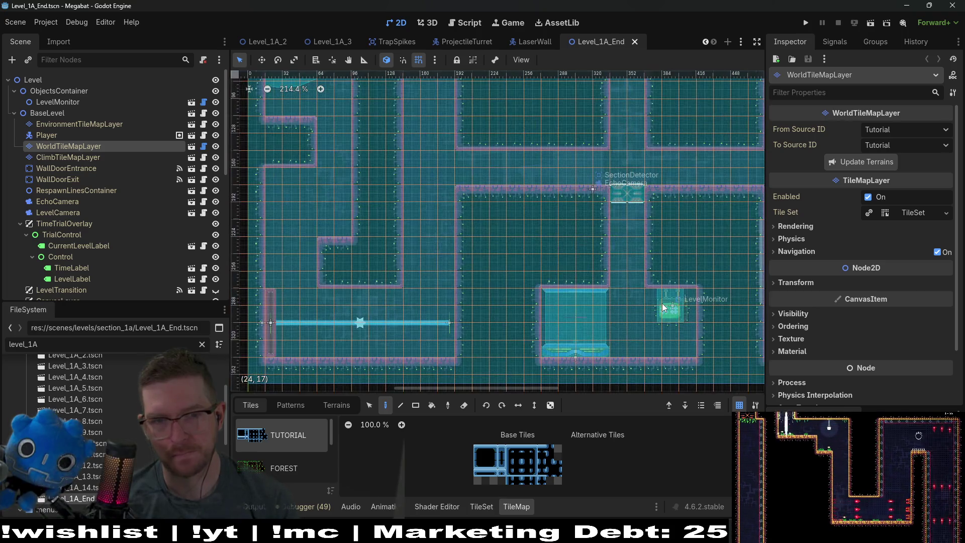
scroll(661, 303, "down", 4)
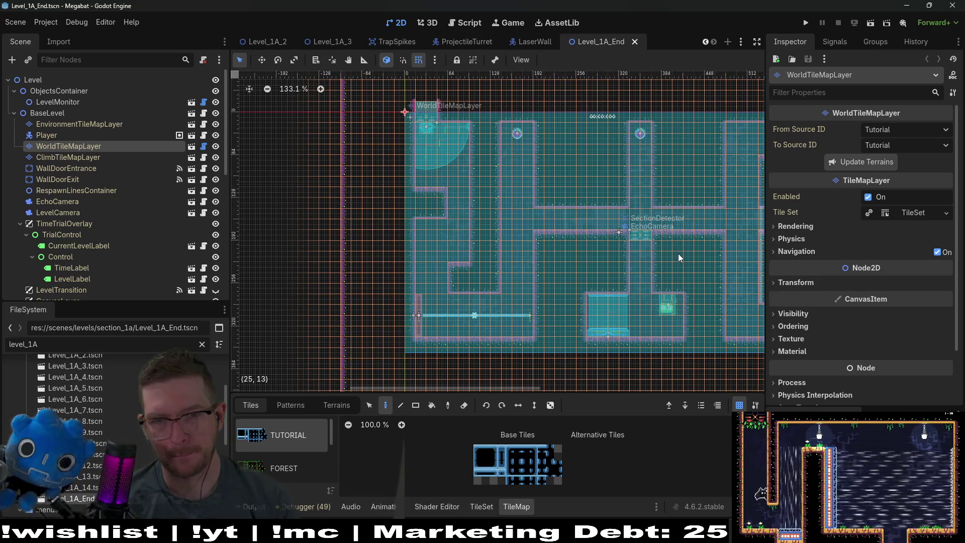
left_click(868, 27)
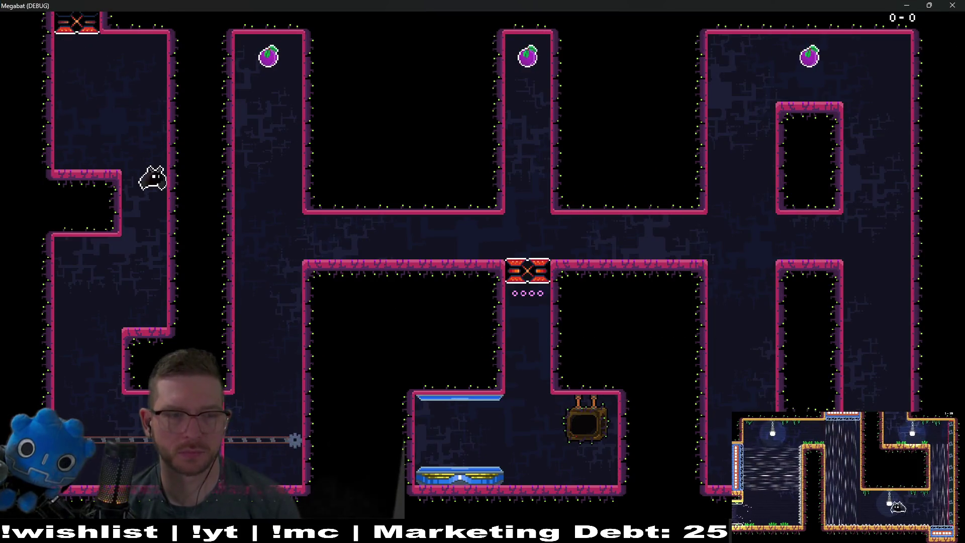
Collect the middle-shaft and top-right plums, then fly back to the centre gate.
key("space")
key("space")
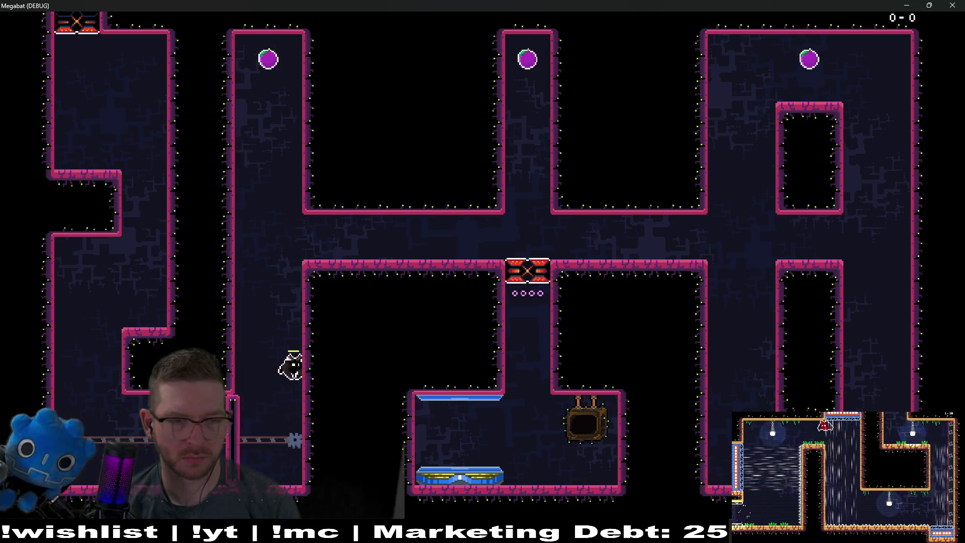
key("space")
key("space")
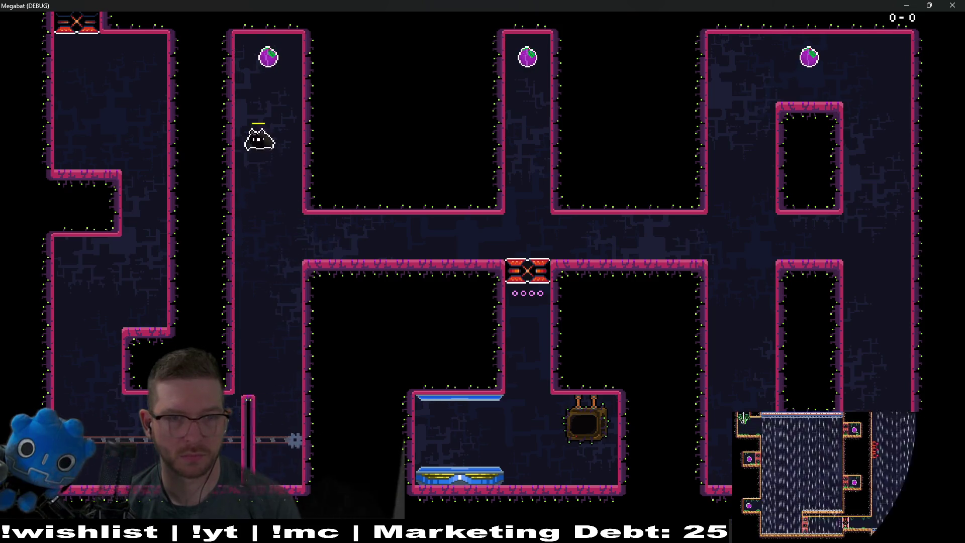
key("Right")
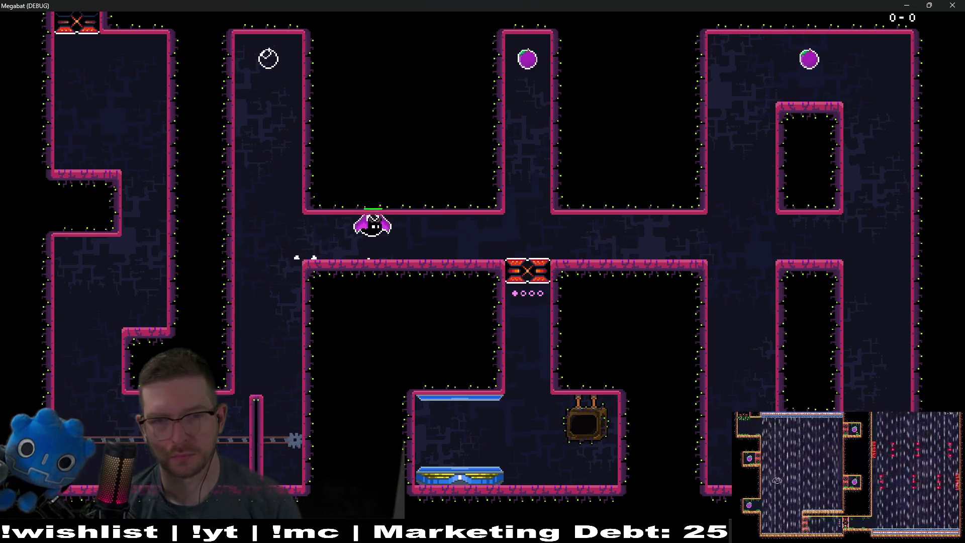
key("Up")
key("Down")
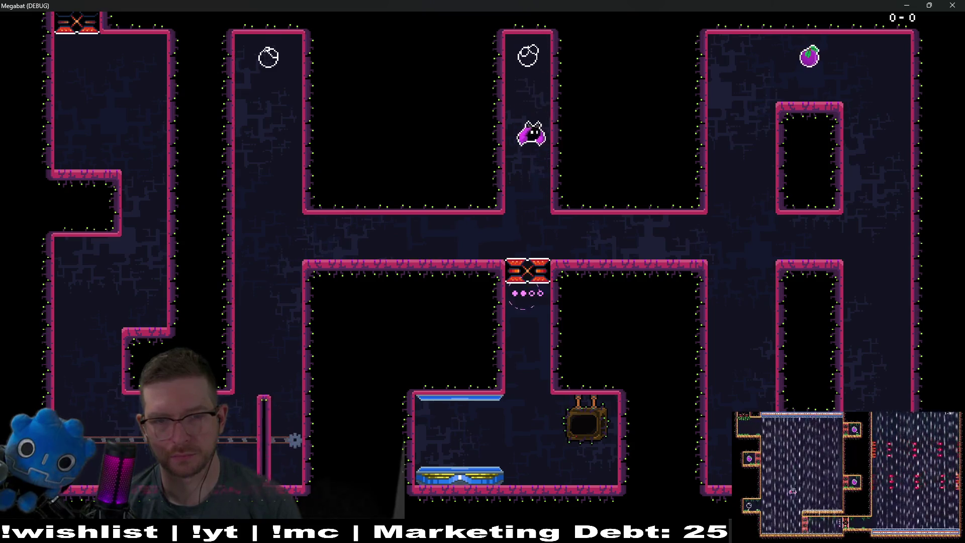
key("Right")
key("Up")
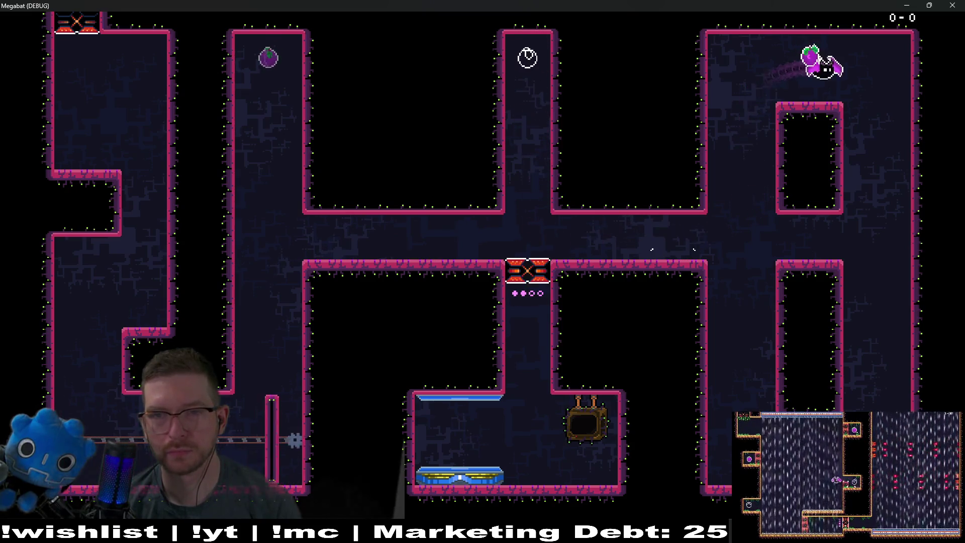
key("Down")
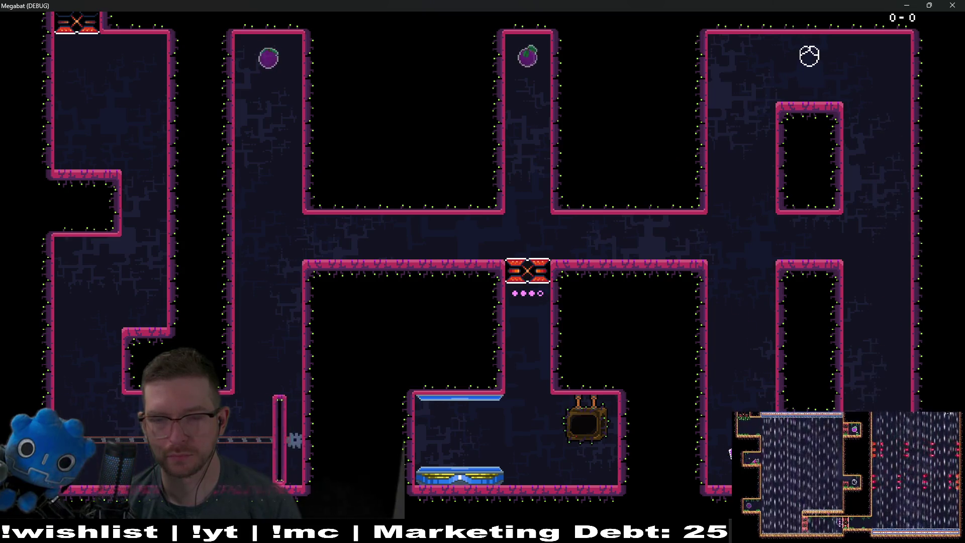
key("Up")
key("Left")
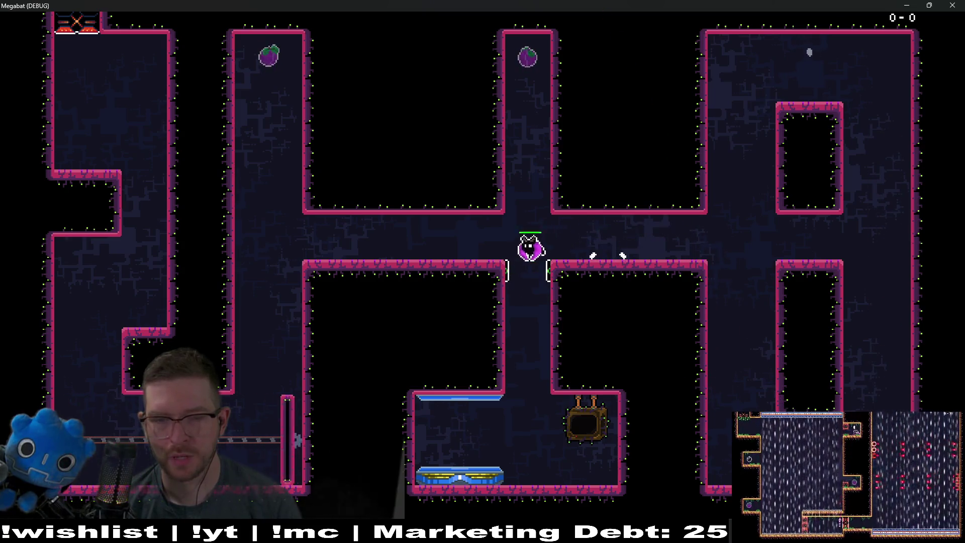
Drop into the lower room, reach the blue teleporter platform, and close the game.
key("Down")
key("Right")
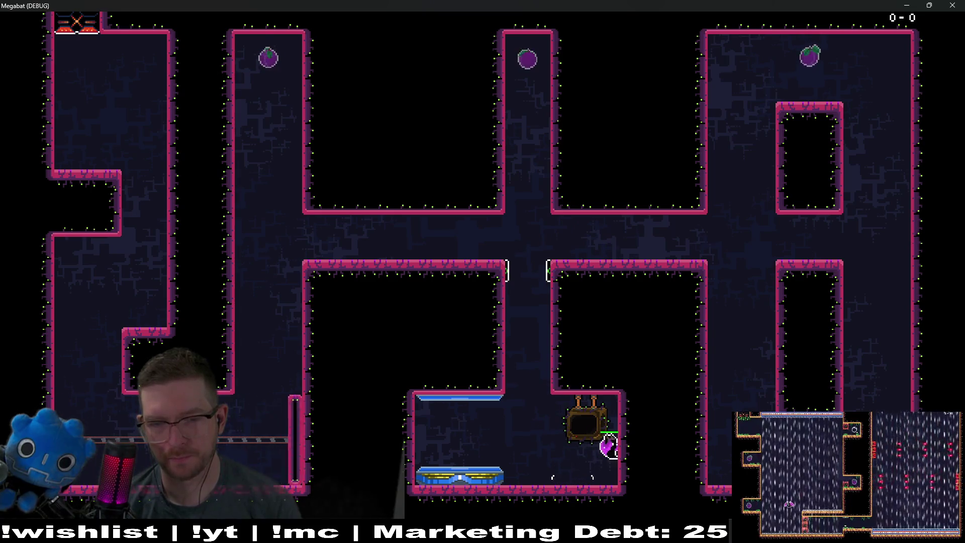
key("Left")
key("Up")
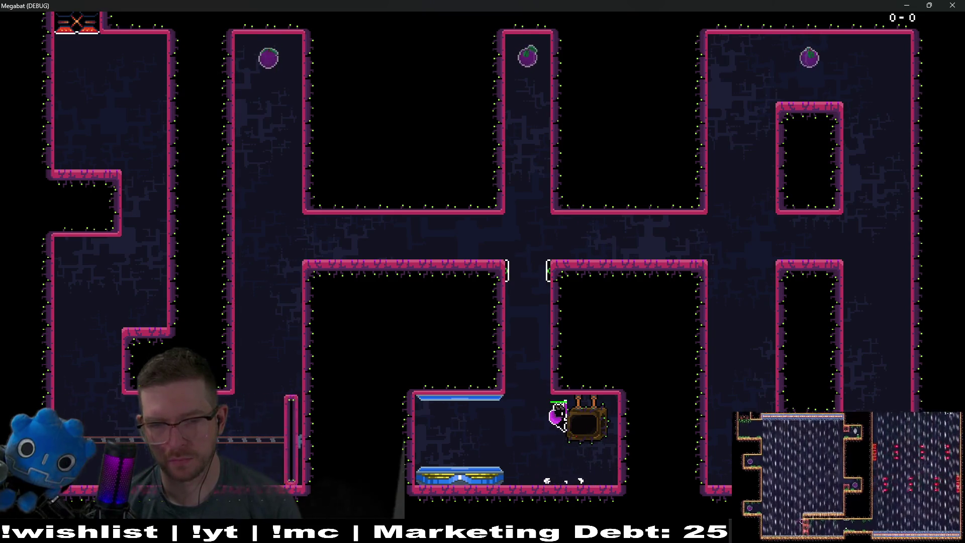
key("Down")
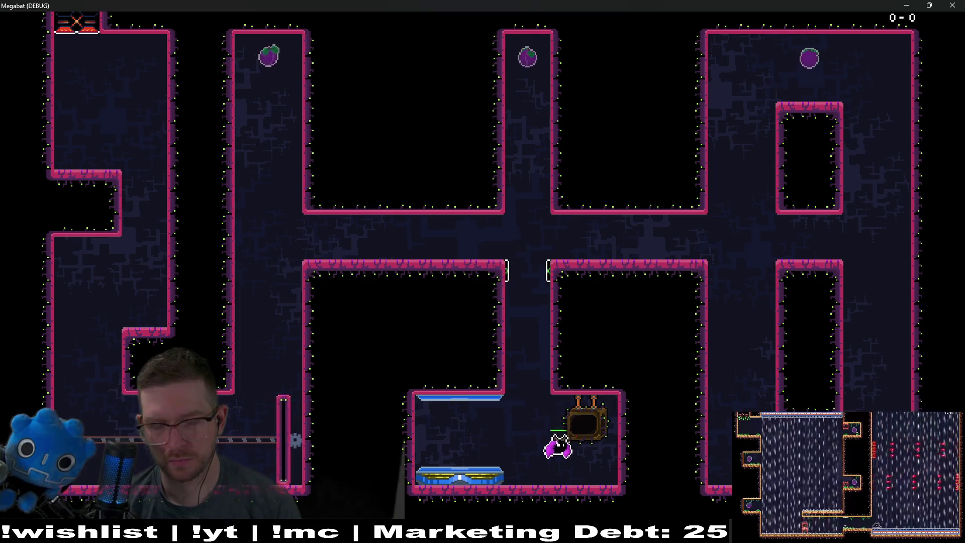
key("Right")
key("Up")
key("Down")
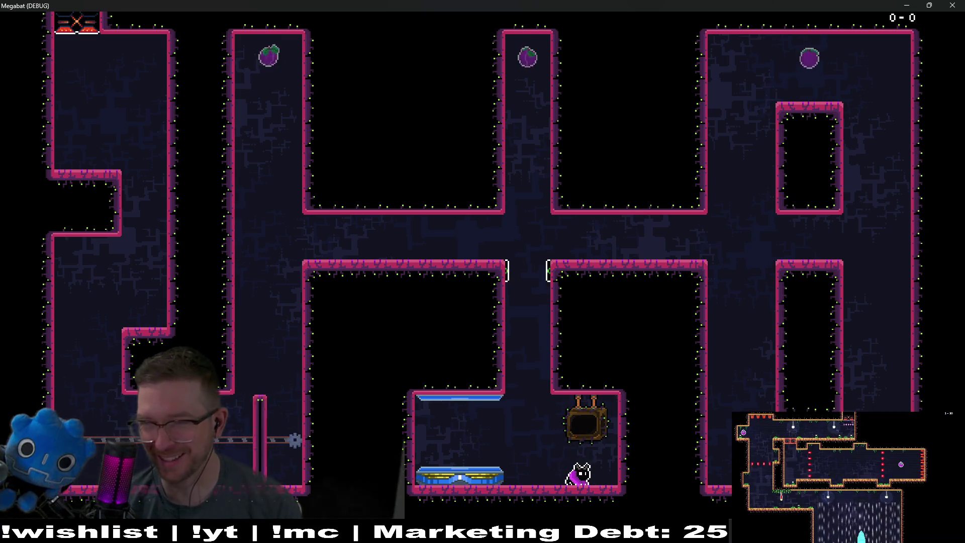
key("Left")
key("Up")
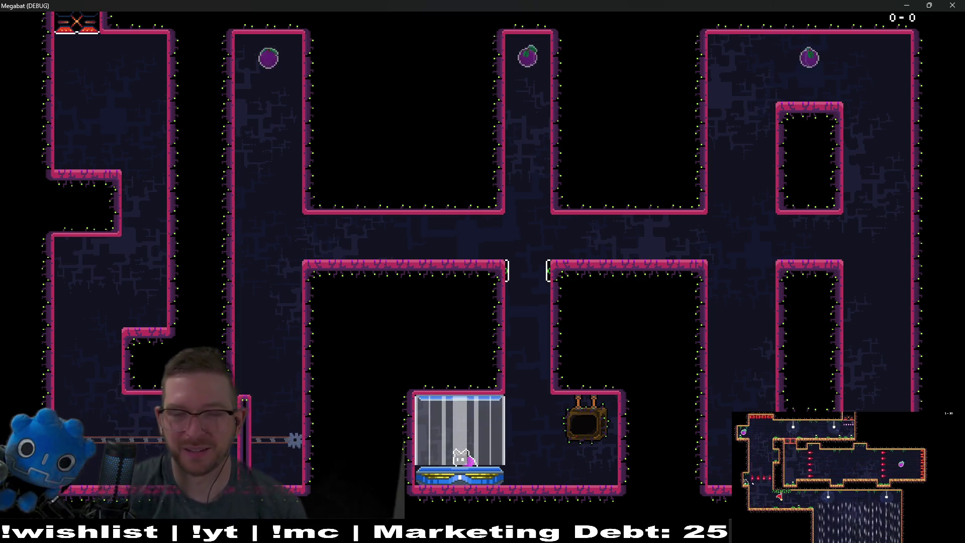
left_click(952, 5)
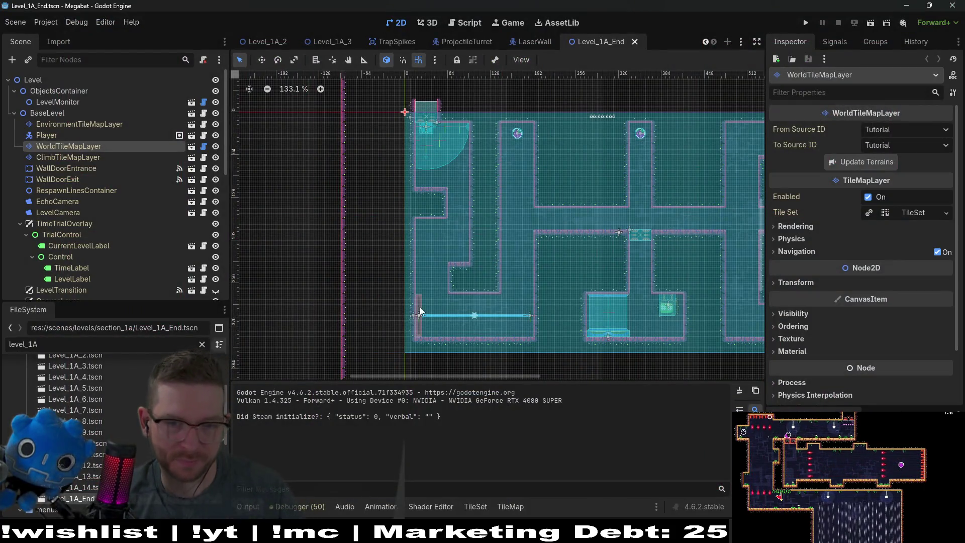
Check SectionTeleporter's Level Path to Unlock (Level_2_0.tscn), then run the project.
scroll(79, 258, "down", 10)
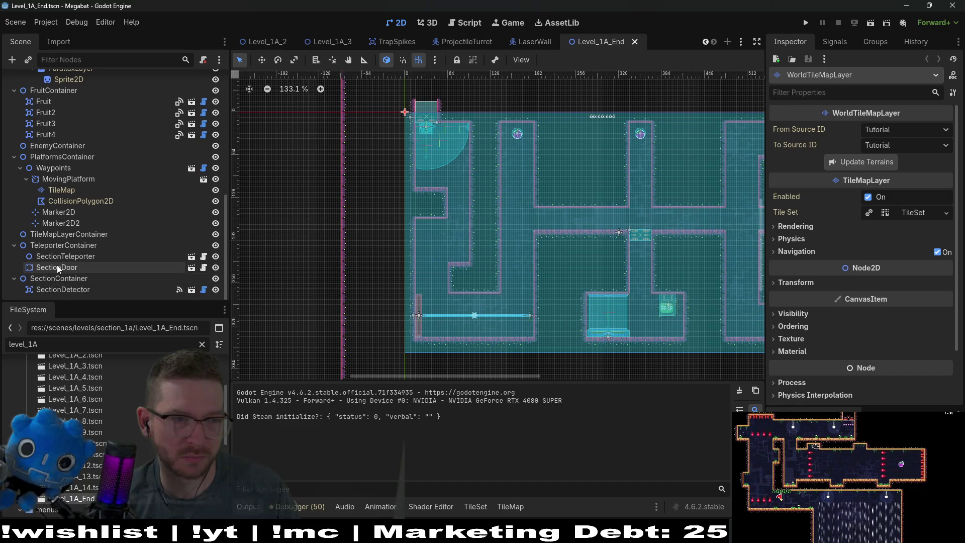
left_click(56, 265)
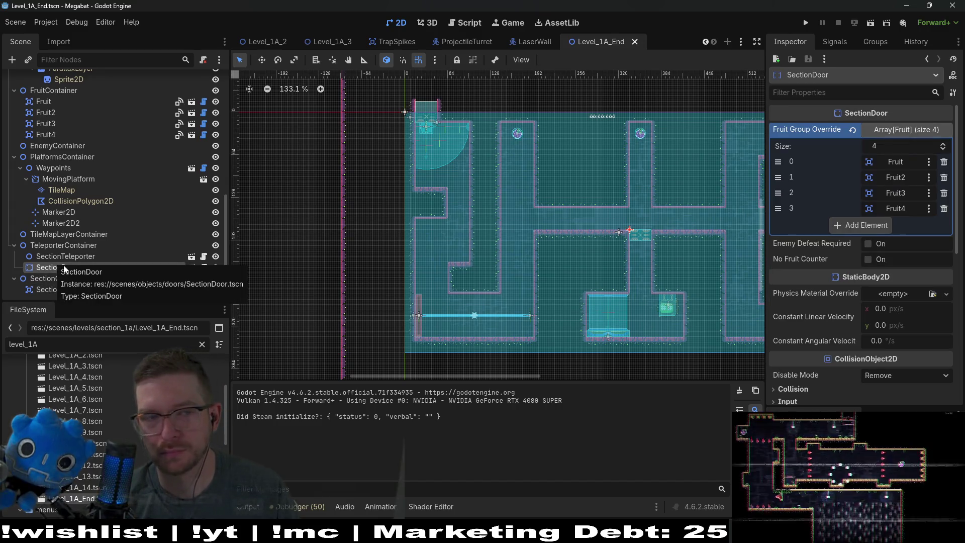
left_click(79, 256)
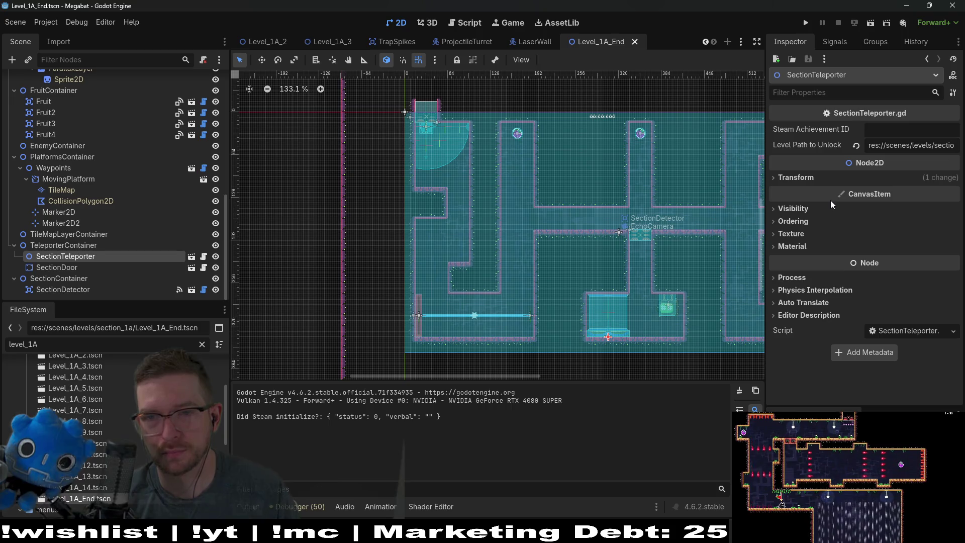
triple_click(910, 145)
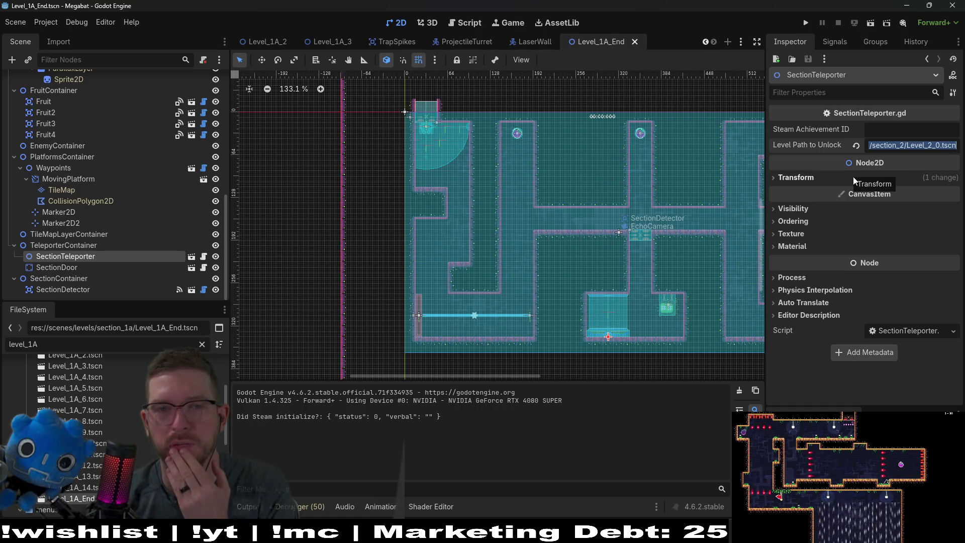
left_click(804, 23)
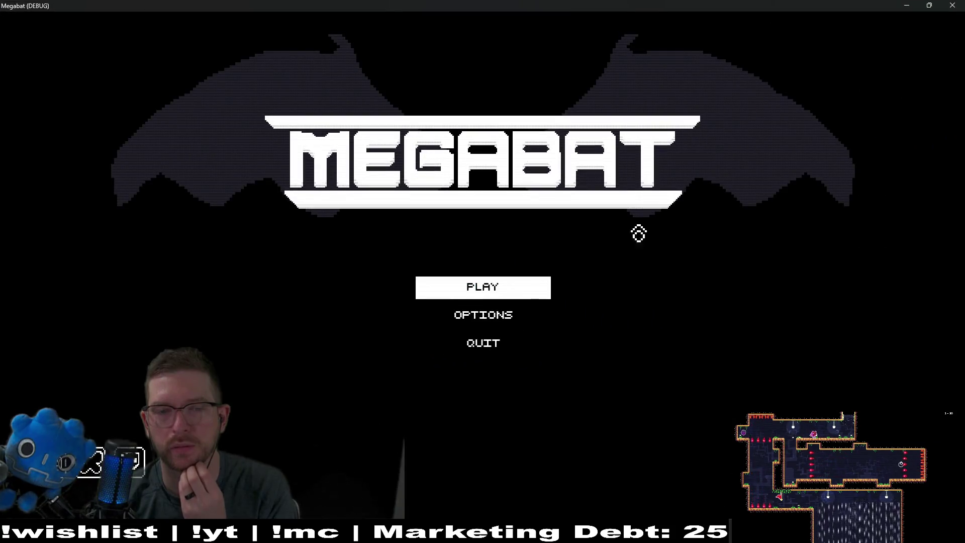
Start level 15 from the second save profile, play briefly, then close the game.
left_click(477, 286)
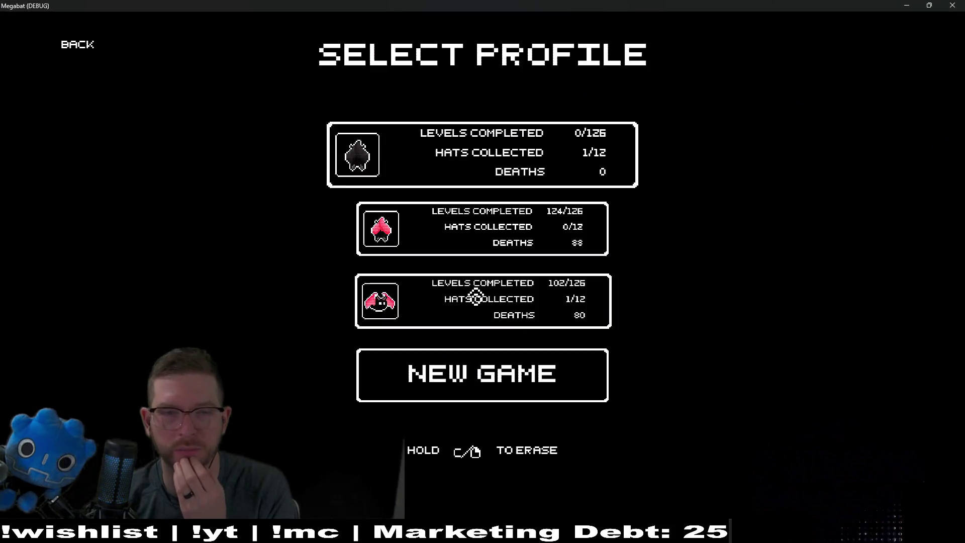
left_click(447, 211)
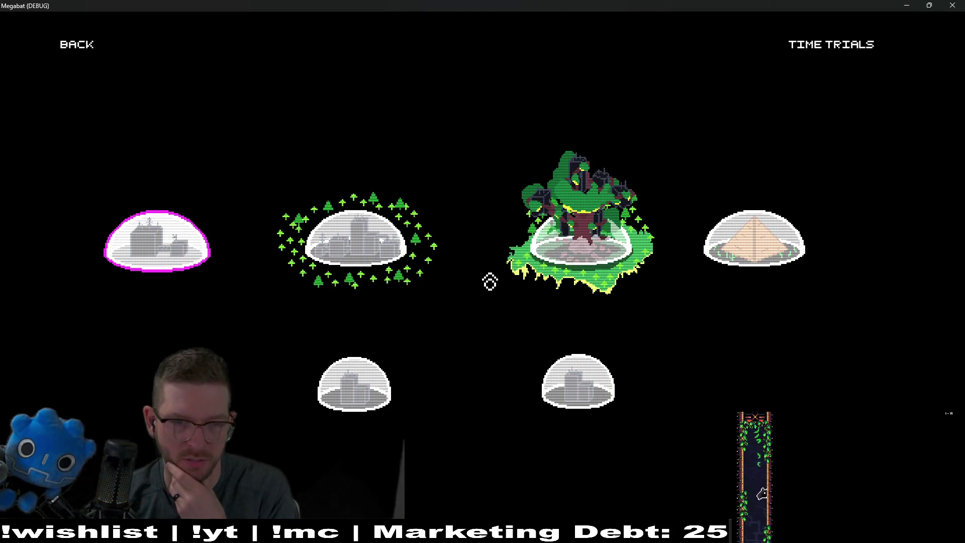
left_click(372, 406)
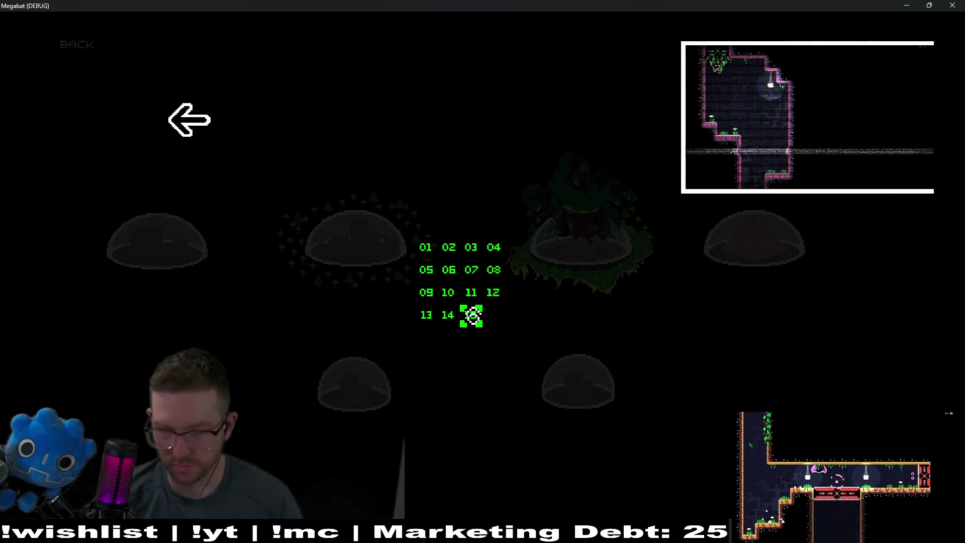
left_click(471, 315)
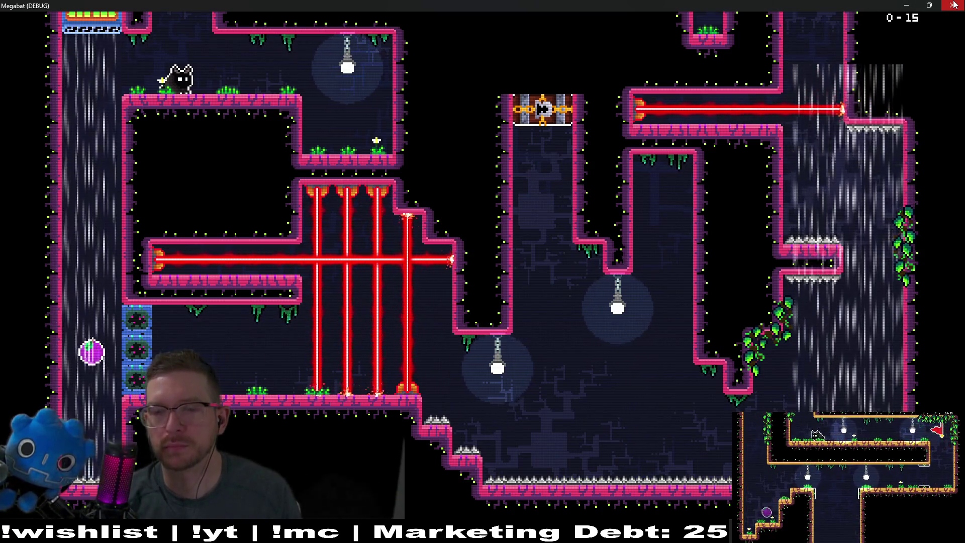
left_click(953, 5)
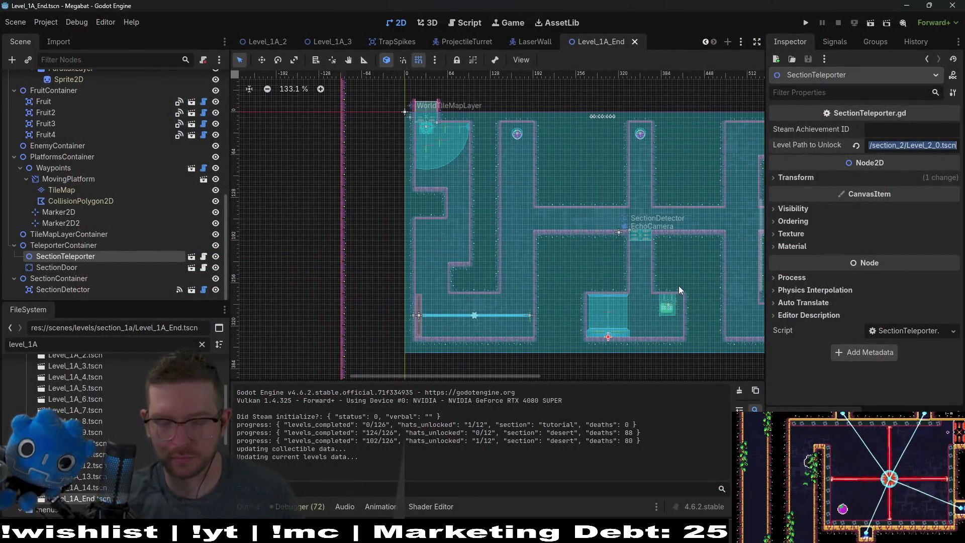
Quick-open search 'overworld', then 'biome', scrolling to the biome level-select scenes.
key("alt+shift+o")
type("over")
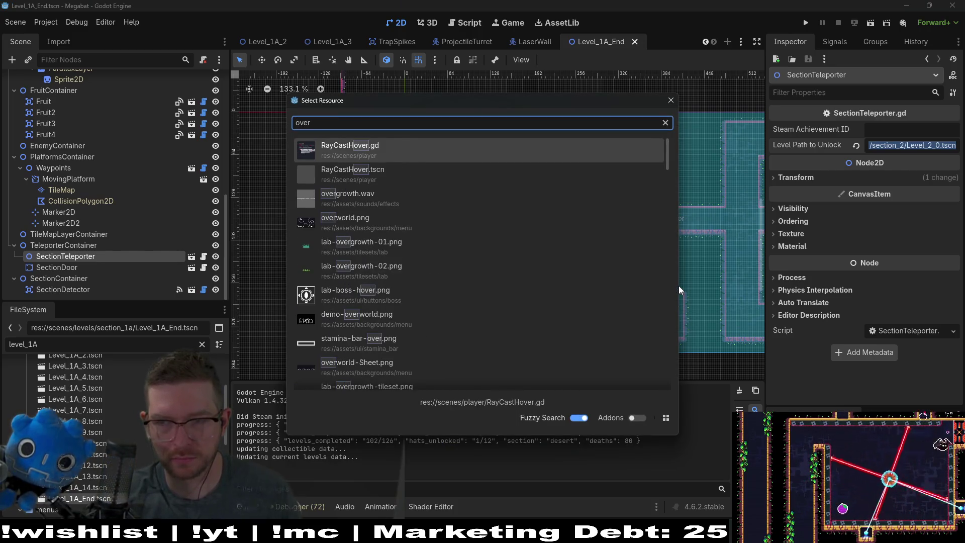
type("world")
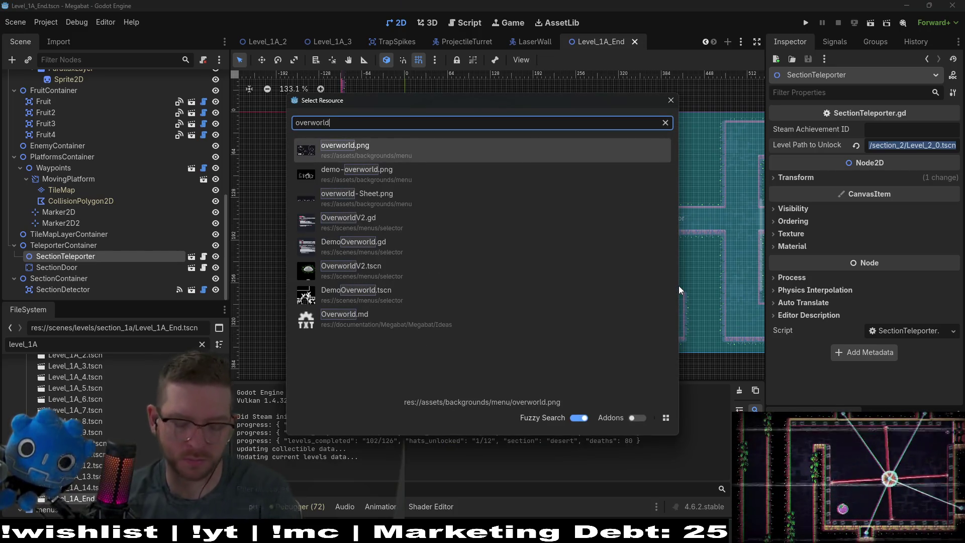
key("BackSpace")
key("BackSpace")
key("BackSpace")
type("biome")
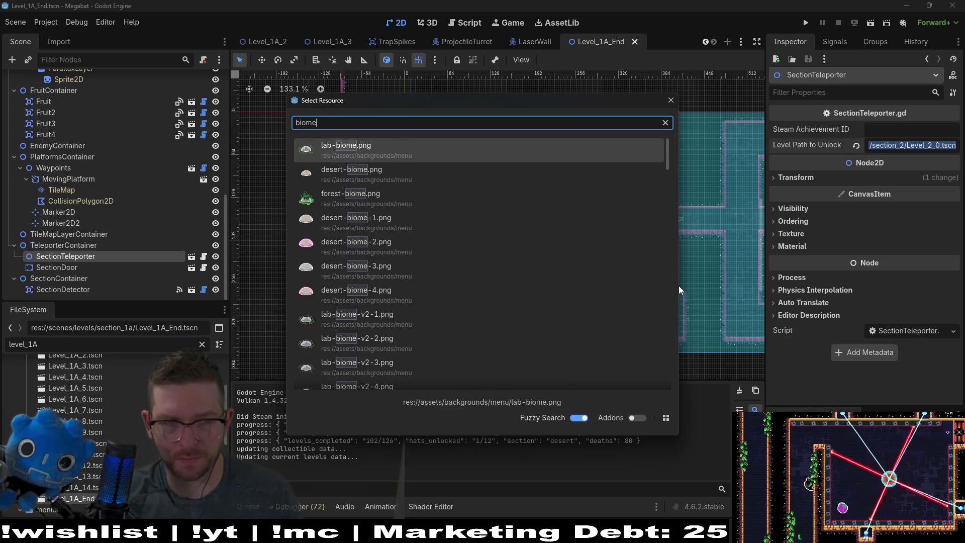
type("bonus")
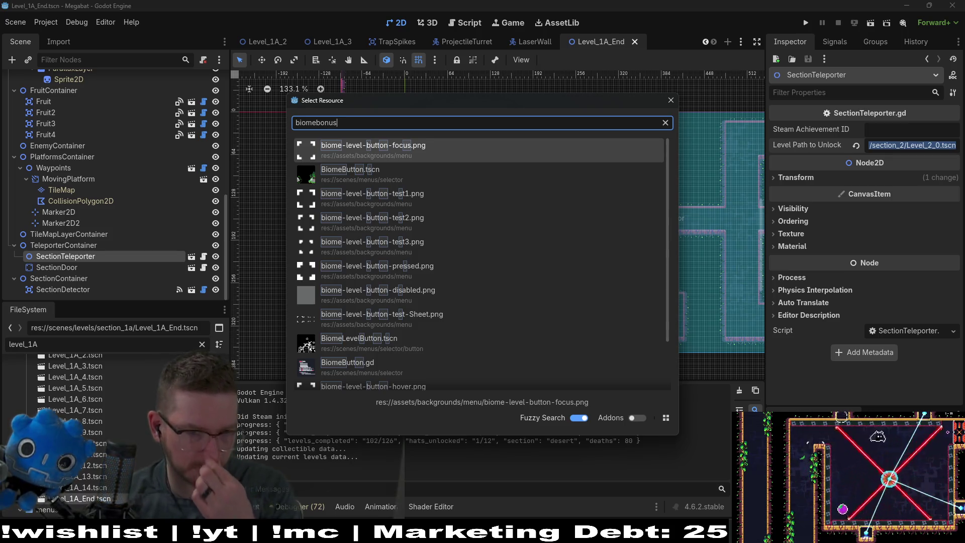
scroll(504, 314, "down", 2)
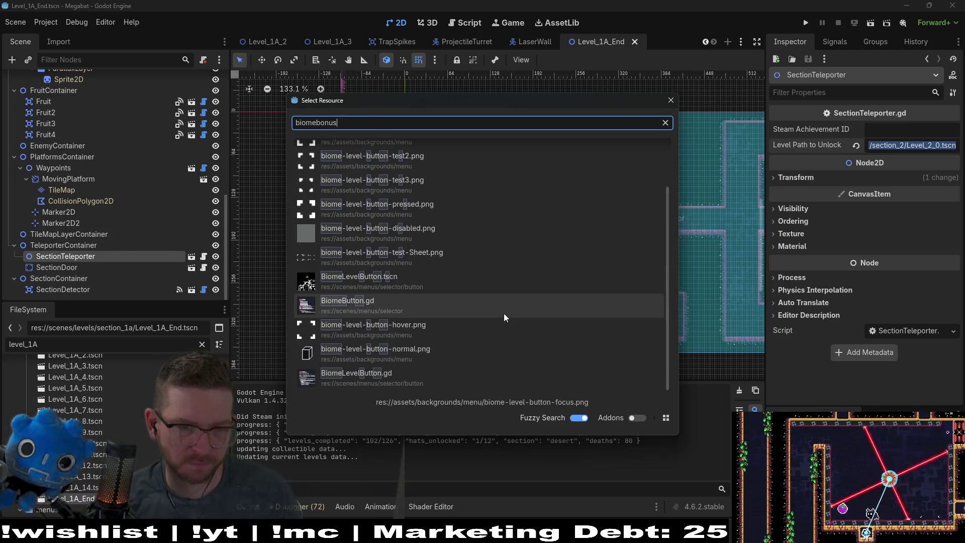
key("BackSpace")
key("BackSpace")
key("BackSpace")
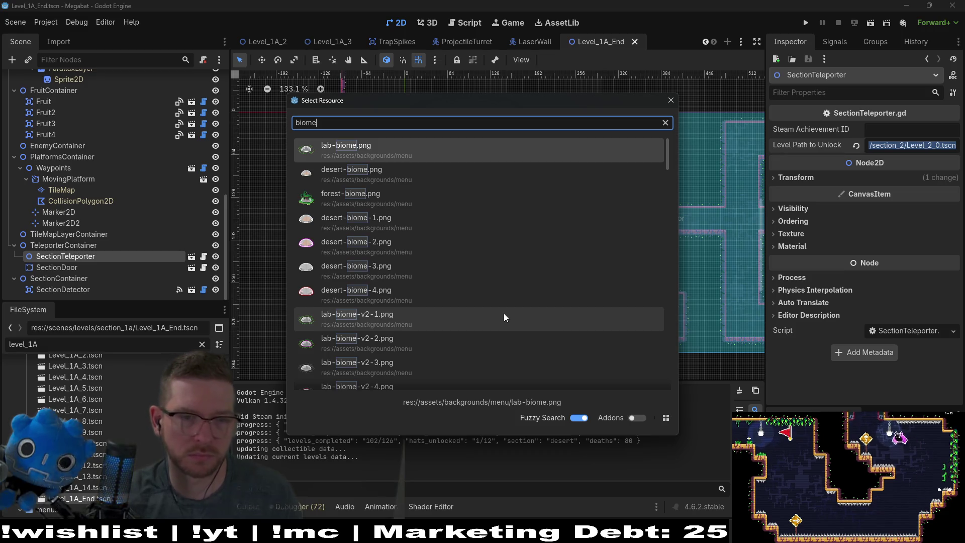
scroll(504, 313, "down", 5)
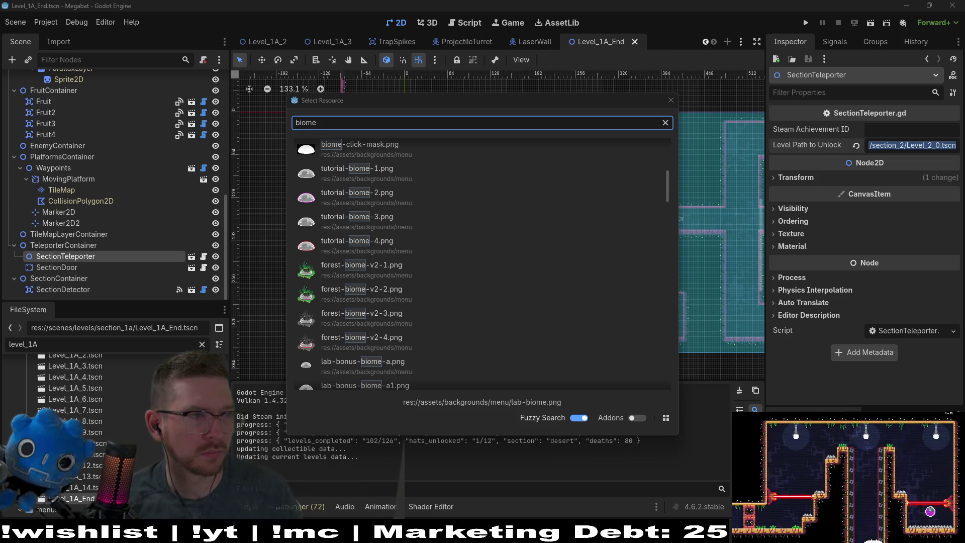
scroll(472, 247, "down", 10)
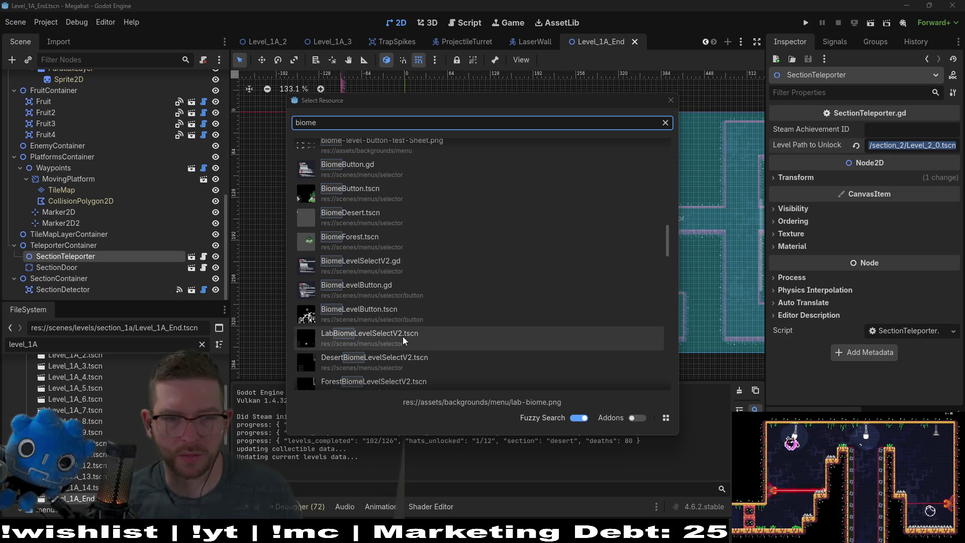
scroll(406, 349, "down", 3)
Open the LabBonusBiomeLevelSelectV2 scene and select BiomeLevelButton15.
double_click(405, 352)
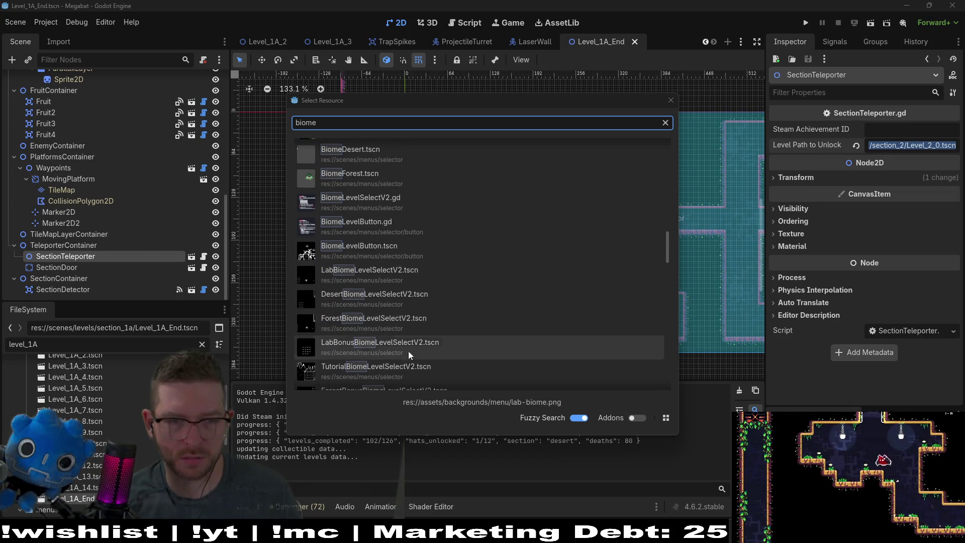
scroll(417, 345, "down", 3)
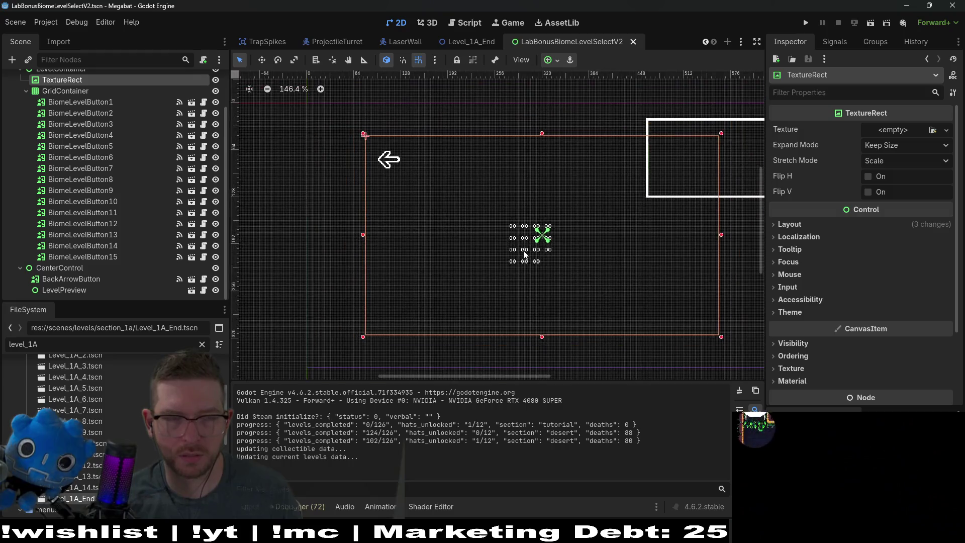
left_click(113, 257)
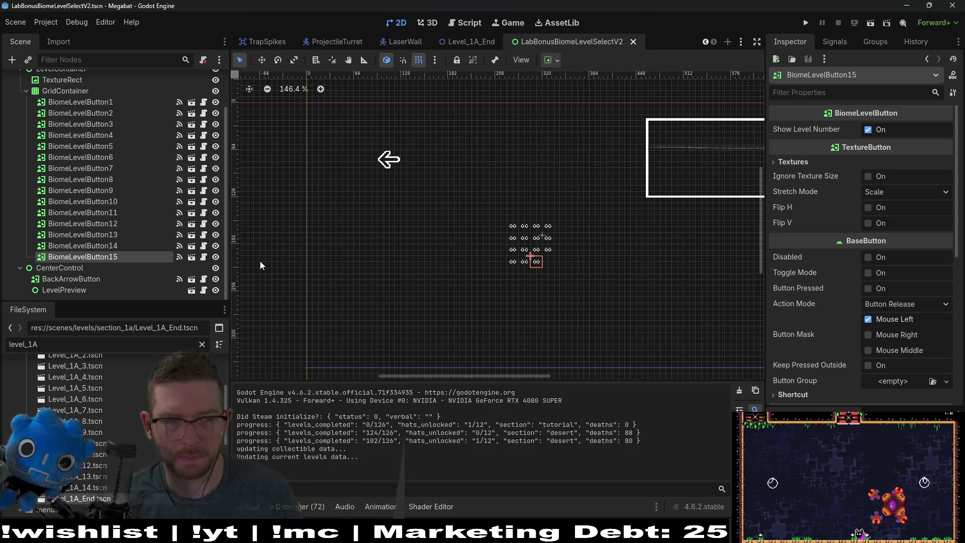
Duplicate it as BiomeLevelButton16, save the scene, and launch the game.
key("ctrl+d")
key("ctrl+s")
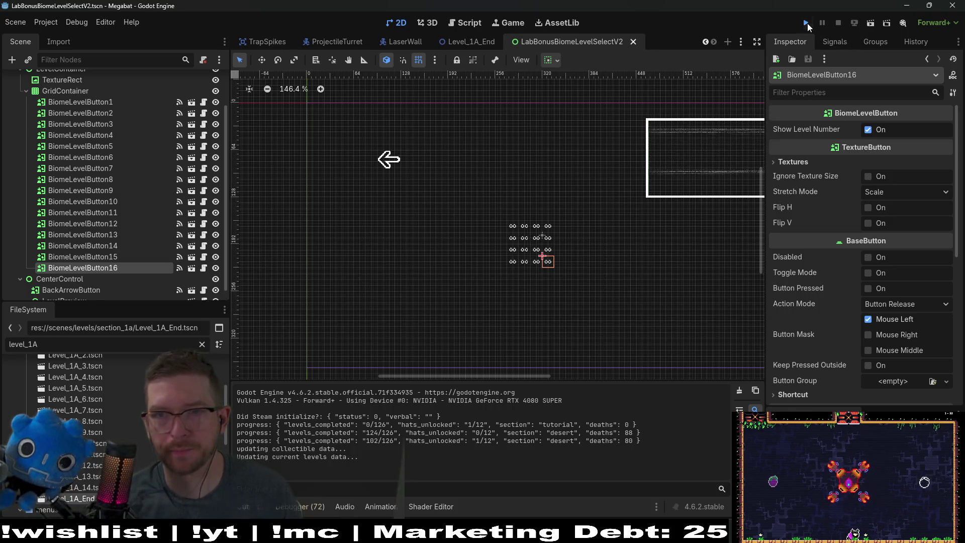
left_click(806, 23)
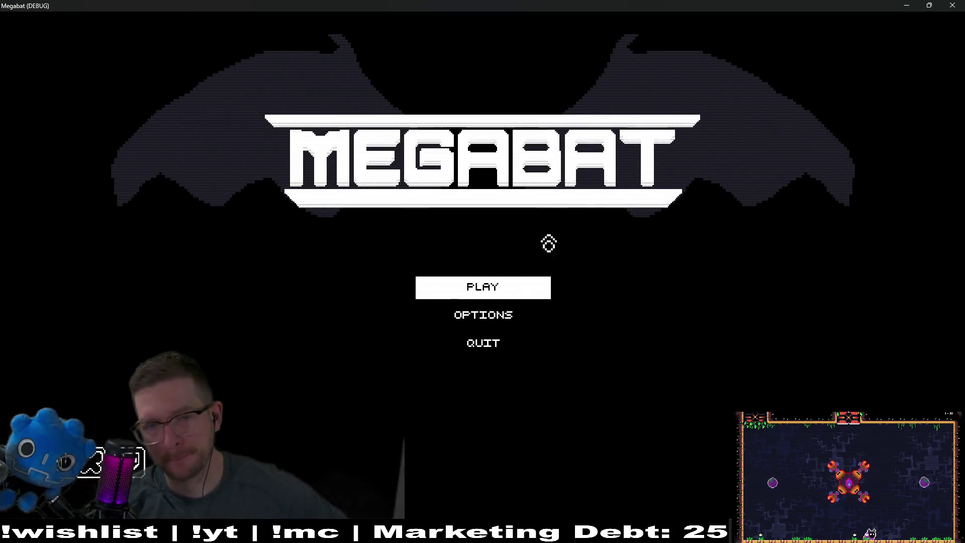
Start play with the first profile, choose the biome, and launch level 16.
key("Return")
key("Return")
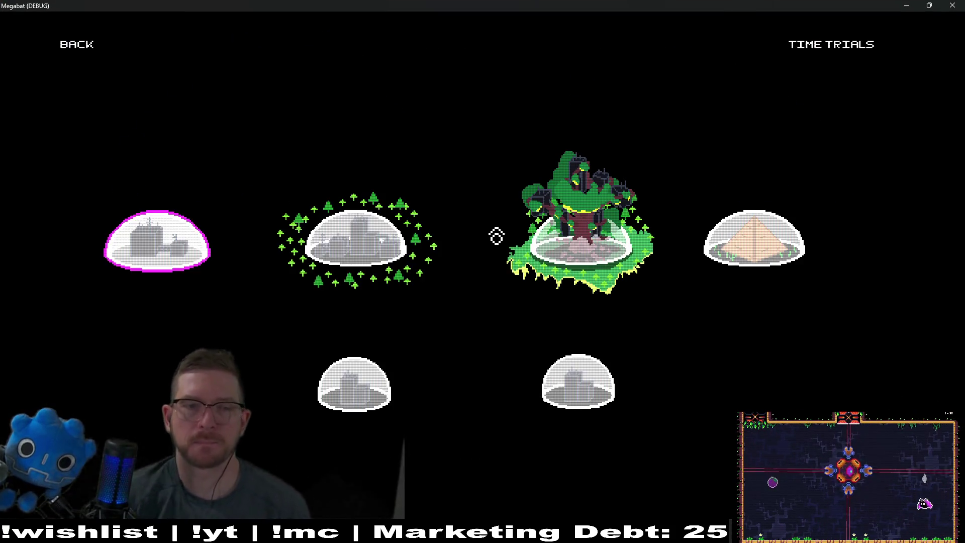
key("Right")
key("Down")
key("Return")
key("Right")
key("Right")
key("Right")
key("Down")
key("Down")
key("Down")
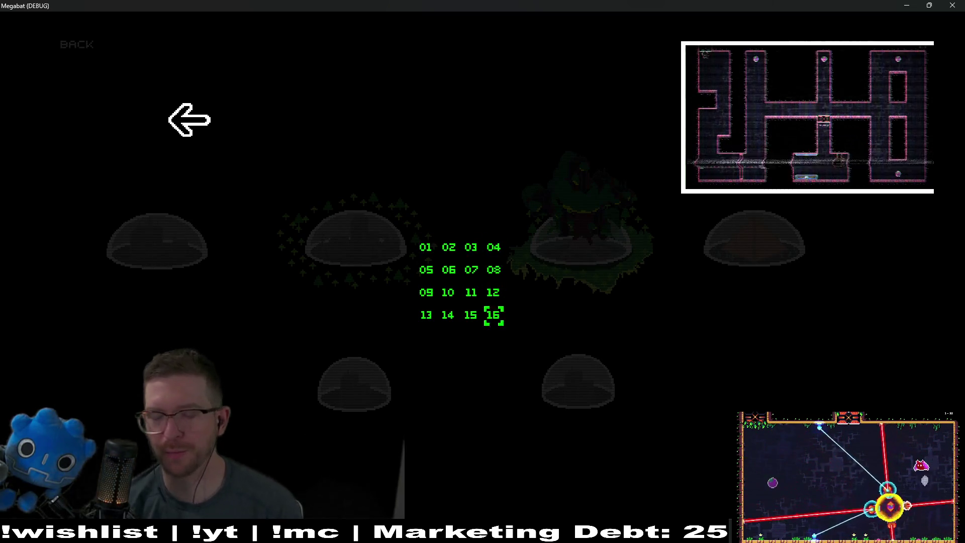
key("Return")
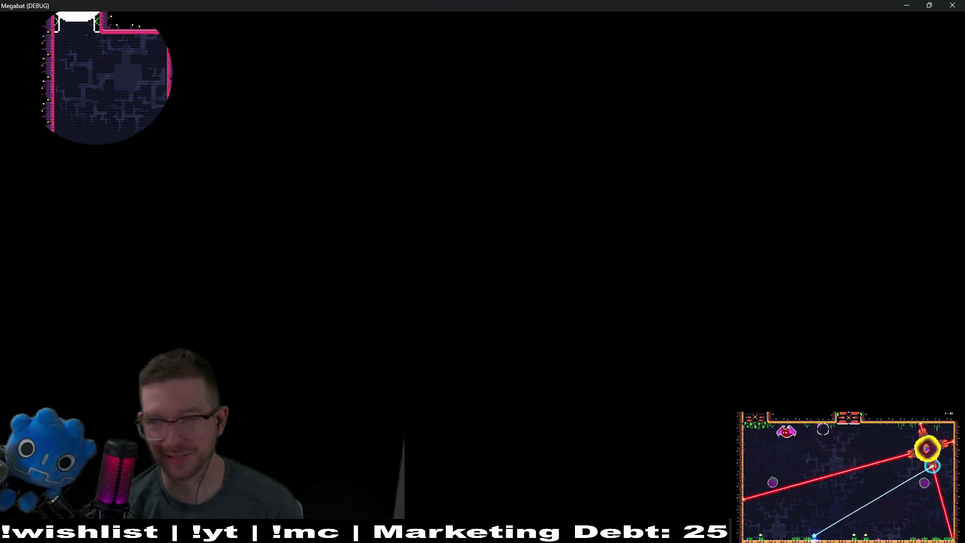
Fly the bat up the shafts to reach the top orbs.
key("Left")
key("Left")
key("Right")
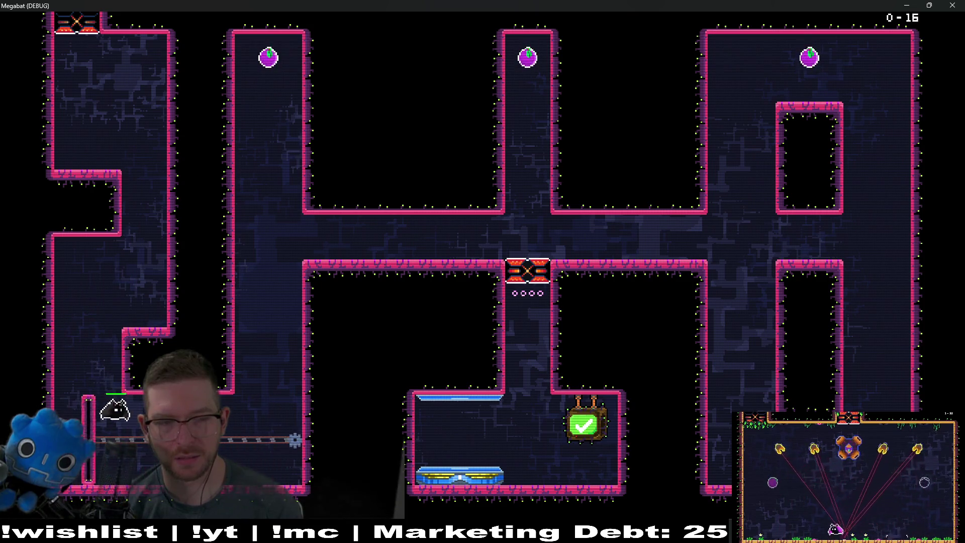
key("Right")
key("Right")
key("Left")
key("Up")
key("Down")
key("Right")
key("Right")
key("Up")
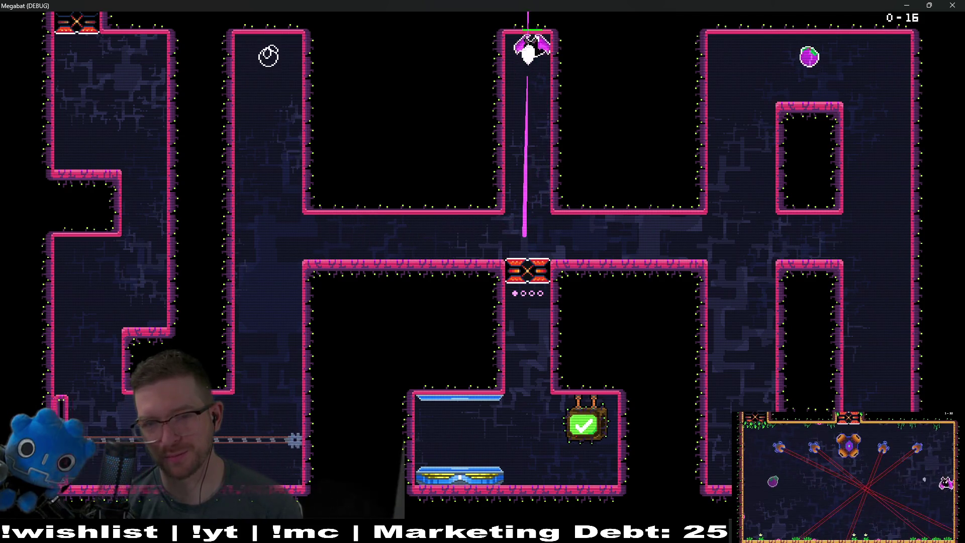
key("Down")
key("Right")
Climb the left shaft, drop through the opened gate, and close the game.
key("Up")
key("Down")
key("Left")
key("Up")
key("Up")
key("Left")
key("Down")
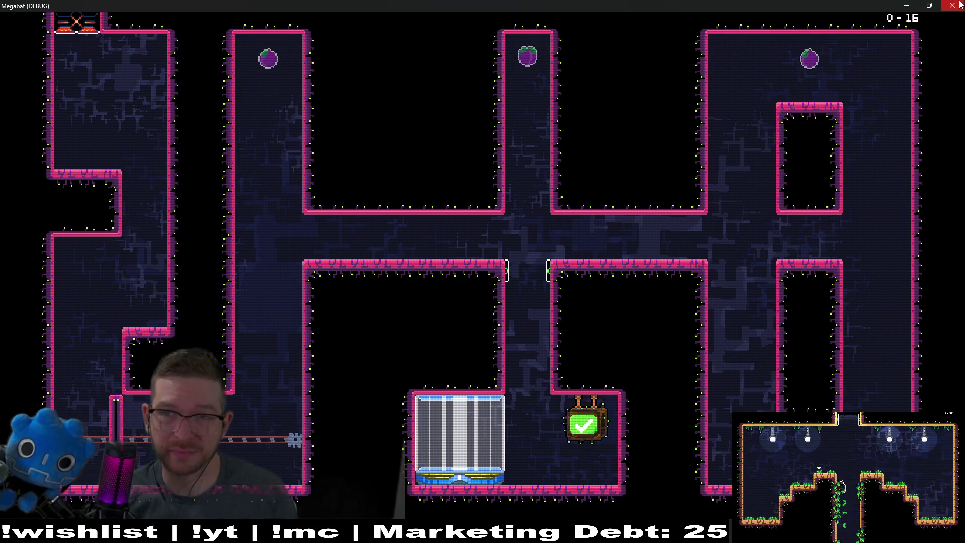
left_click(960, 4)
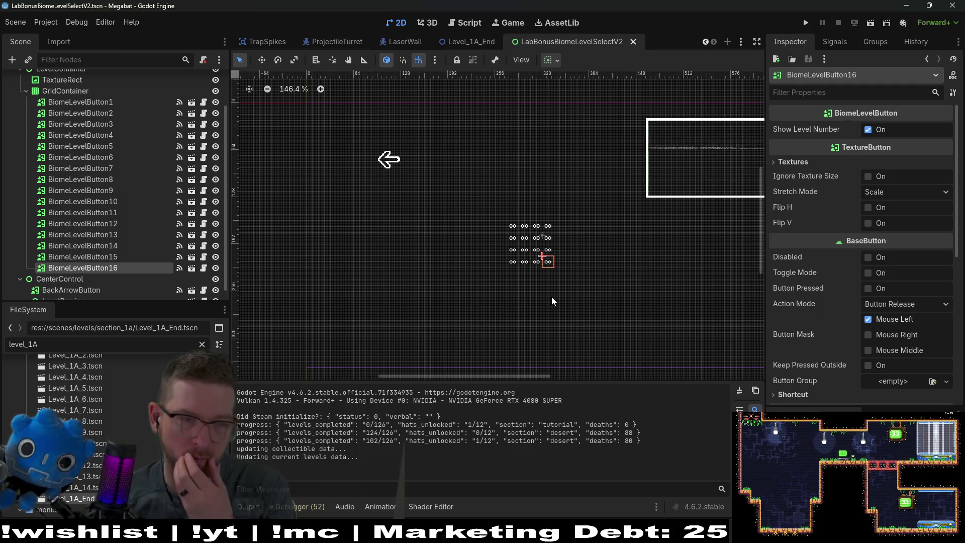
Quick-open Level_1_End.tscn by searching 'level_1_END'.
key("shift+alt+o")
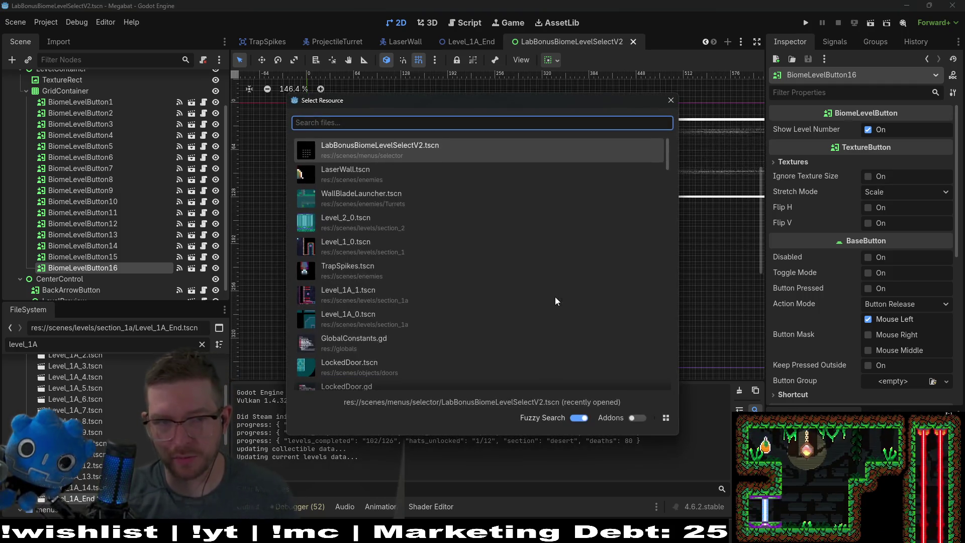
type("el")
key("BackSpace")
key("BackSpace")
type("level_")
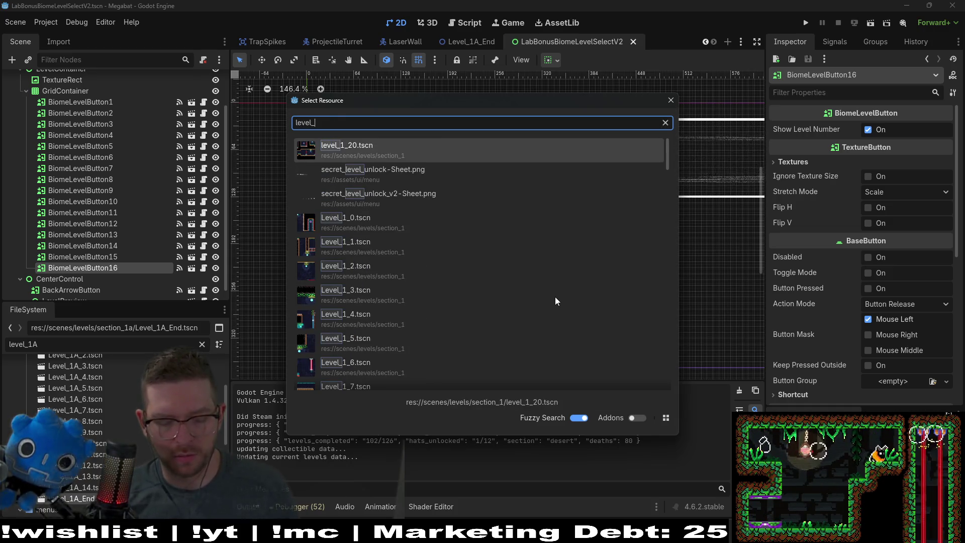
type("1_")
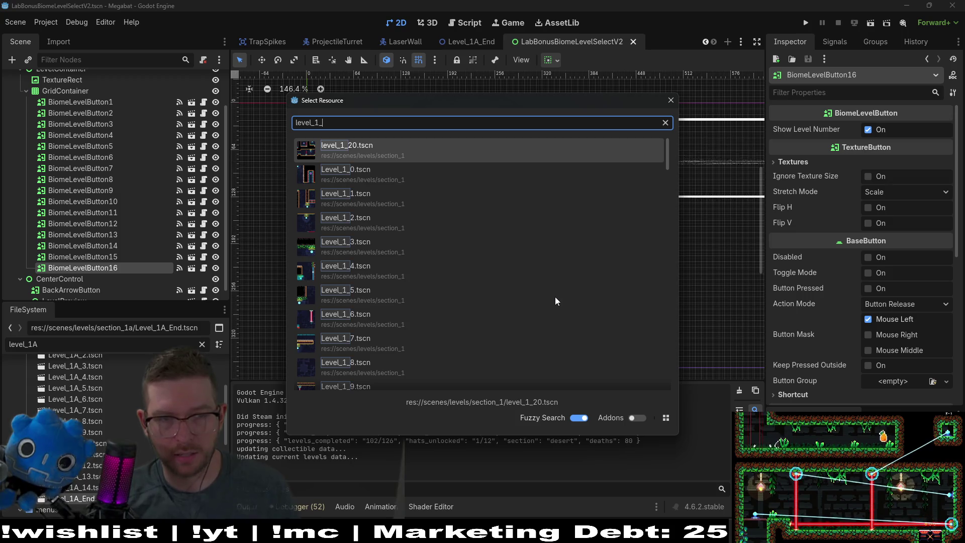
type("END")
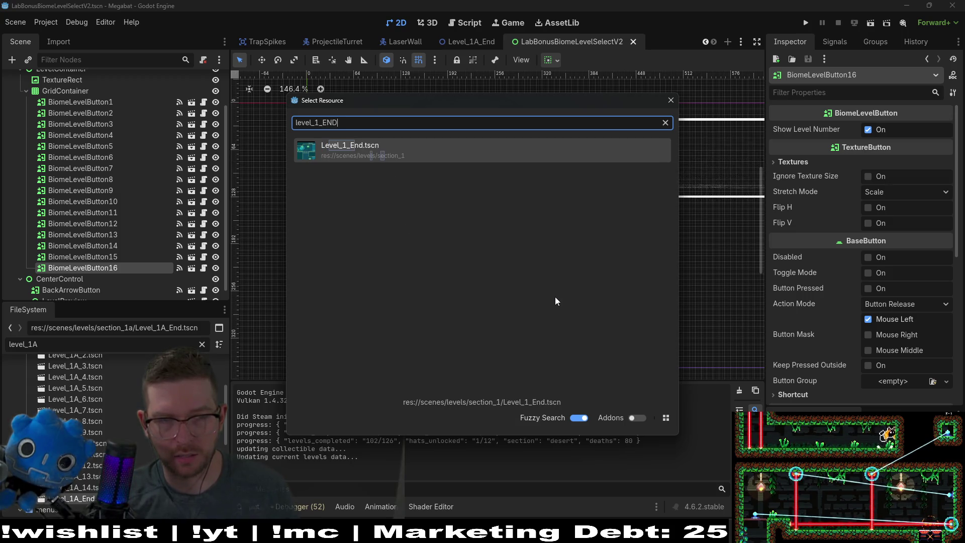
key("Return")
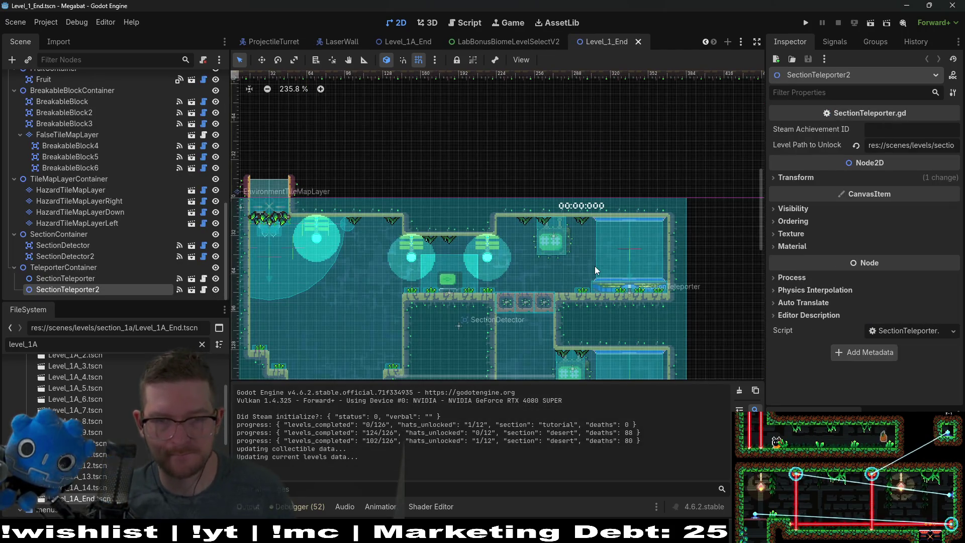
Check SectionTeleporter's Level Path to Unlock, then jump from player_teleported to its handler script.
scroll(595, 266, "down", 3)
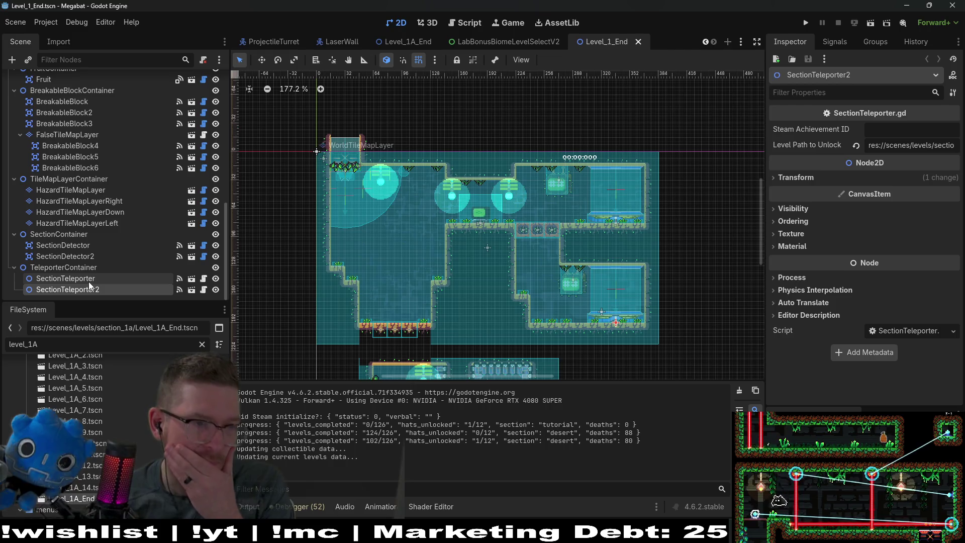
left_click(88, 279)
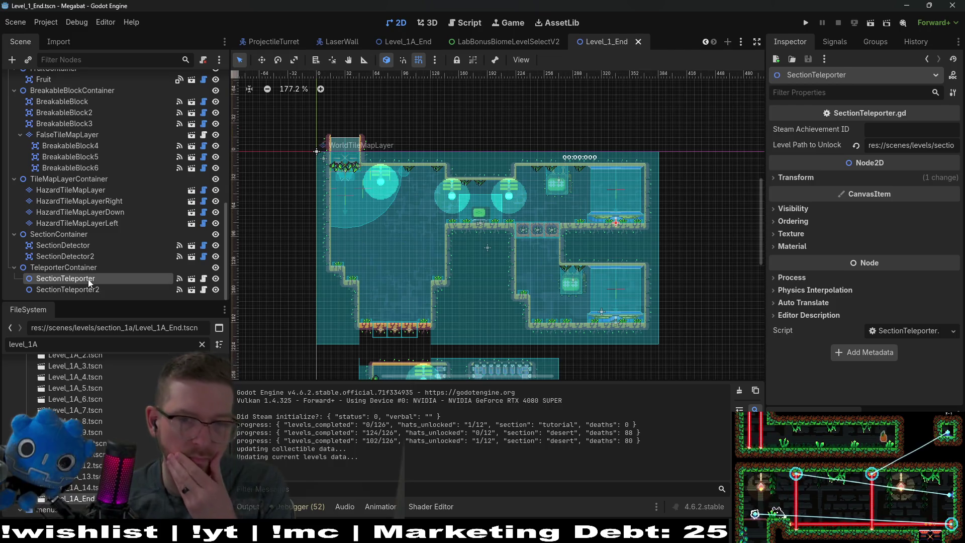
triple_click(915, 143)
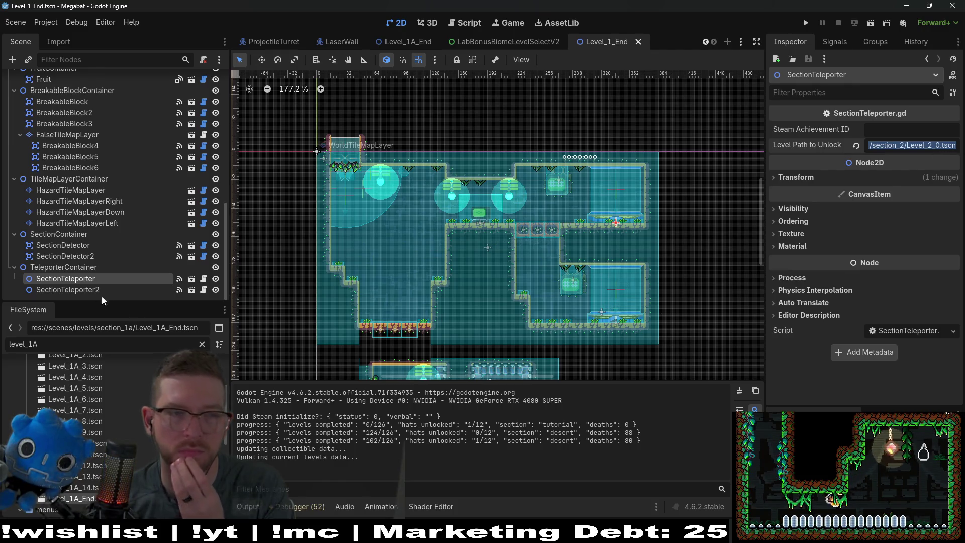
left_click(96, 279)
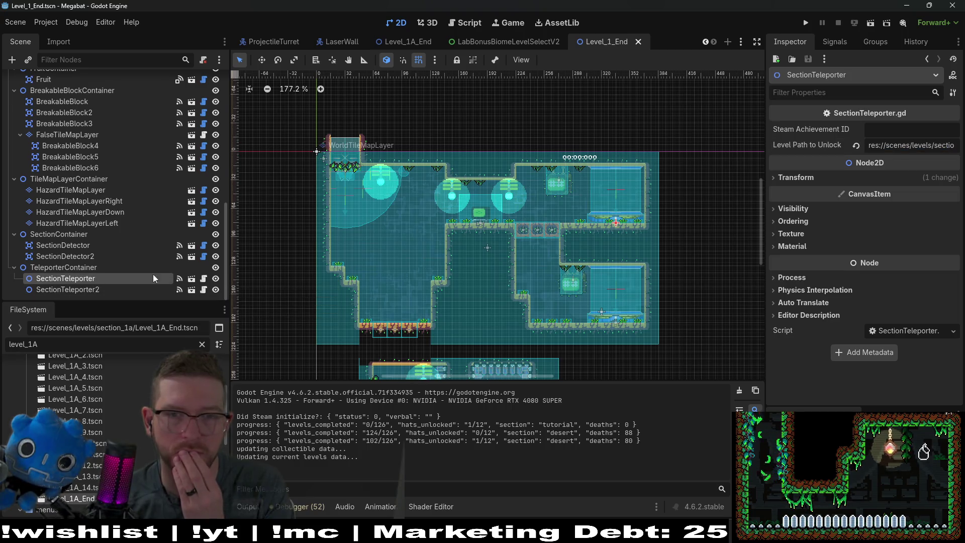
left_click(844, 38)
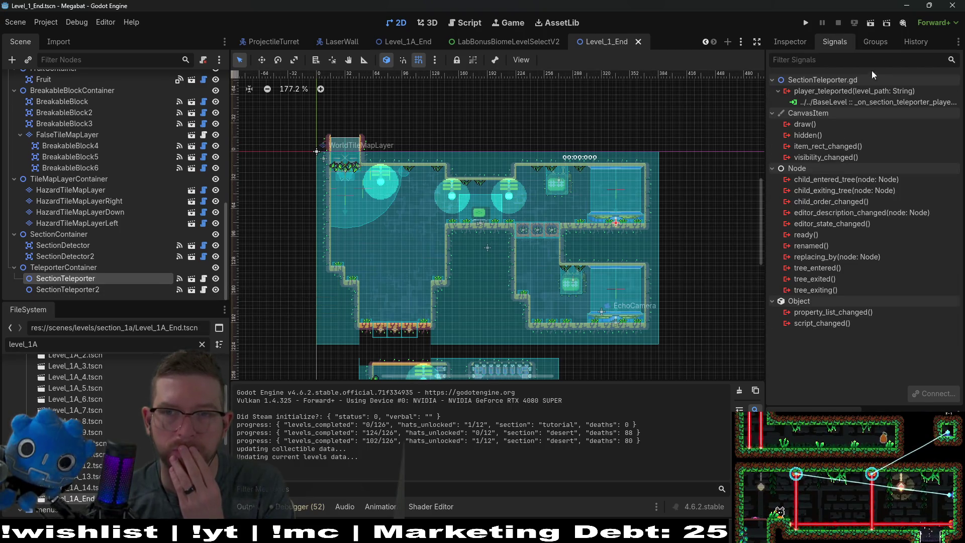
double_click(867, 103)
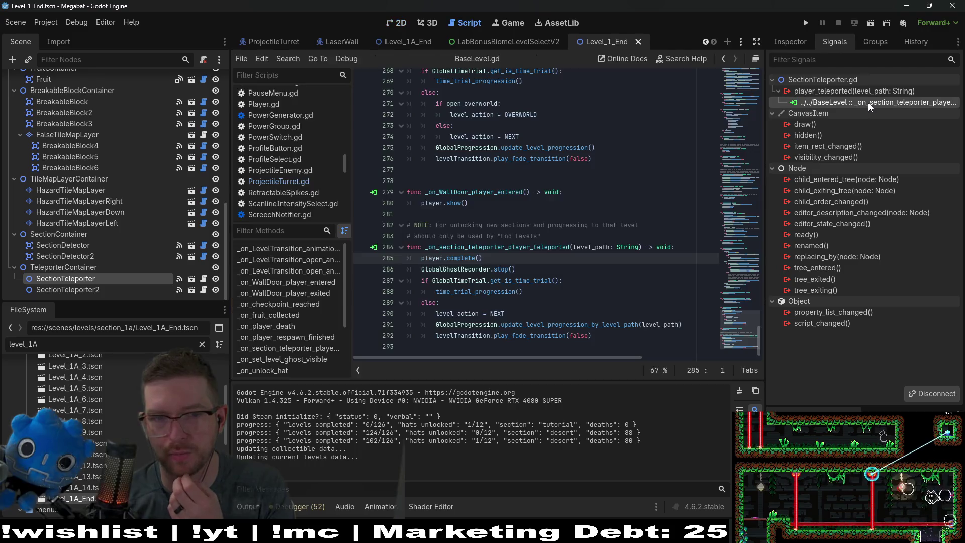
Select Level_1A_End's SectionTeleporter and compare it with the one in Level_1_End.
double_click(543, 246)
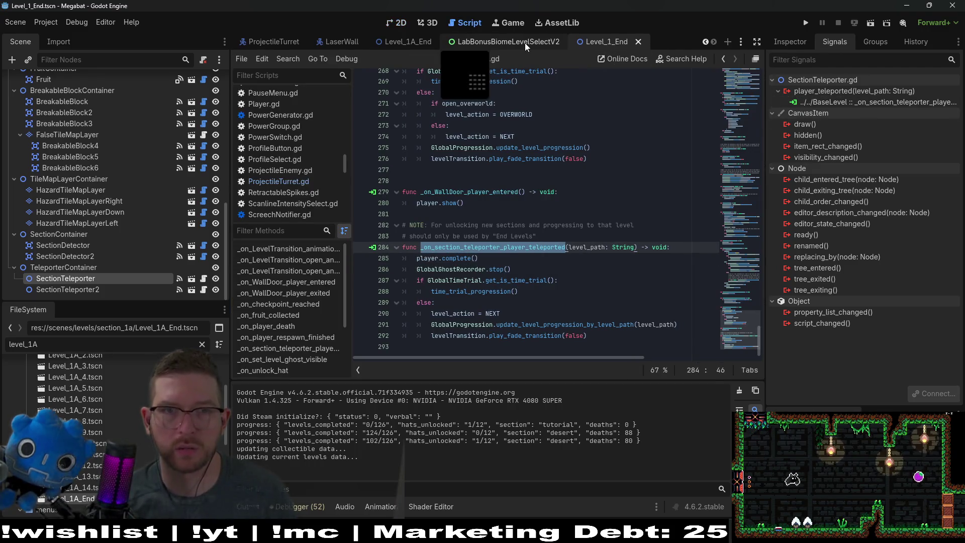
left_click(402, 43)
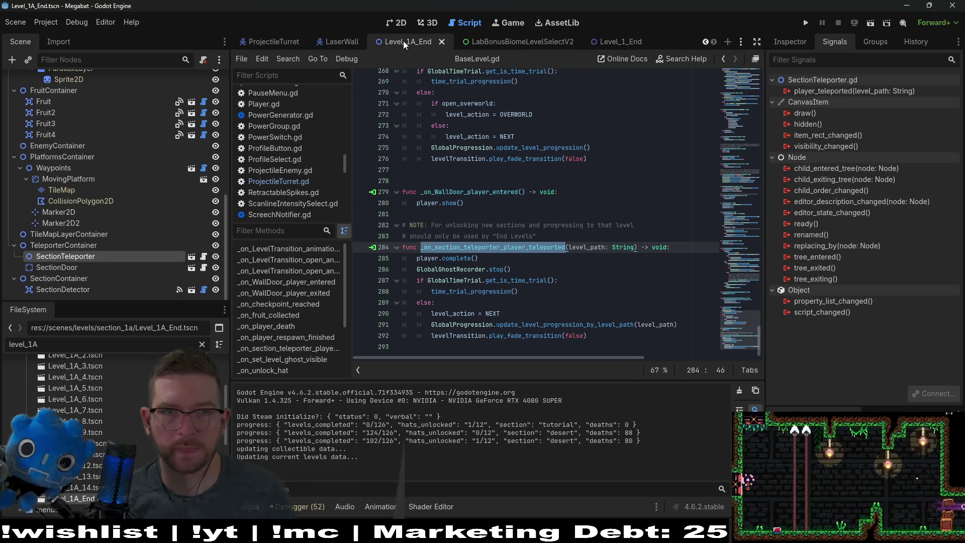
left_click(391, 22)
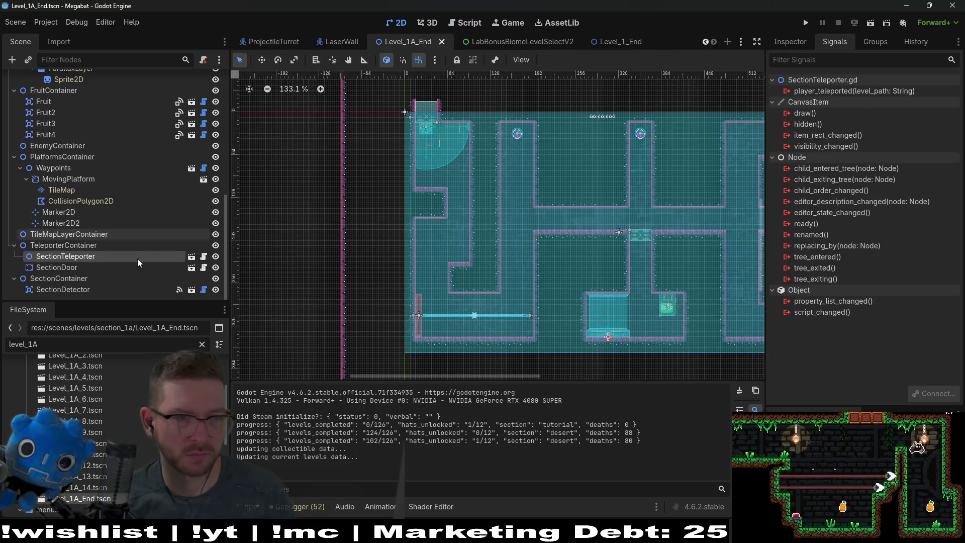
left_click(77, 266)
left_click(83, 256)
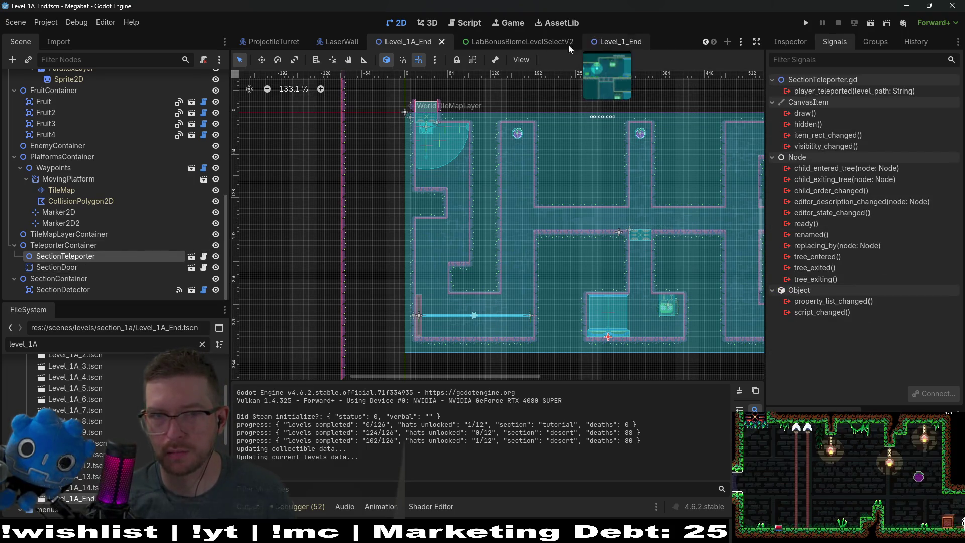
left_click(615, 46)
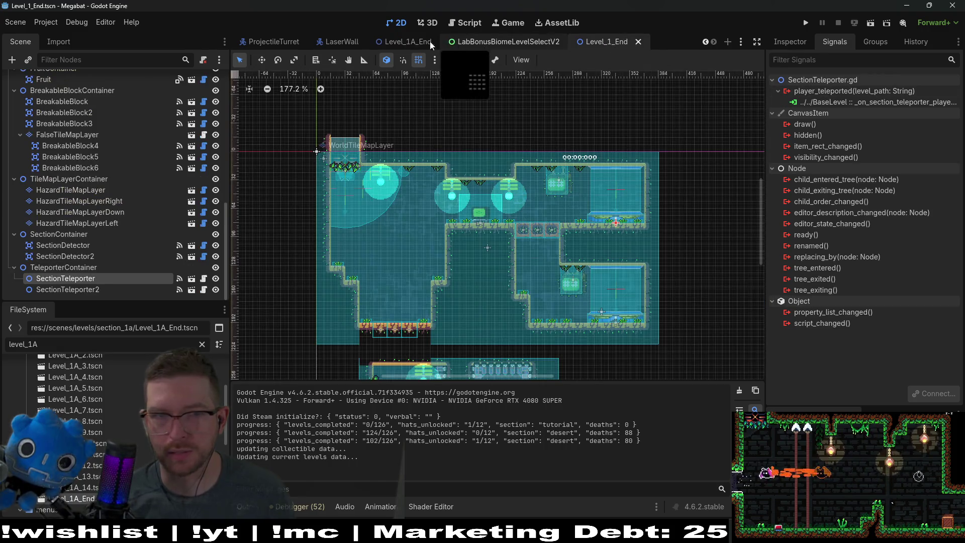
left_click(432, 42)
Connect player_teleported to BaseLevel's _on_section_teleporter_player_teleported and save Level_1A_End.
right_click(853, 92)
left_click(870, 101)
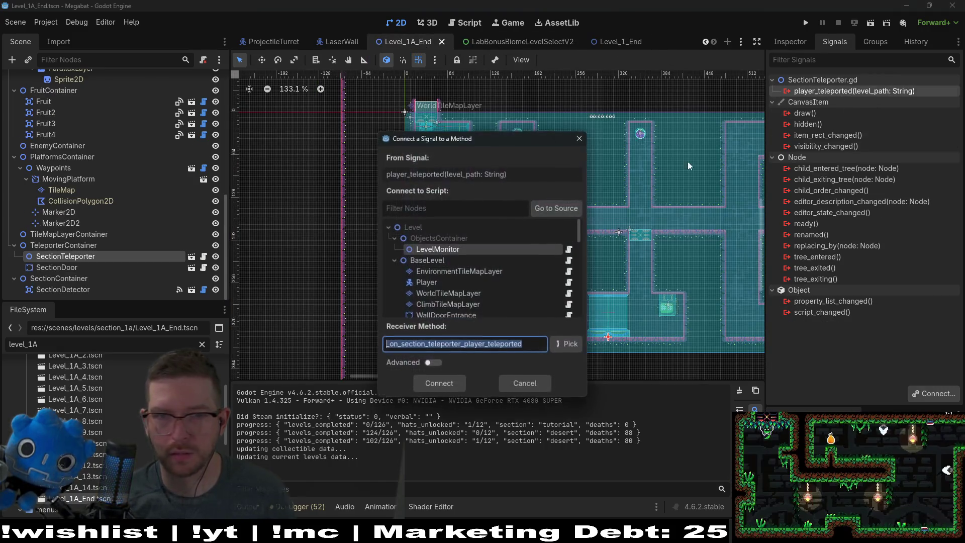
left_click(430, 260)
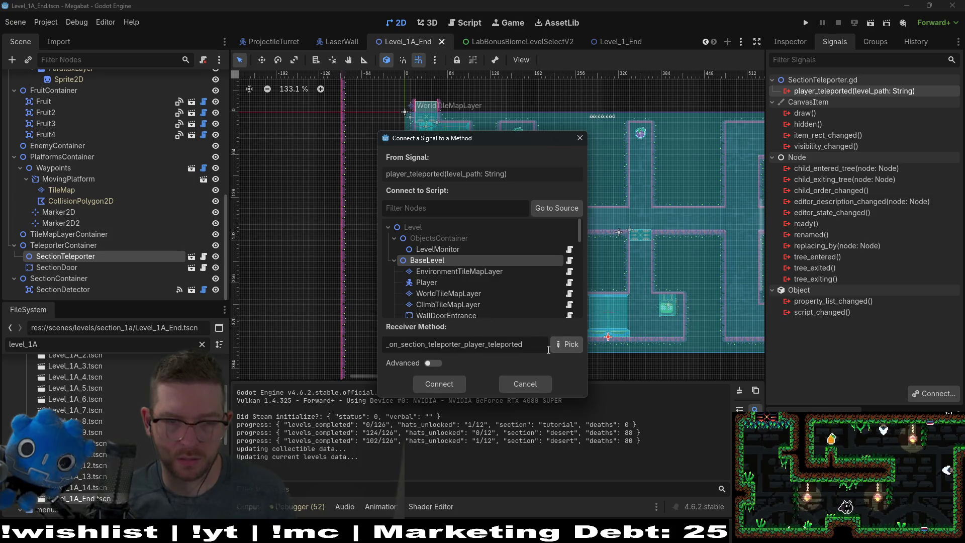
double_click(513, 347)
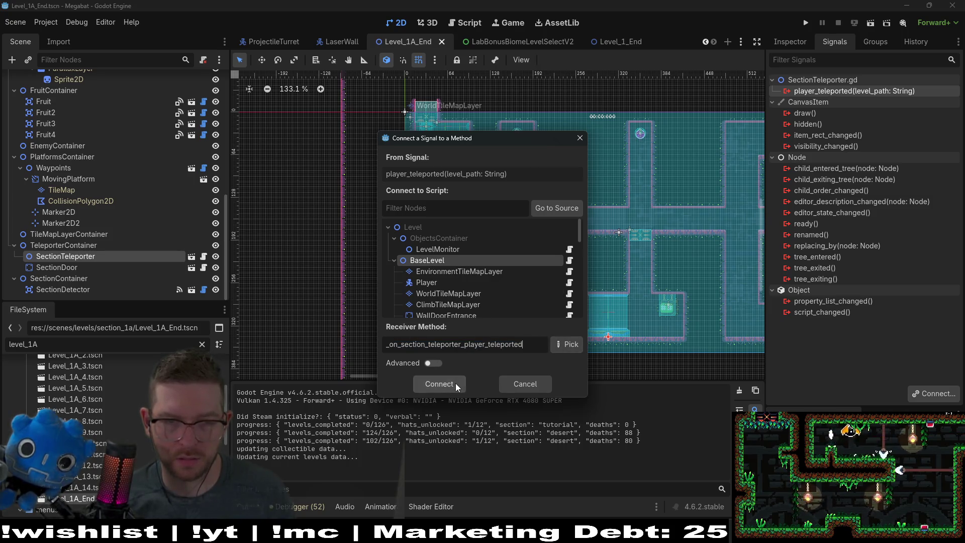
left_click(455, 383)
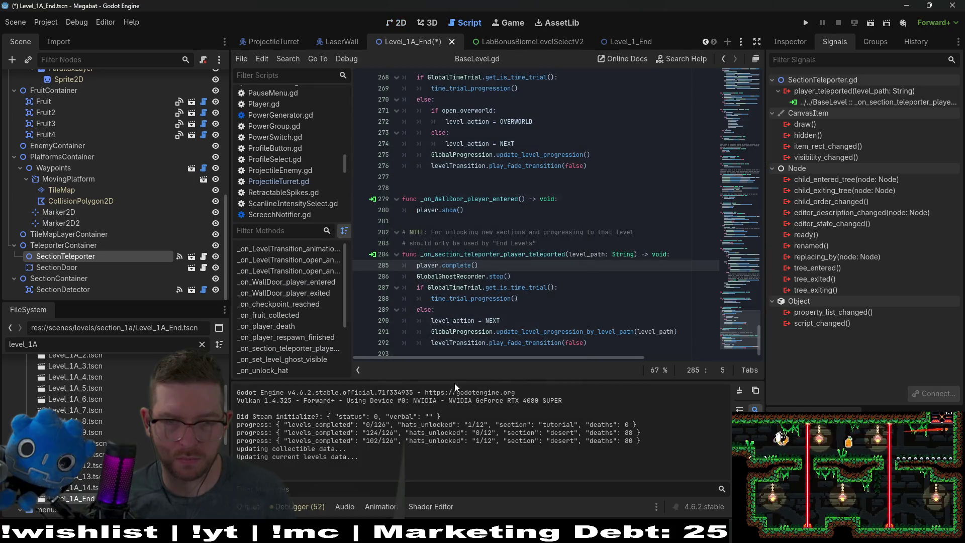
key("ctrl+s")
left_click(388, 20)
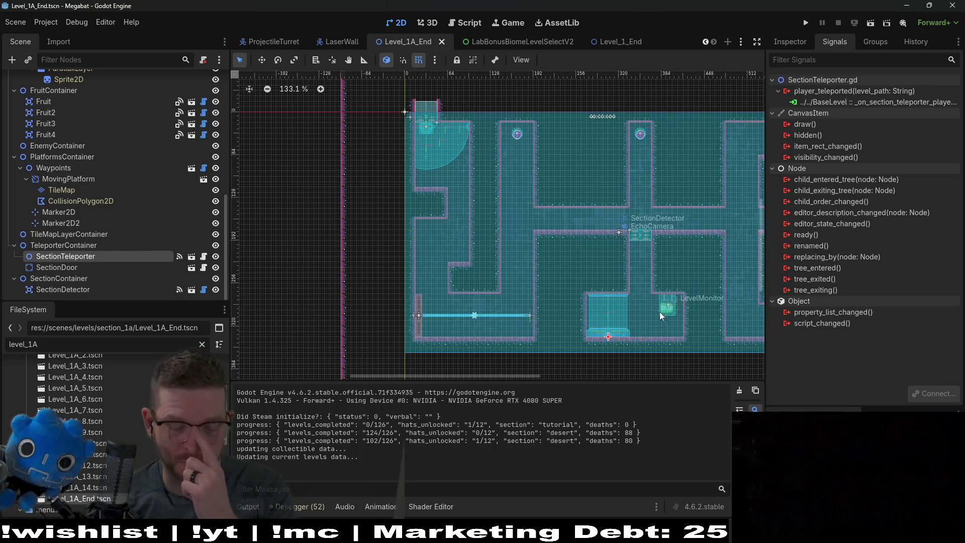
Switch to the Level_1_End tab and zoom the 2D view over the level.
scroll(611, 276, "up", 3)
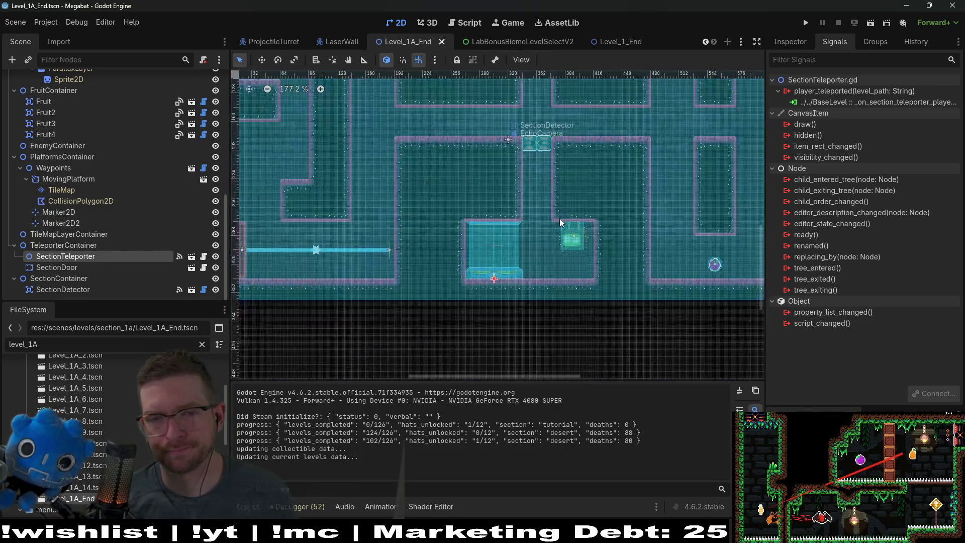
scroll(559, 218, "down", 1)
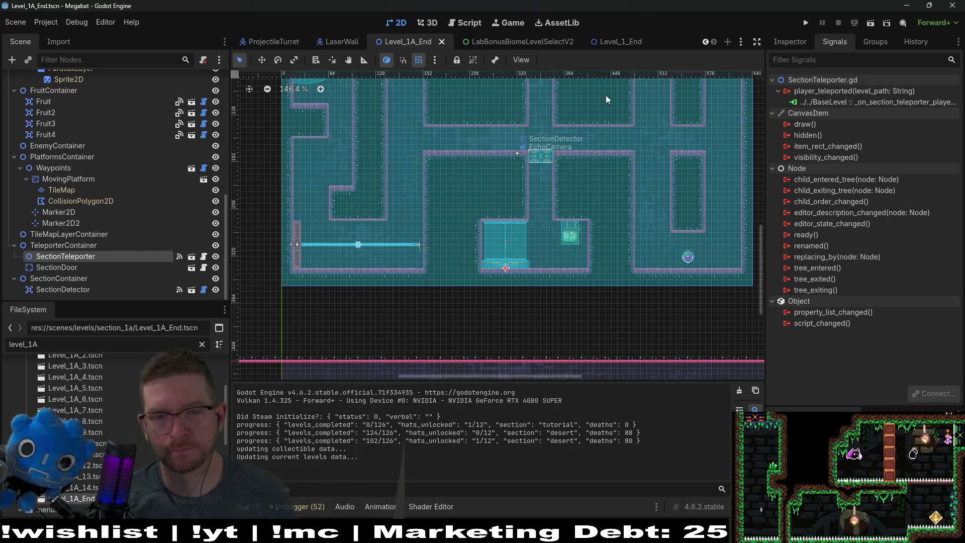
left_click(619, 46)
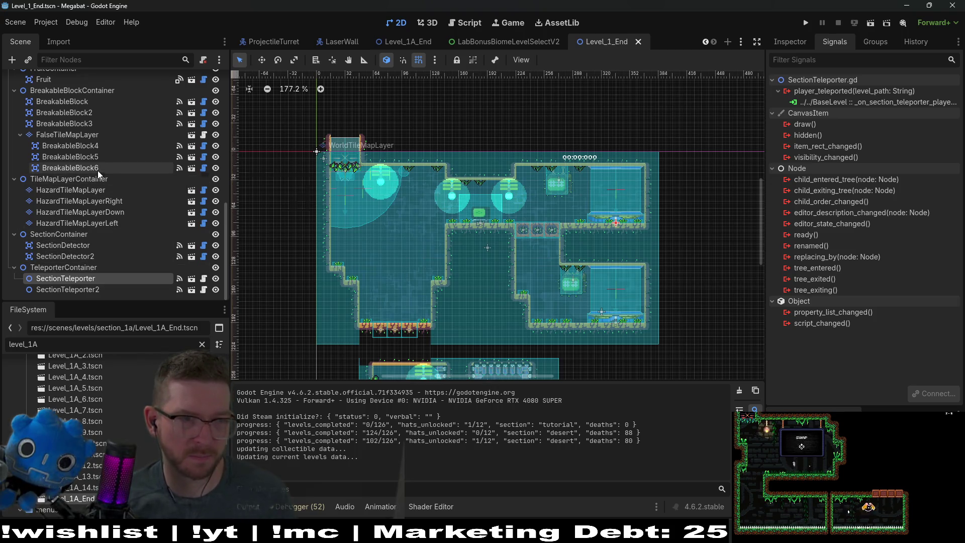
scroll(103, 229, "up", 3)
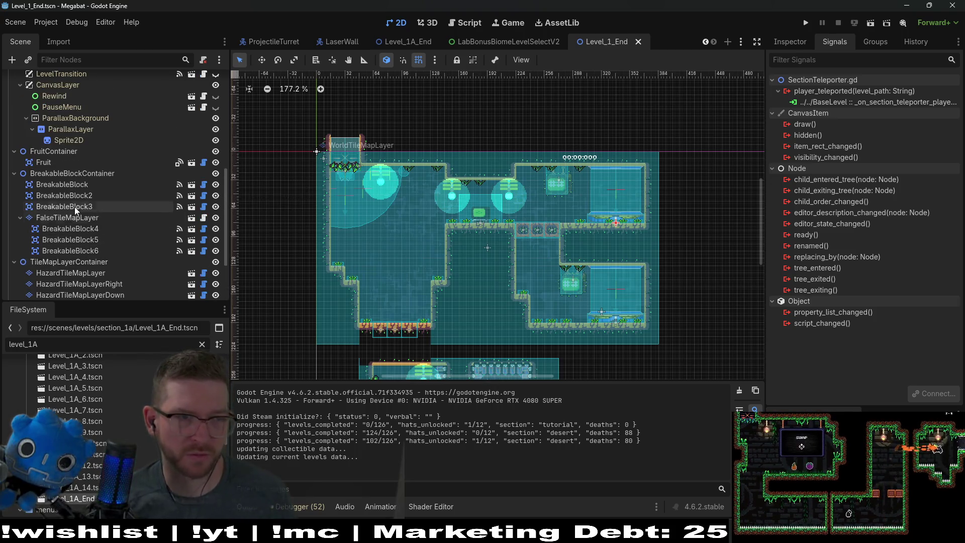
scroll(97, 201, "down", 3)
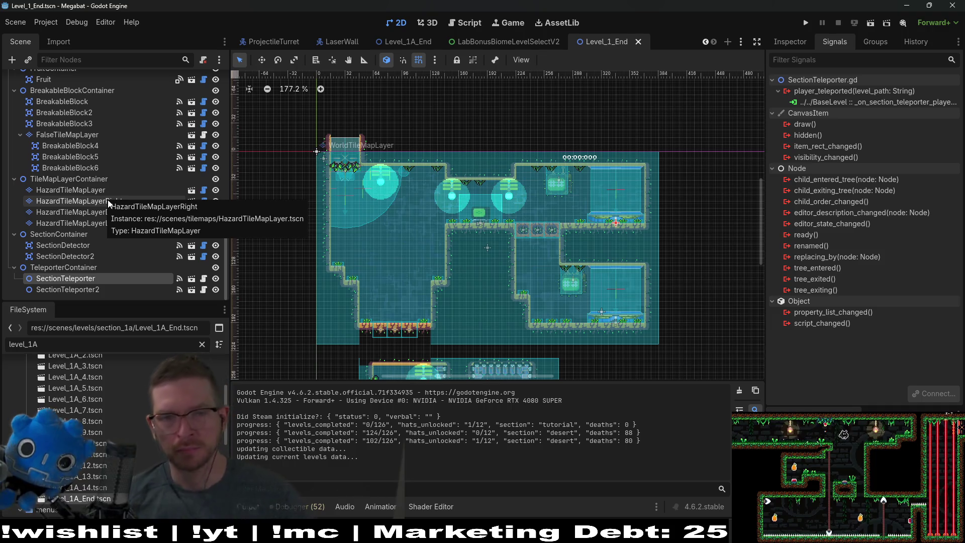
scroll(586, 274, "up", 4)
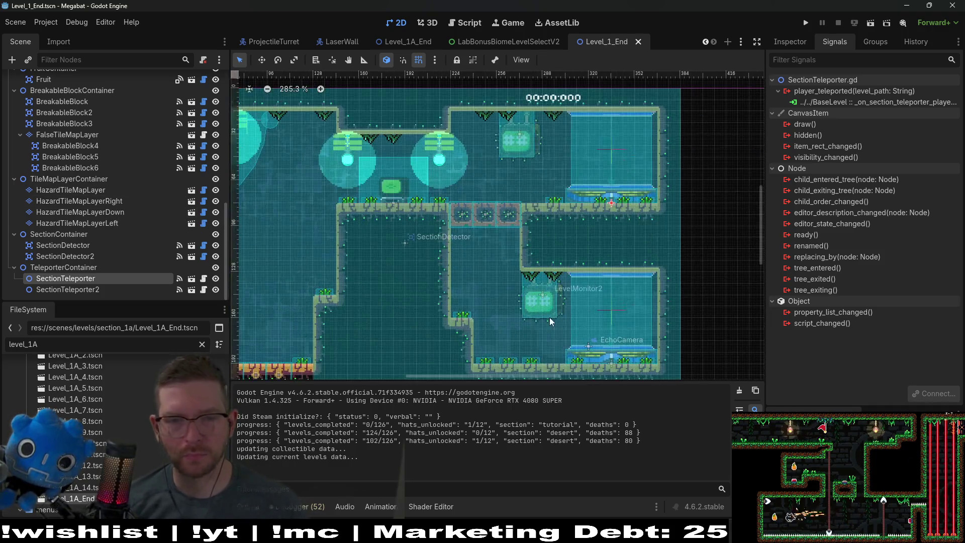
Filter the Scene dock for 'level' and confirm LevelMonitor's Section stays lab.
scroll(85, 277, "up", 3)
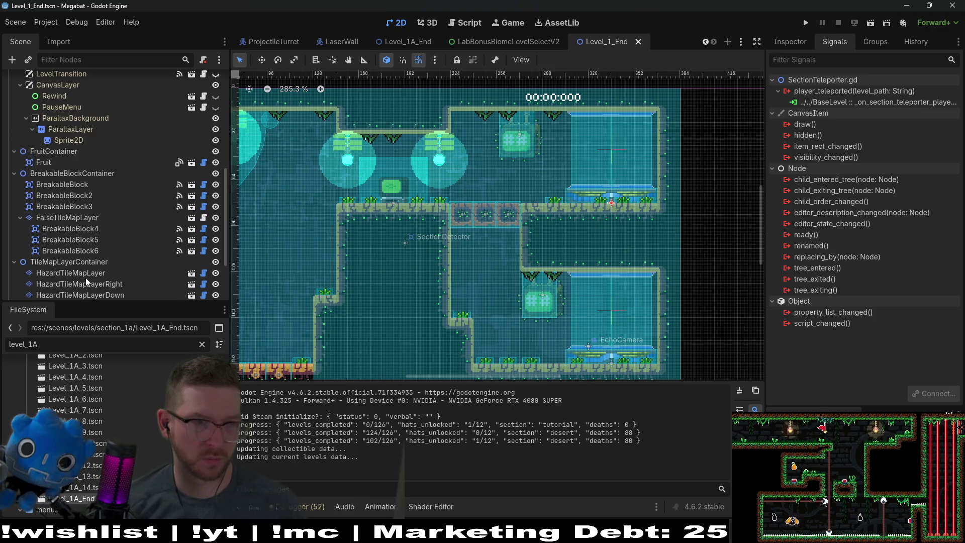
left_click(405, 246)
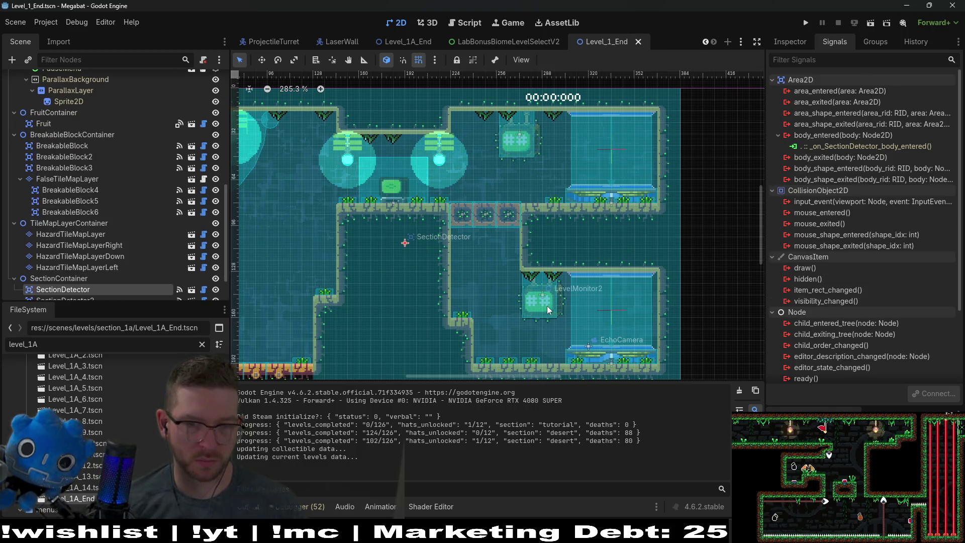
left_click(76, 58)
type("level")
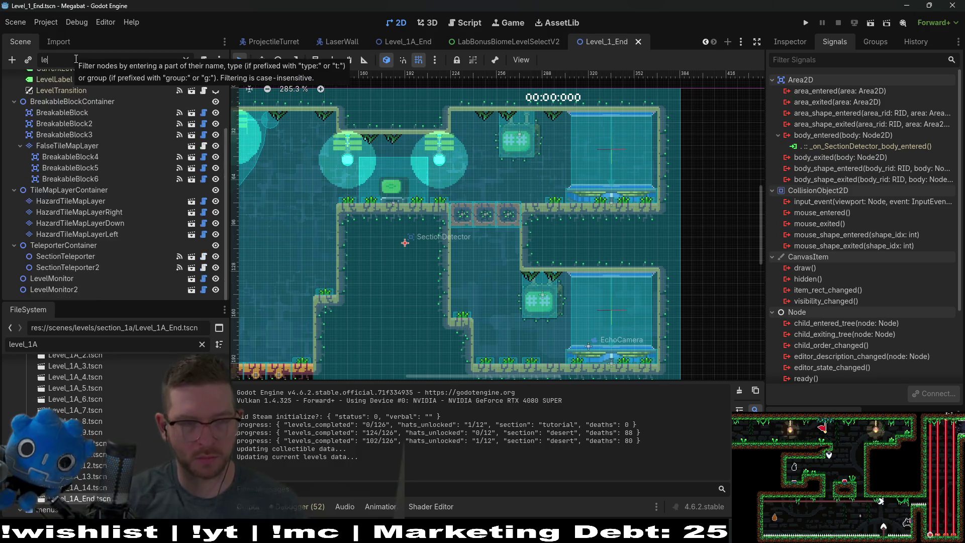
left_click(52, 146)
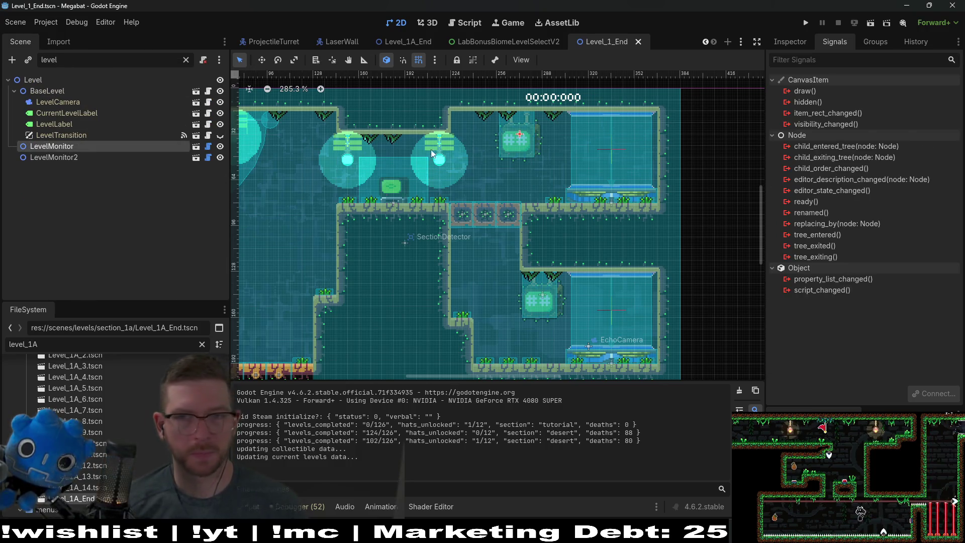
left_click(779, 42)
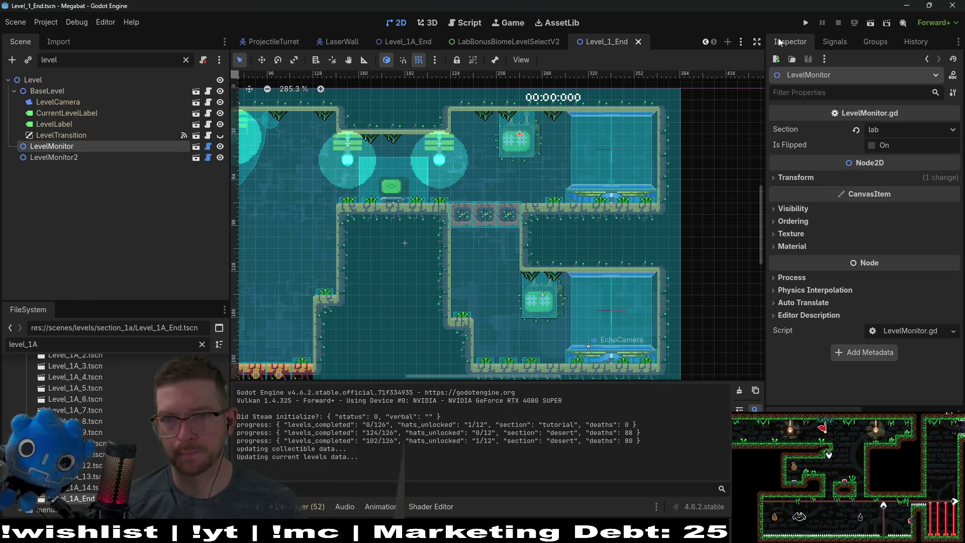
left_click(894, 133)
left_click(895, 134)
left_click(895, 134)
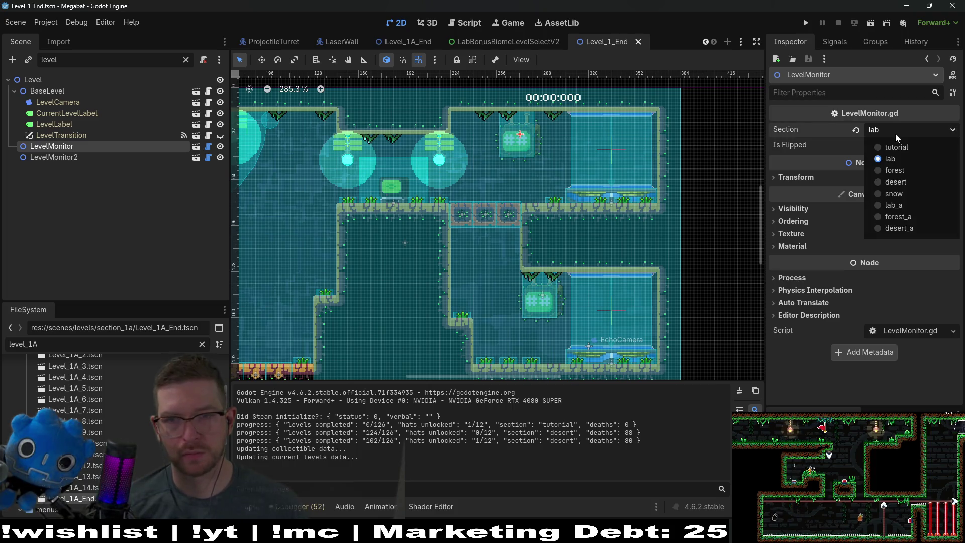
left_click(895, 133)
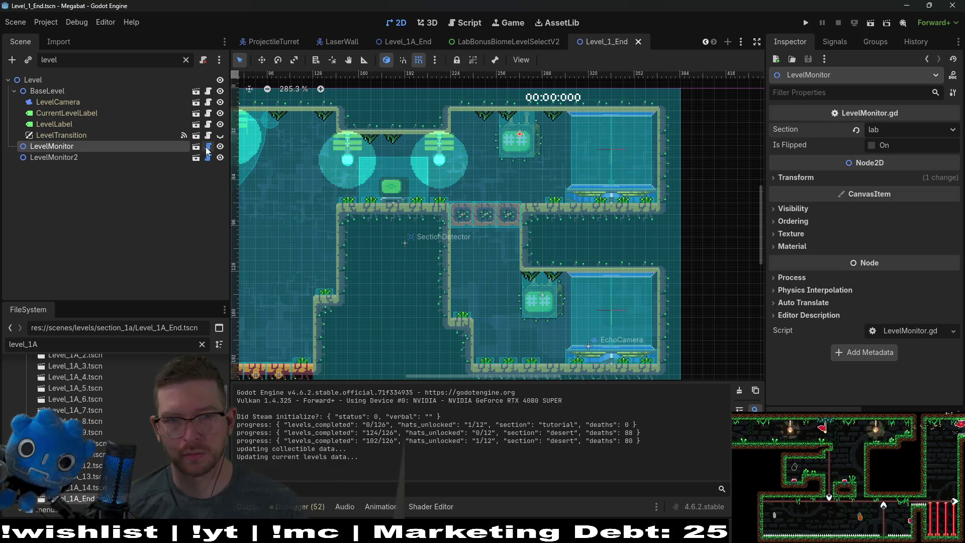
Set LevelMonitor2's Section to lab_a.
left_click(72, 159)
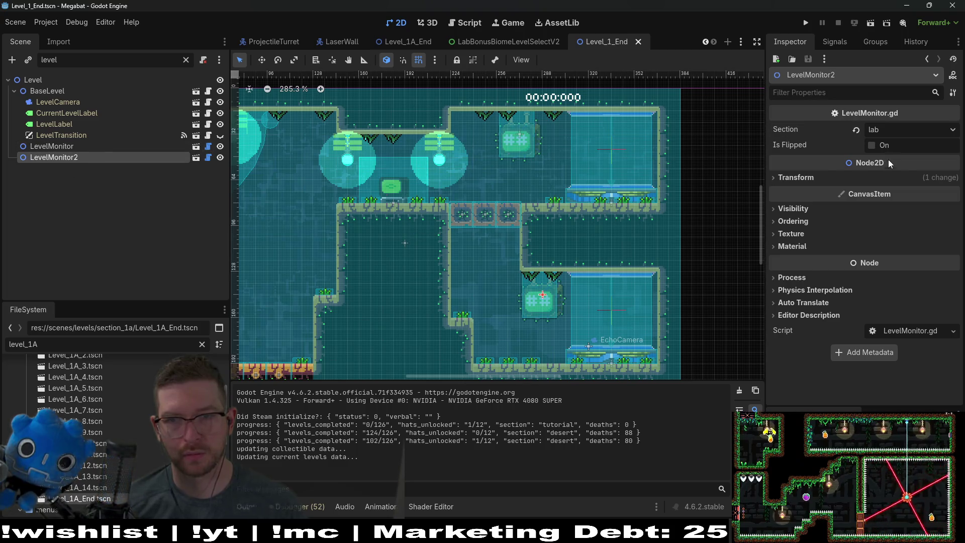
left_click(888, 134)
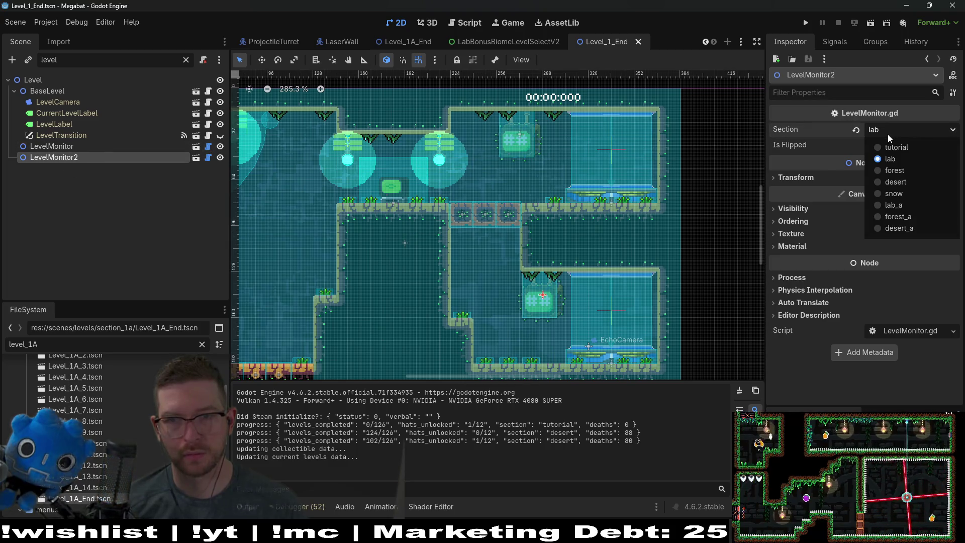
left_click(893, 205)
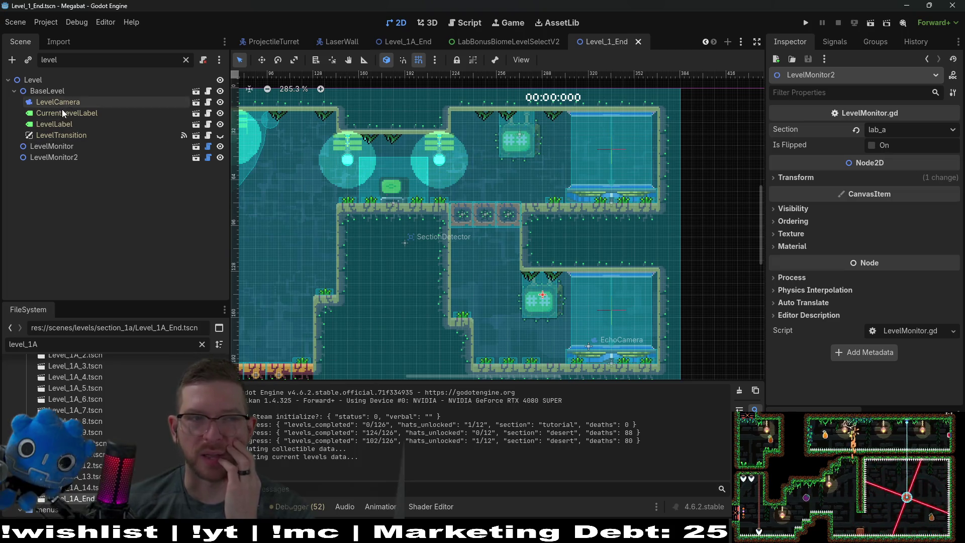
left_click(390, 184)
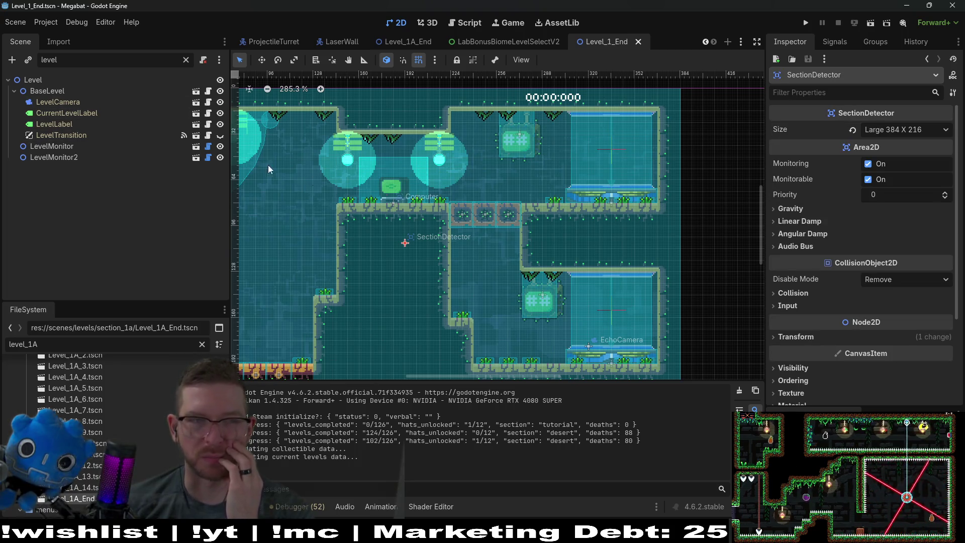
Filter the Scene dock for 'com', select the Computer node, and run the project.
type("computer")
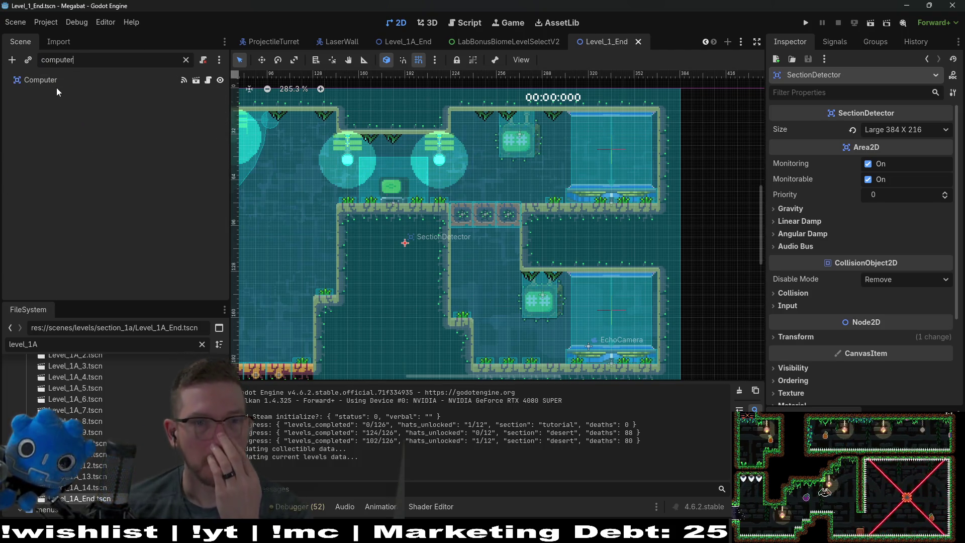
left_click(58, 82)
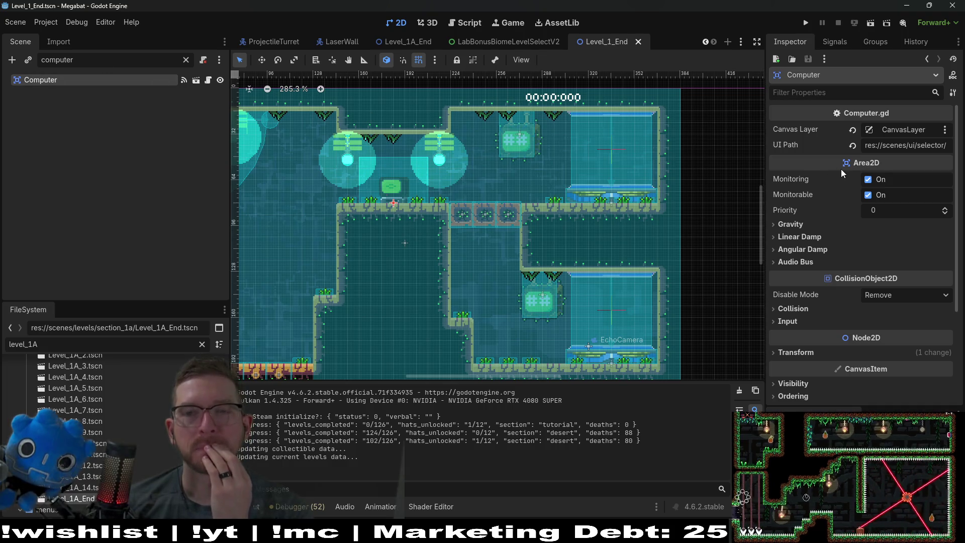
left_click(806, 23)
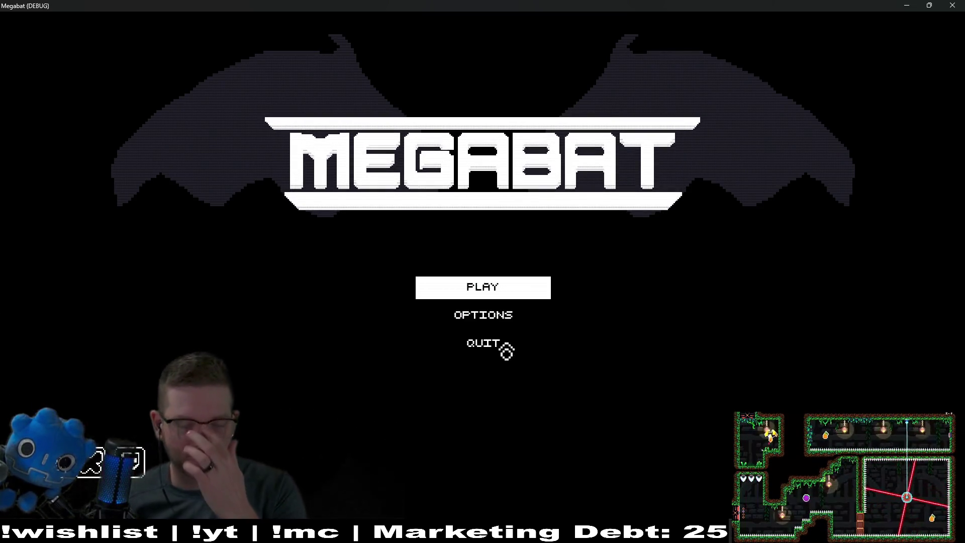
Start play, load level 29 of the first world, then pause back to world selection.
left_click(482, 287)
left_click(549, 301)
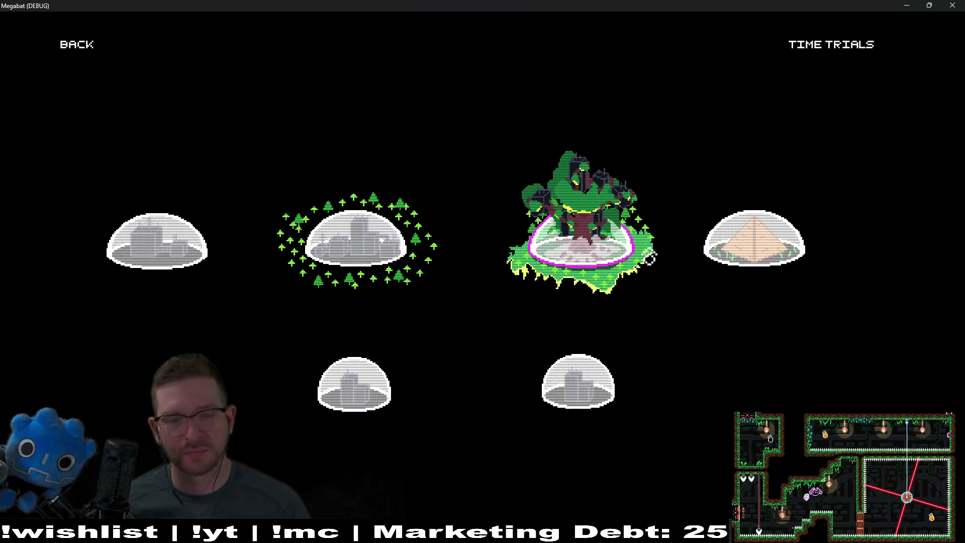
key("Left")
key("Left")
key("Return")
left_click(636, 374)
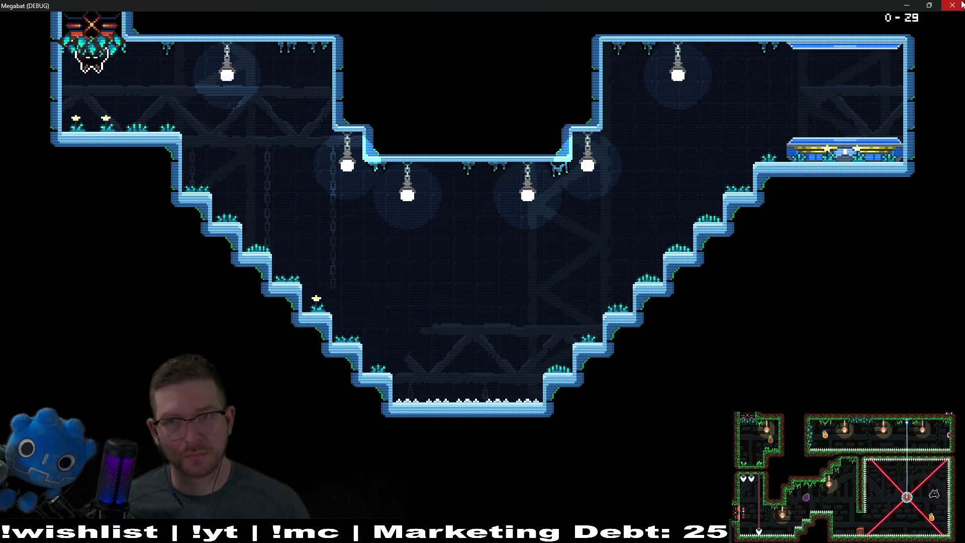
key("Escape")
left_click(482, 241)
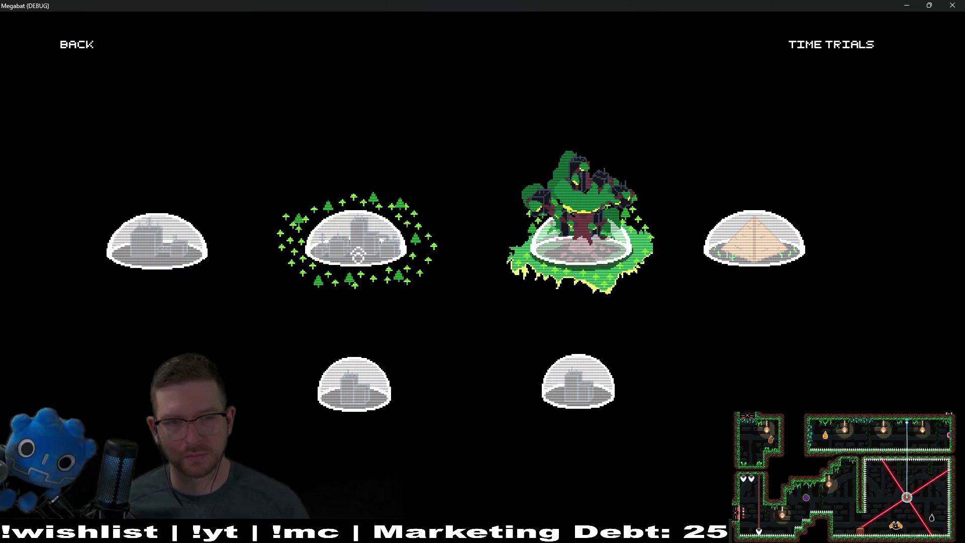
Start a second-world level, fly to the terminal, open the HATS menu, and close the game.
left_click(357, 256)
left_click(609, 237)
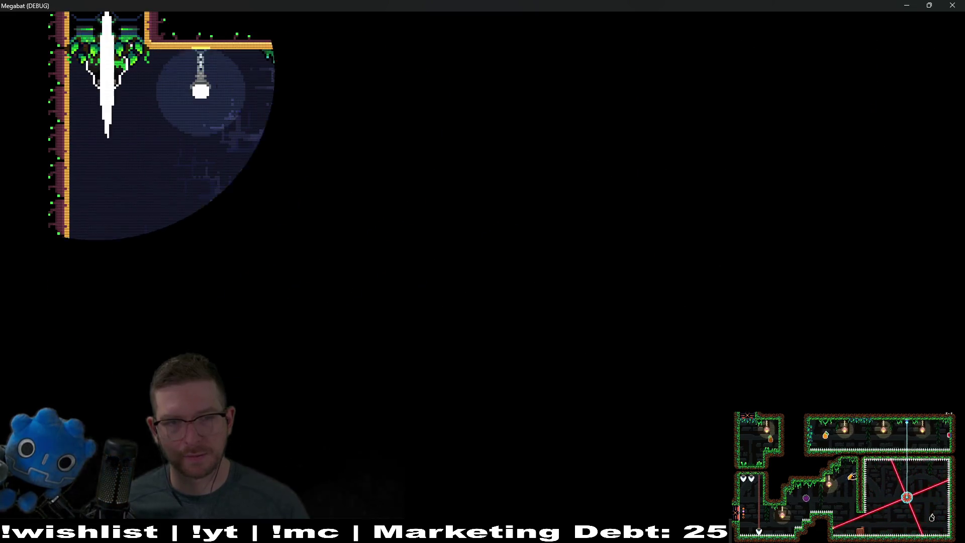
key("Right")
key("Up")
key("Right")
key("i")
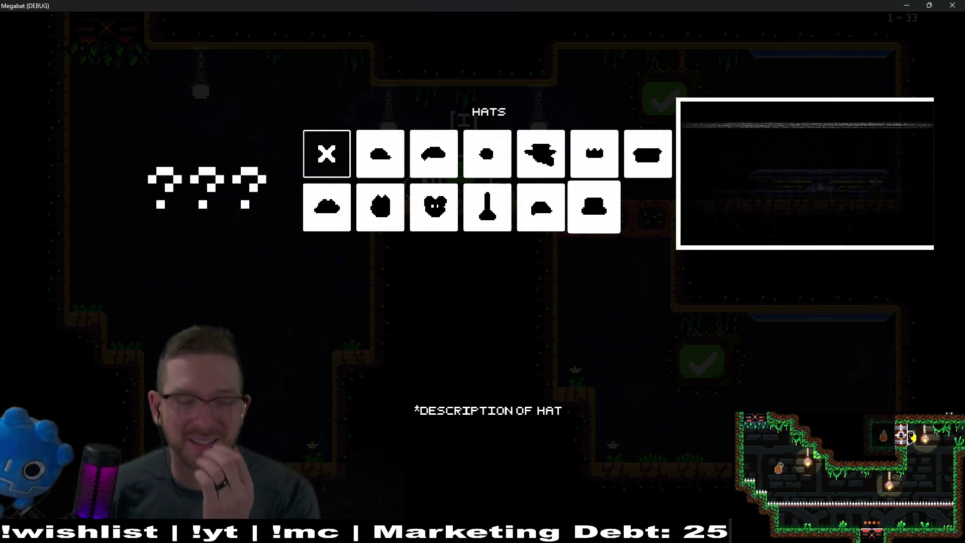
key("F8")
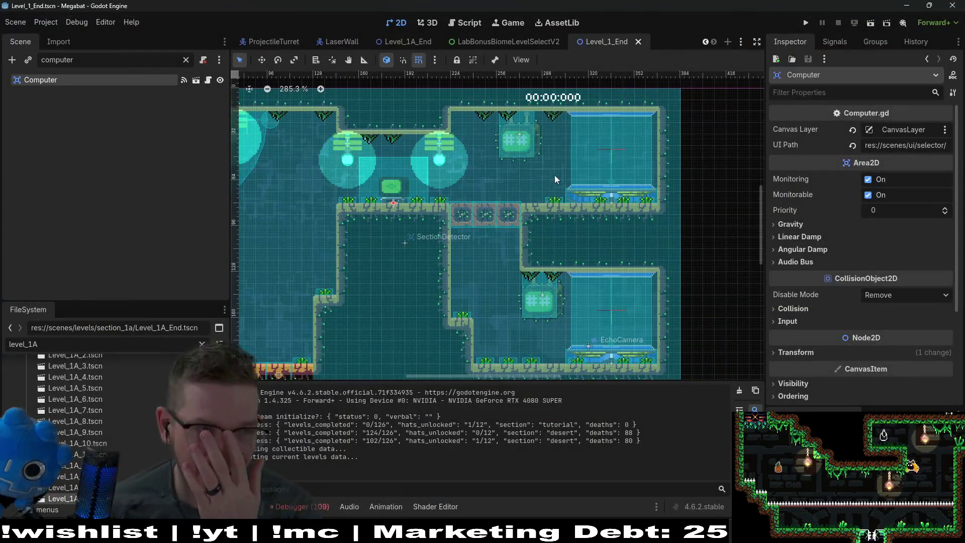
Quick-open HatUI.tscn via a 'hatui' search, clear the Scene filter, and select the HatUI root.
left_click_drag(903, 145, 914, 170)
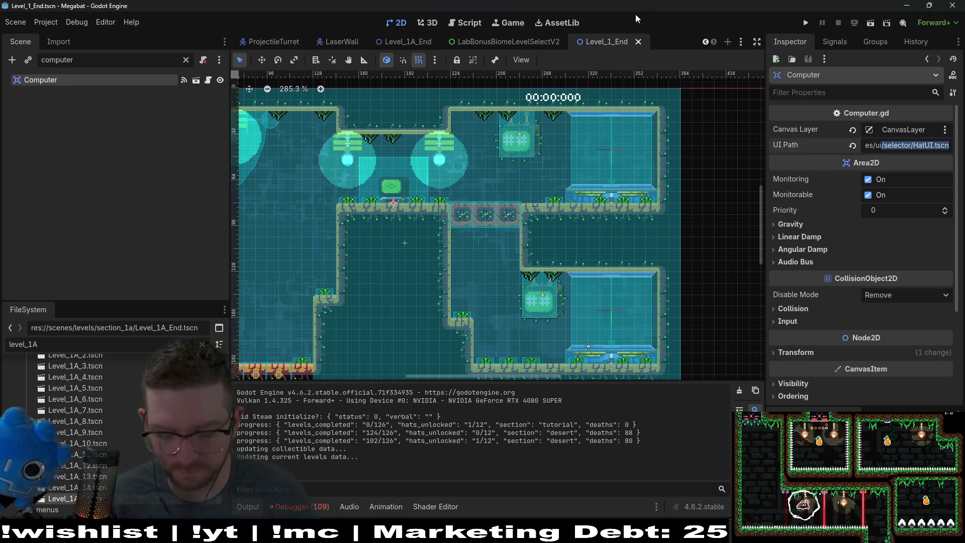
key("shift+alt+o")
type("hat")
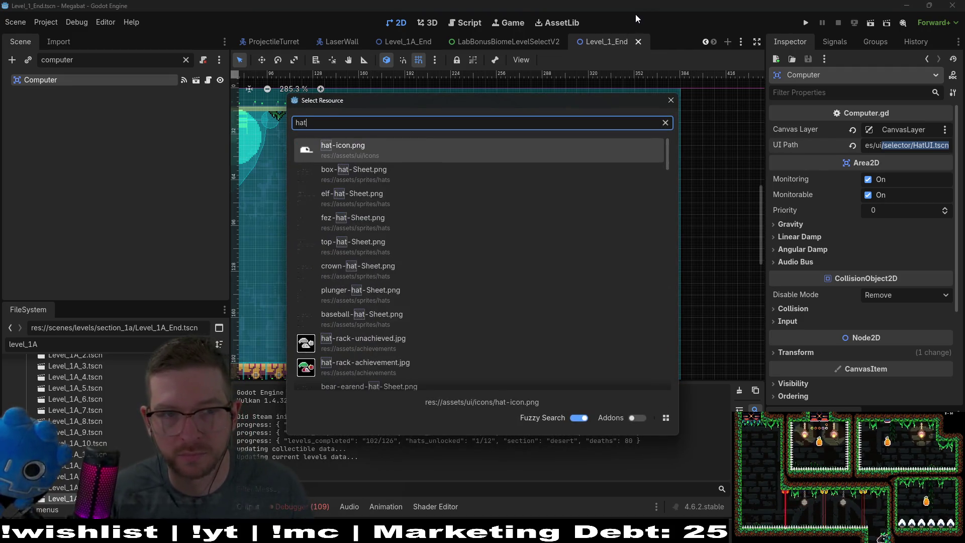
type("ui")
key("Down")
key("Return")
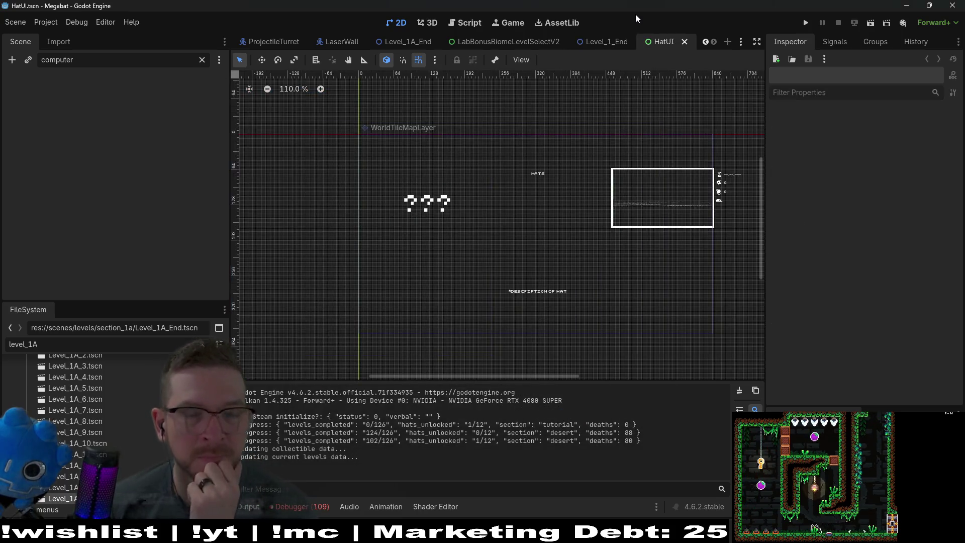
scroll(684, 183, "up", 3)
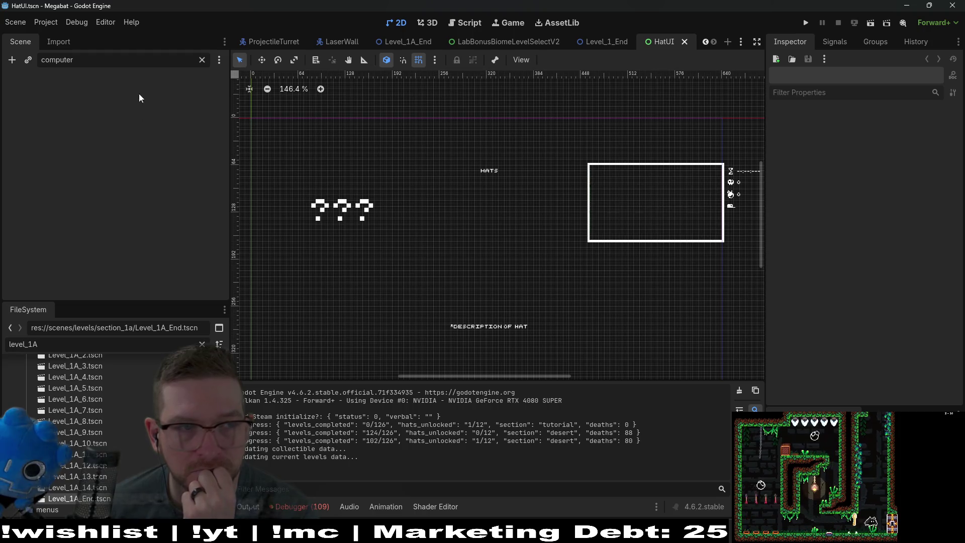
left_click(202, 60)
left_click(60, 81)
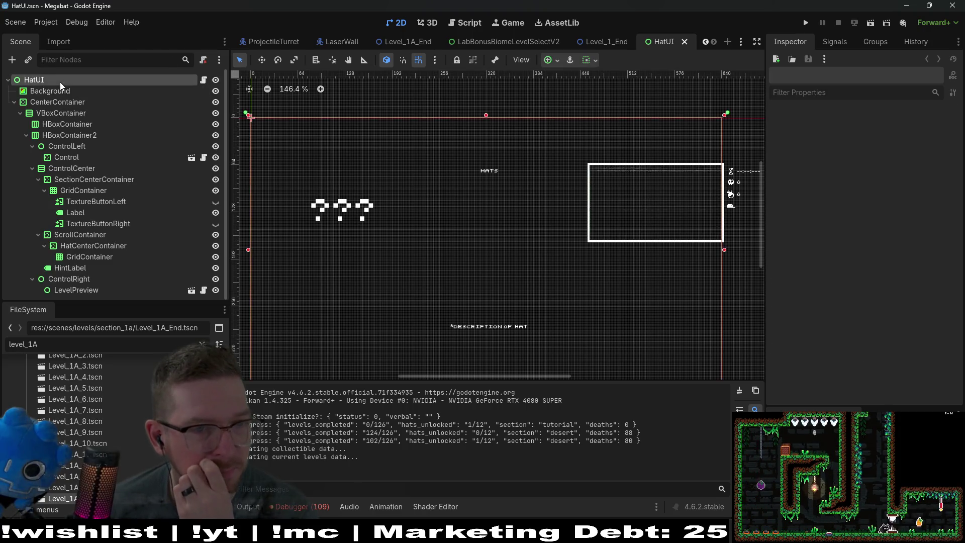
scroll(289, 175, "down", 2)
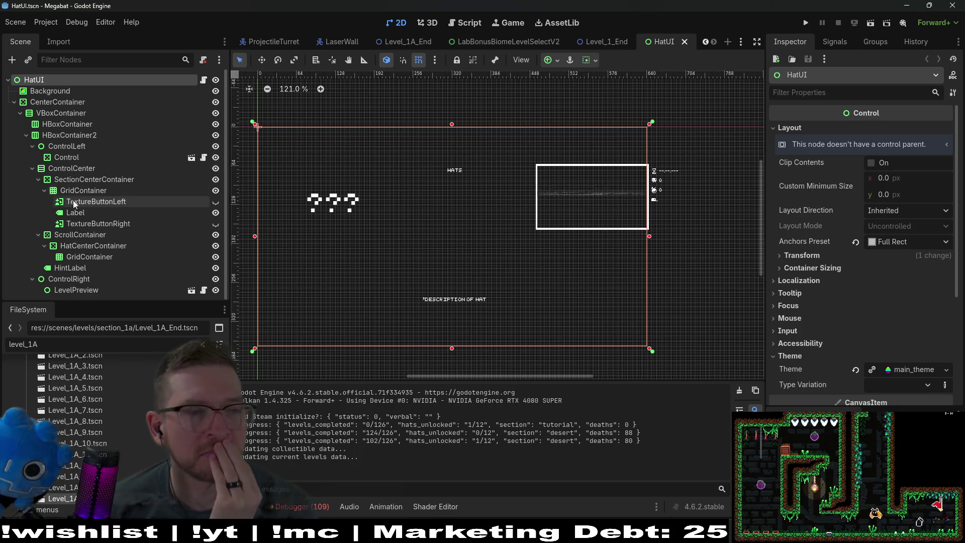
left_click(314, 200)
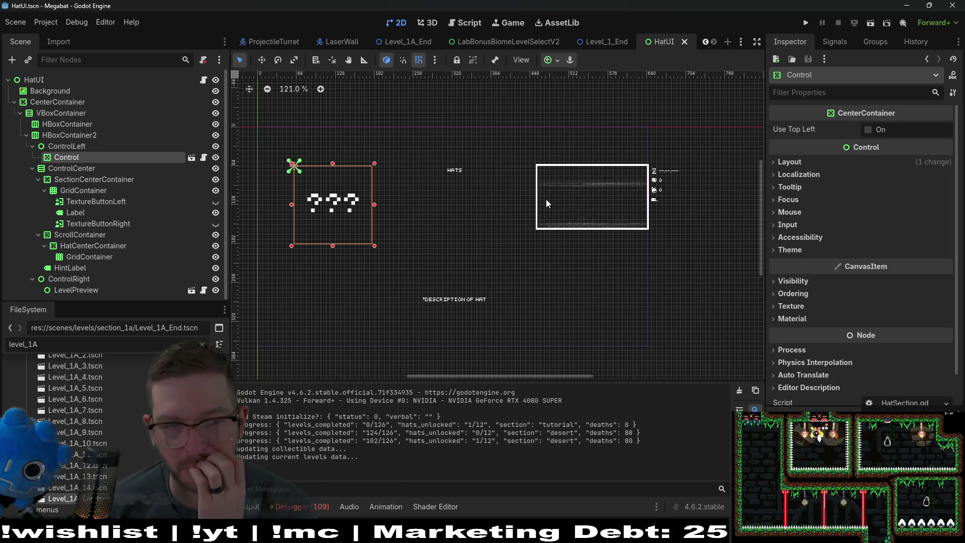
left_click(51, 113)
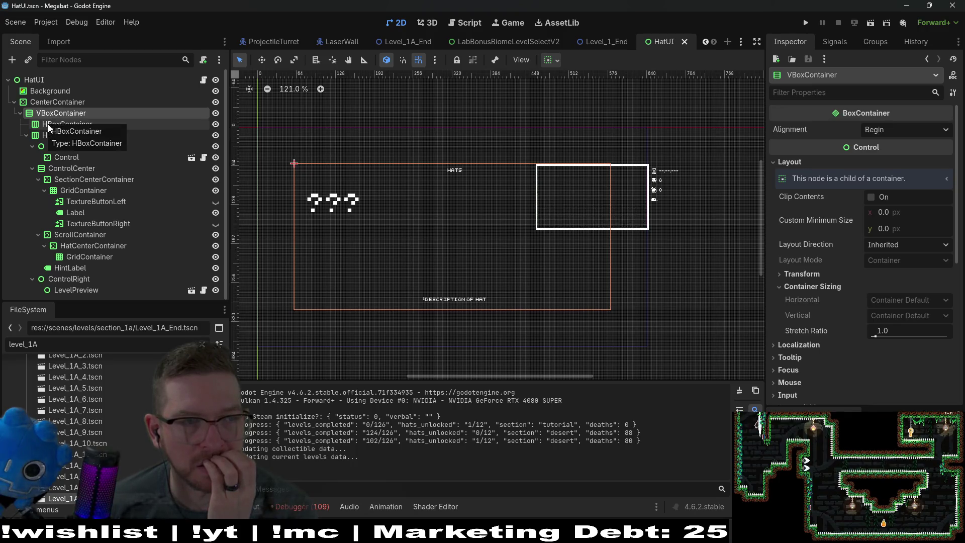
left_click(47, 124)
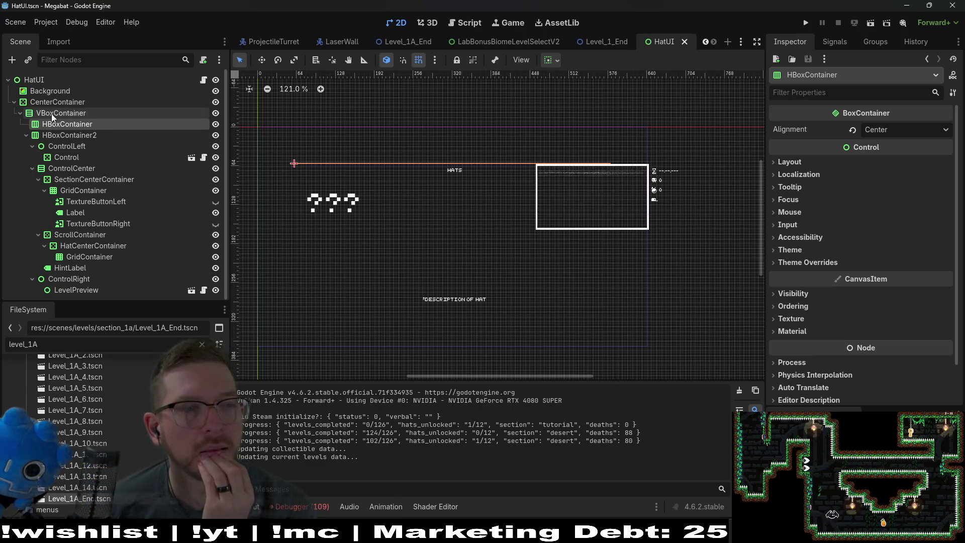
left_click(51, 113)
left_click(44, 135)
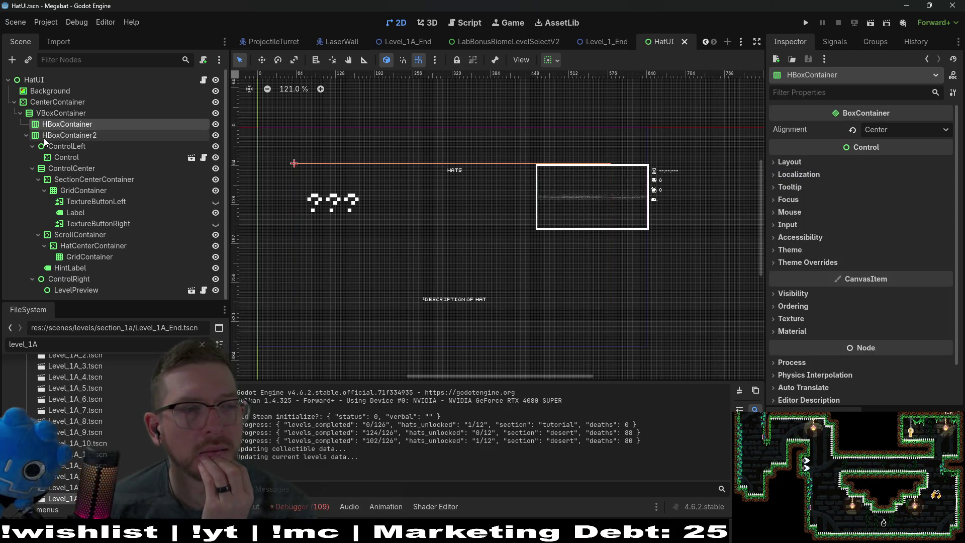
left_click(26, 136)
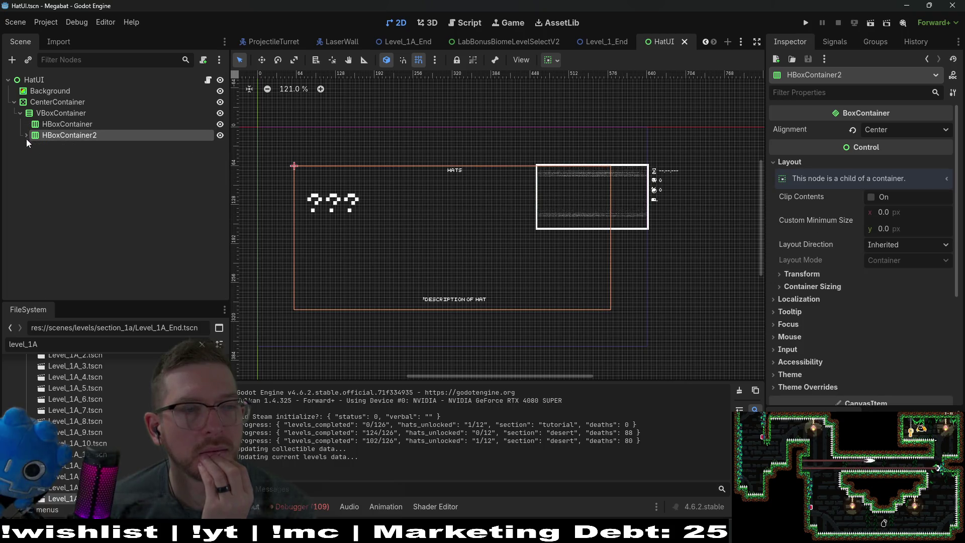
left_click(50, 126)
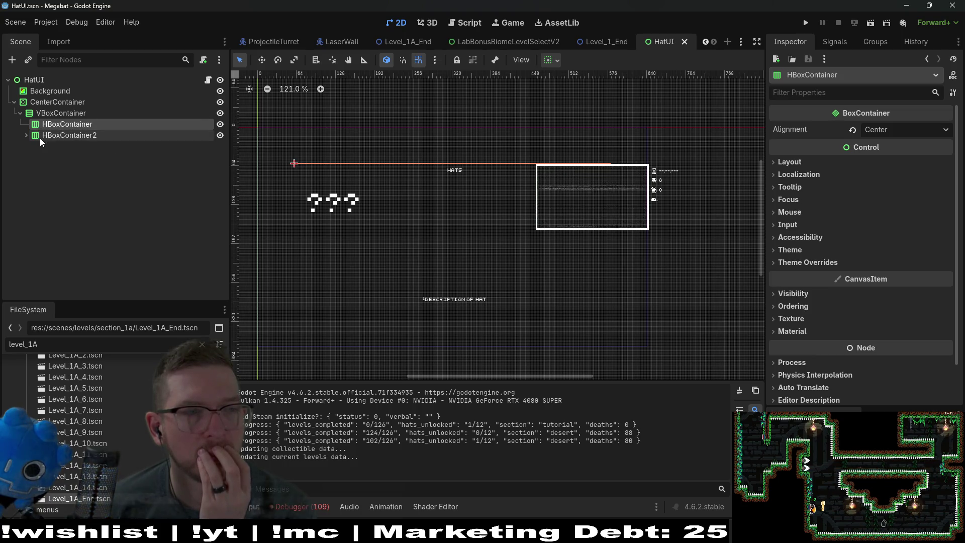
left_click(41, 138)
left_click(60, 124)
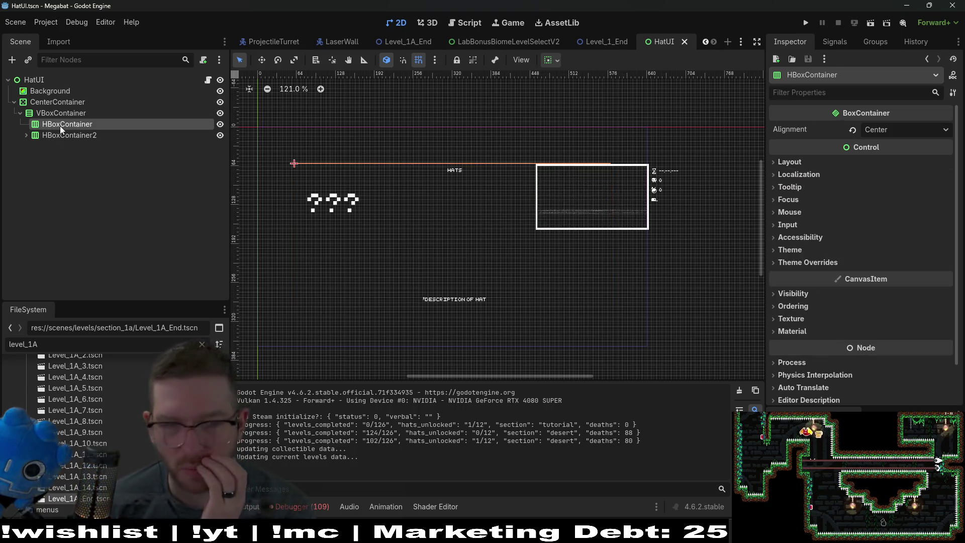
left_click(27, 135)
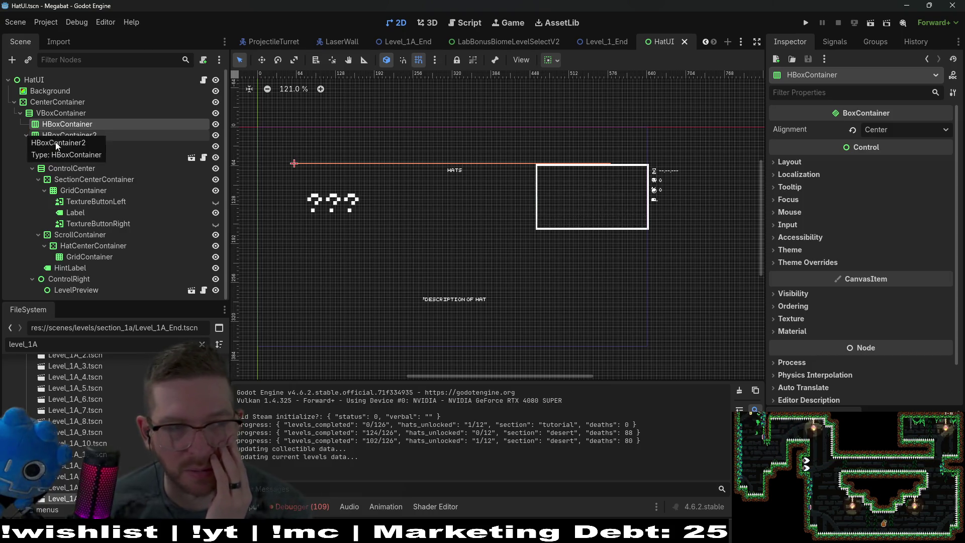
left_click(59, 134)
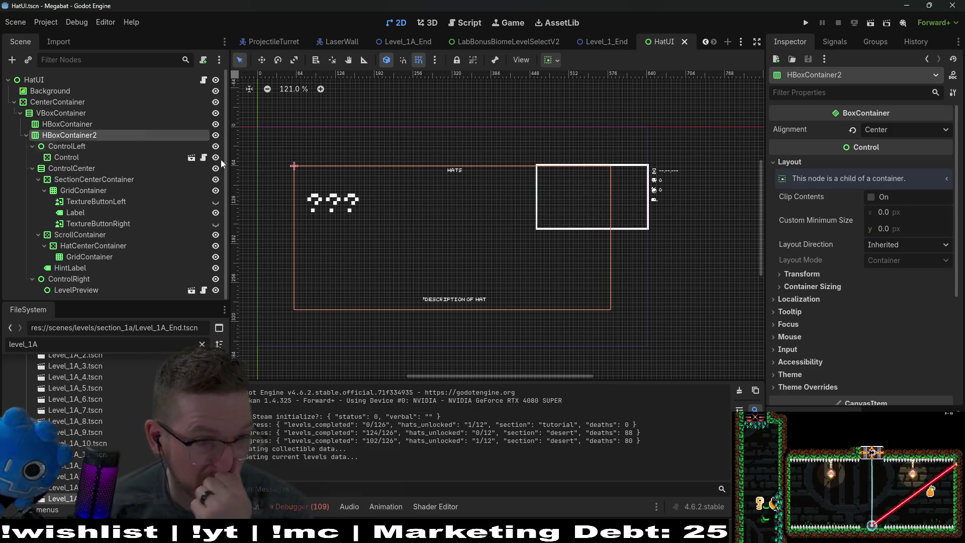
scroll(815, 206, "down", 3)
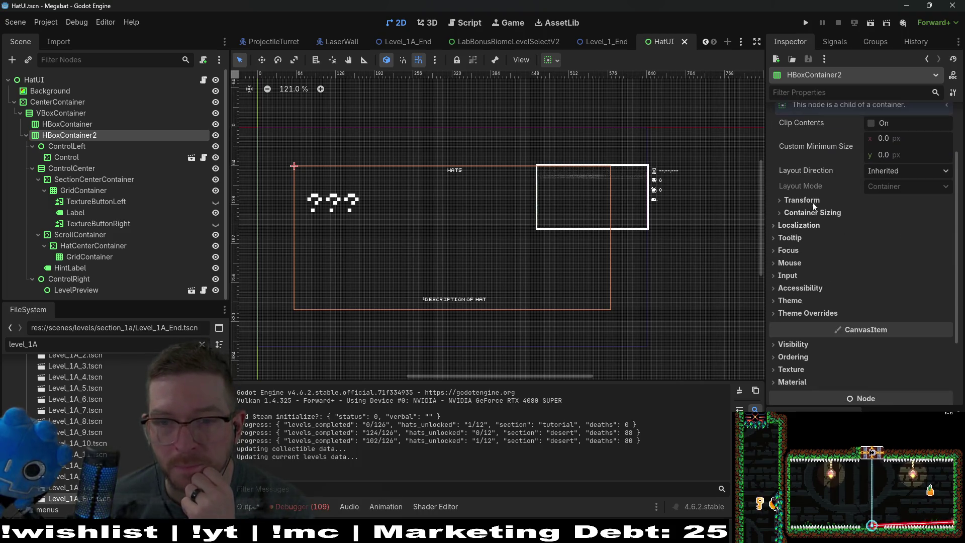
left_click(802, 201)
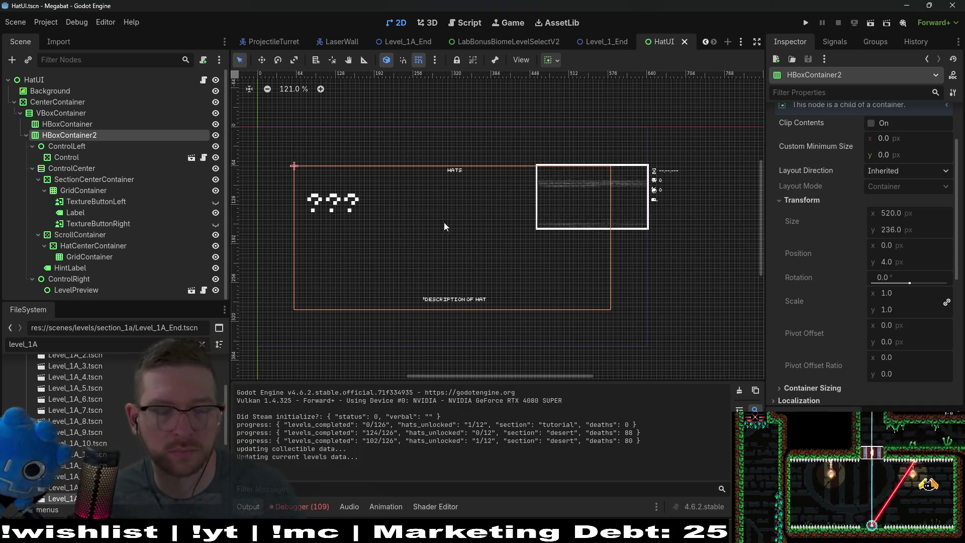
key("w")
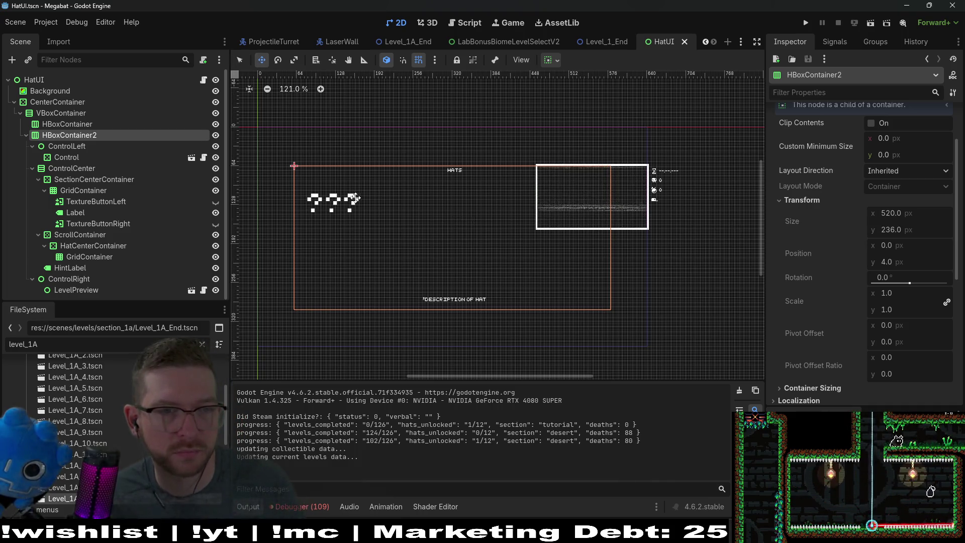
left_click(63, 116)
left_click(57, 105)
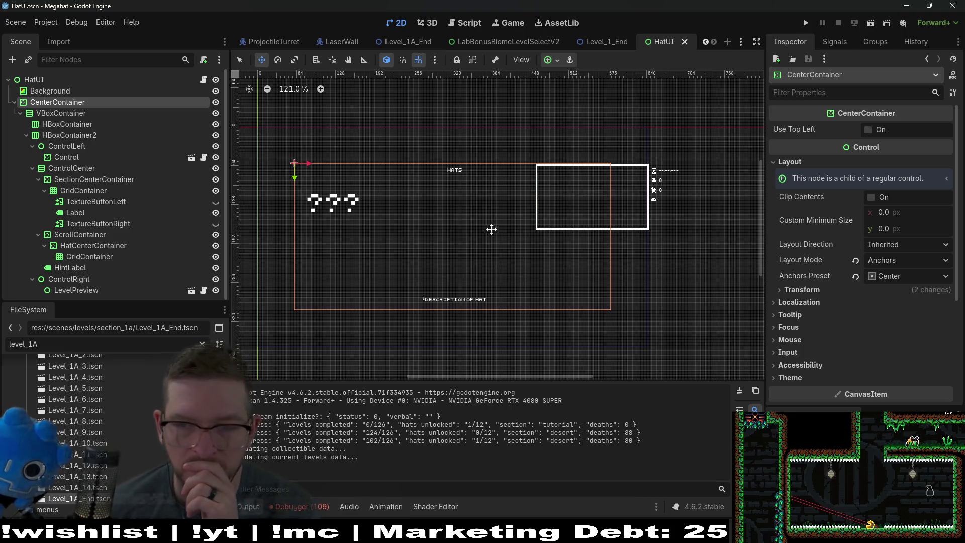
Try CenterContainer widths of 620 px and then 580 px.
left_click(842, 290)
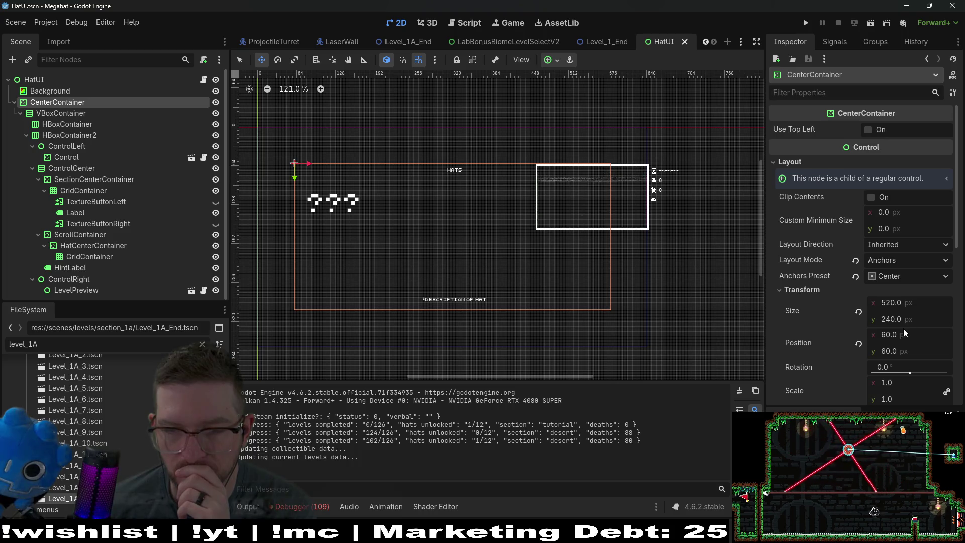
left_click(914, 305)
type("+1")
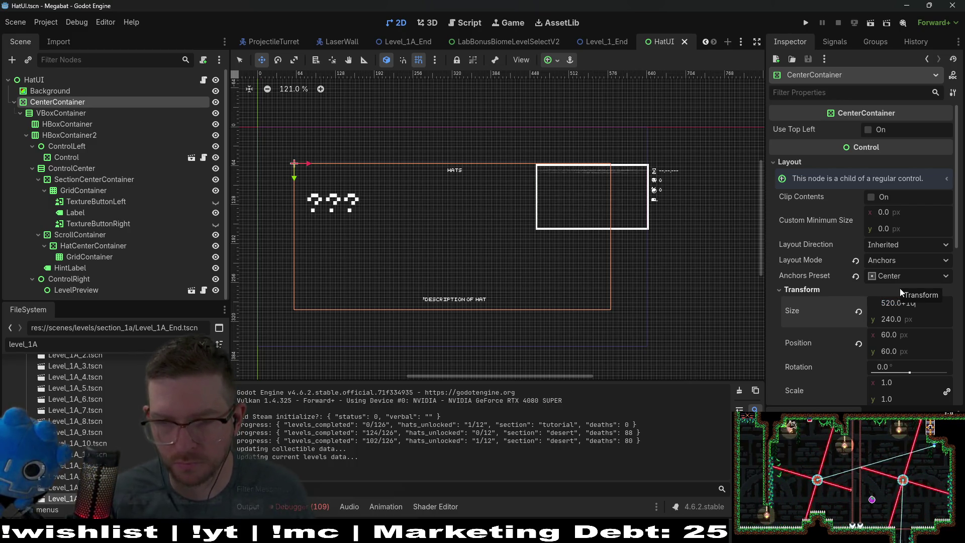
type("0")
key("Return")
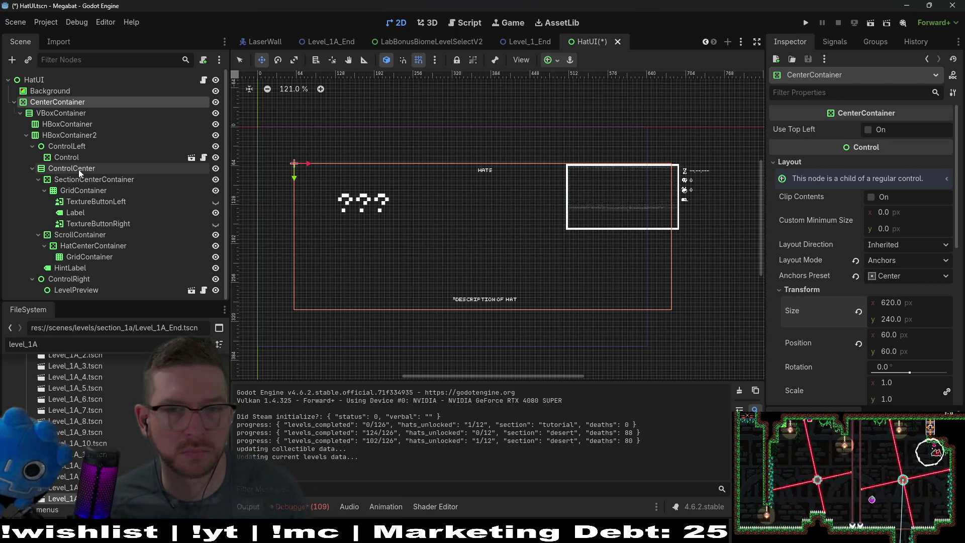
left_click(914, 303)
type("580")
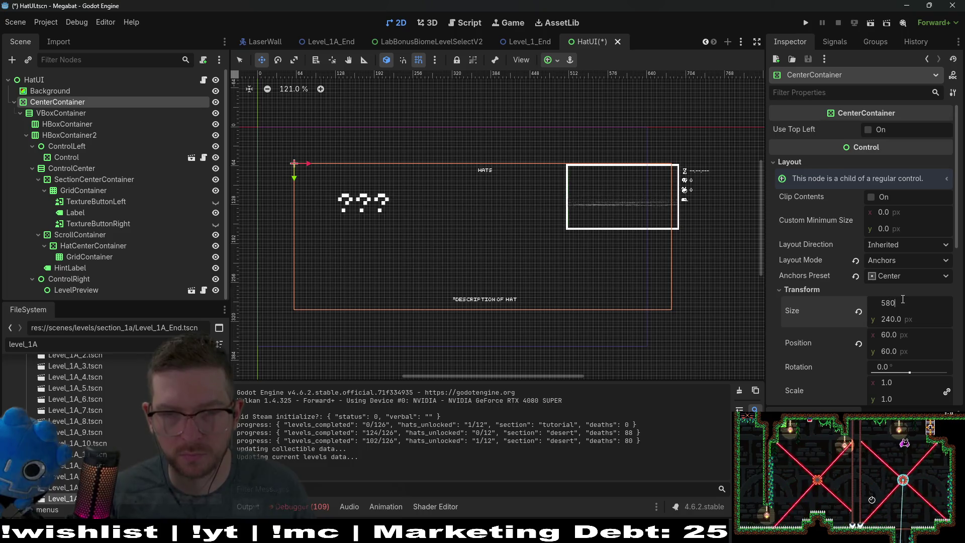
key("Return")
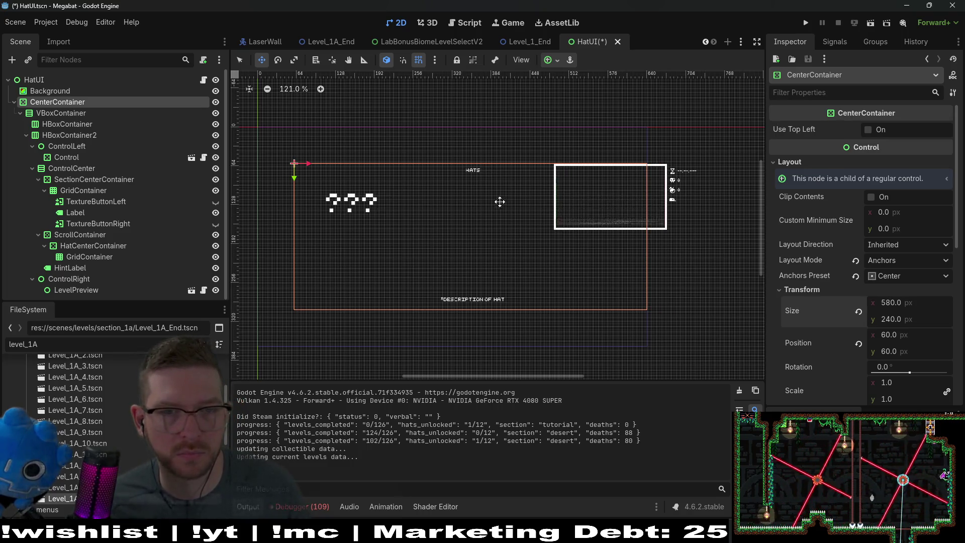
Check ControlCenter, HBoxContainer2 and VBoxContainer, then drag CenterContainer left on the canvas.
left_click(62, 169)
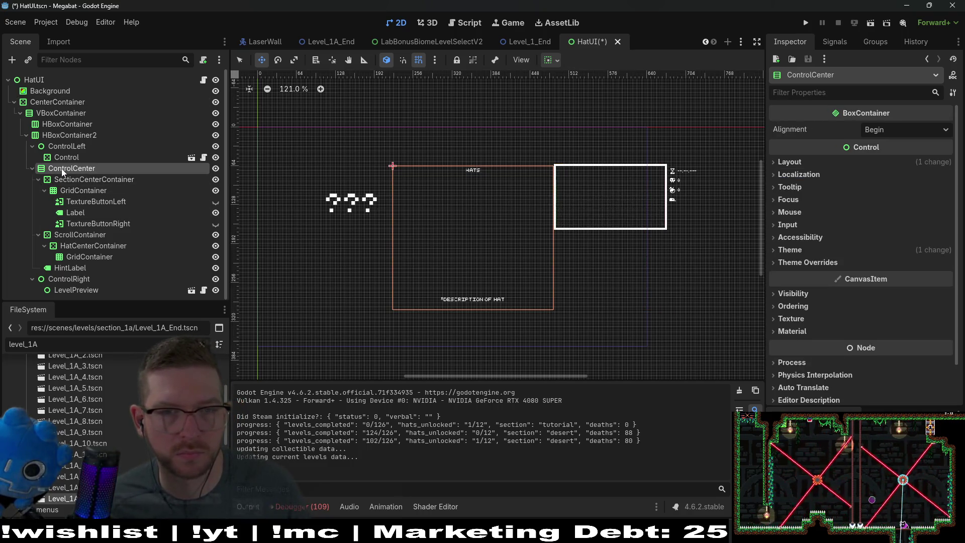
left_click(49, 136)
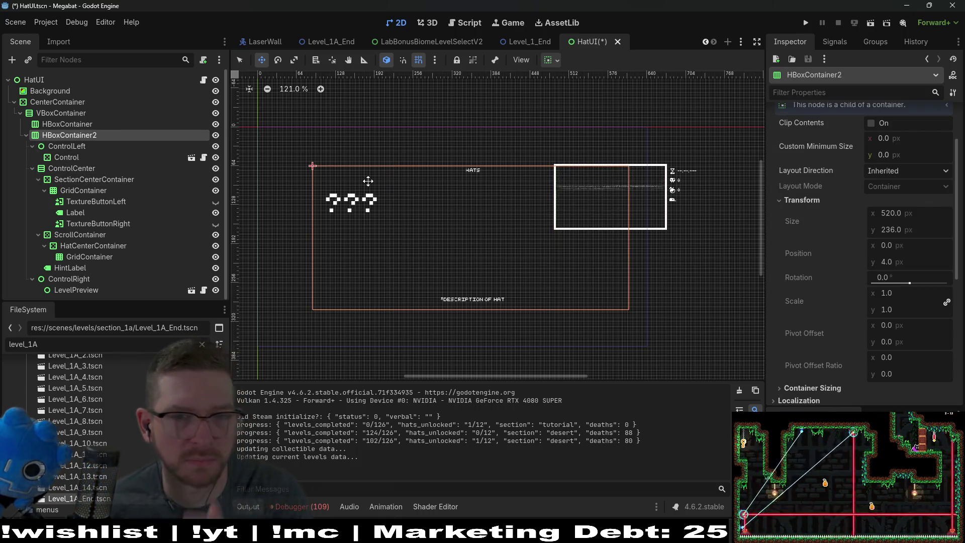
left_click(404, 194)
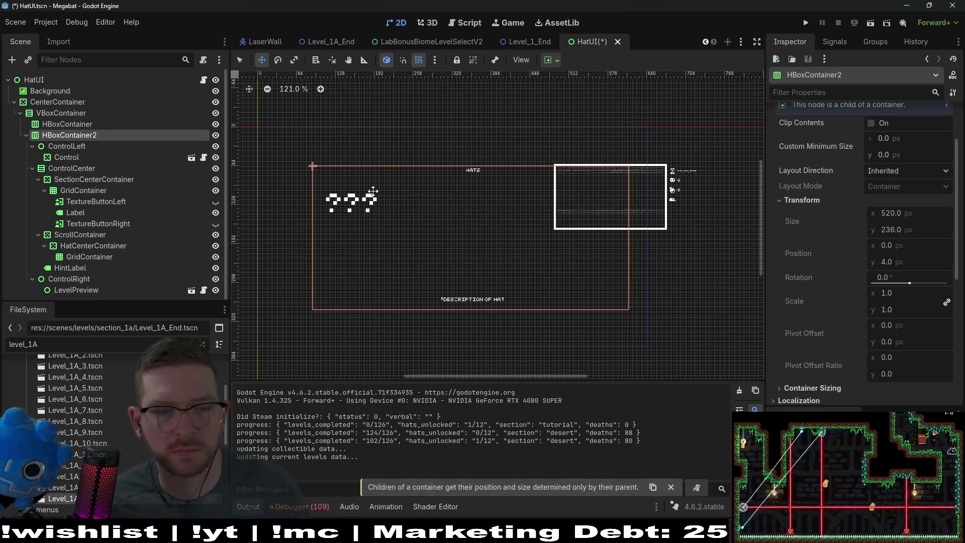
left_click(51, 113)
left_click(48, 101)
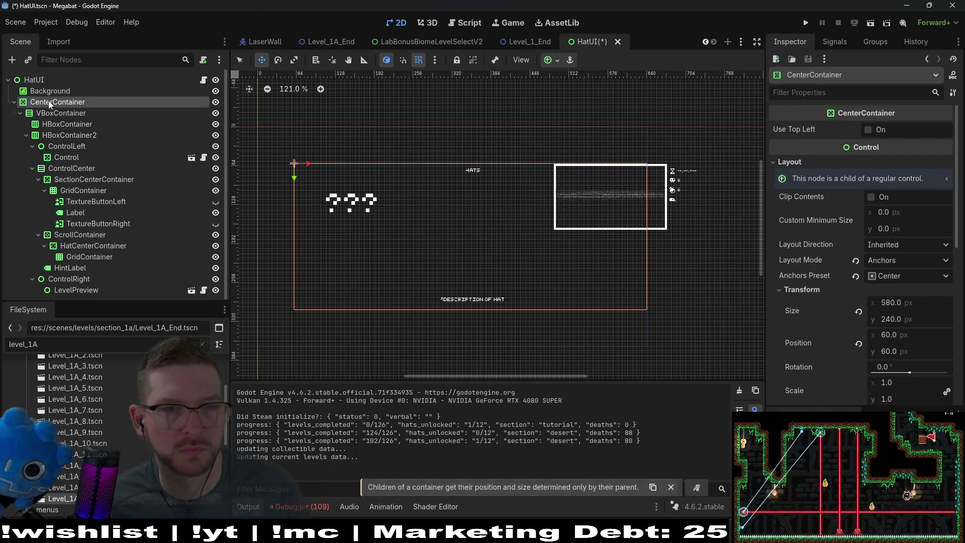
left_click_drag(457, 208, 424, 209)
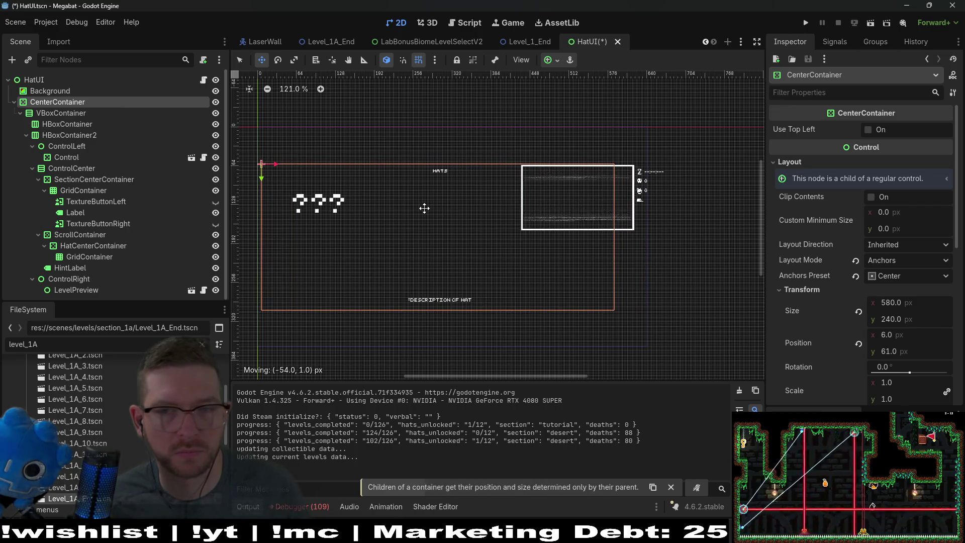
Set the CenterContainer width to 680 px.
left_click(894, 302)
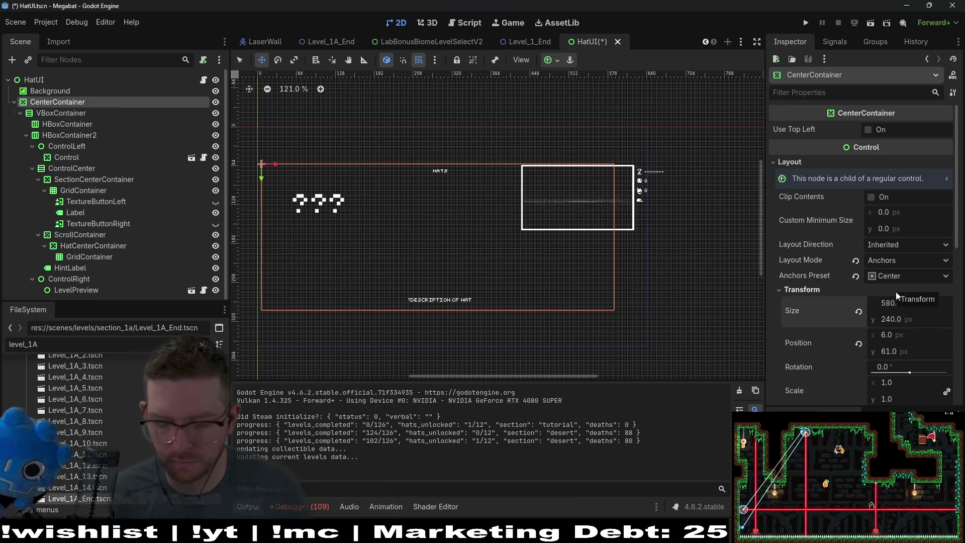
type("680")
key("Return")
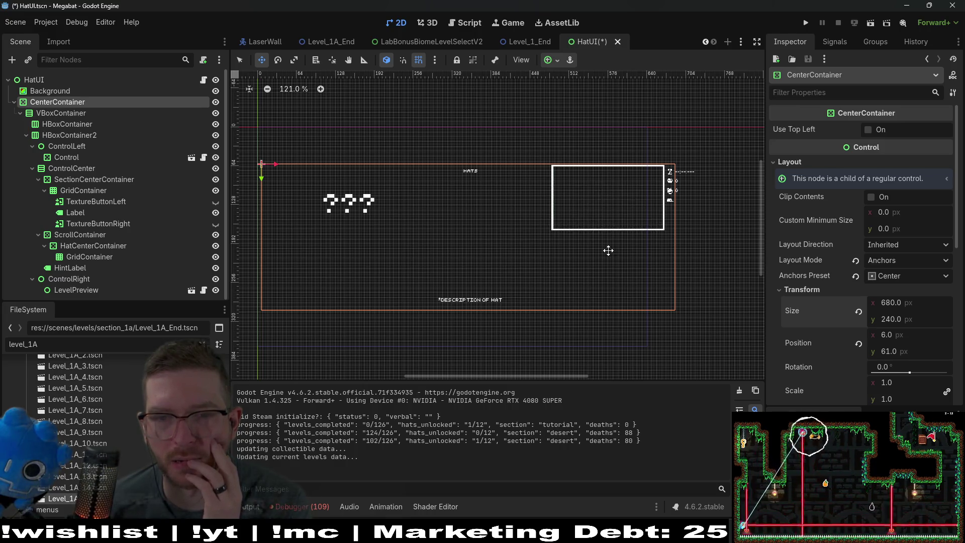
left_click(928, 302)
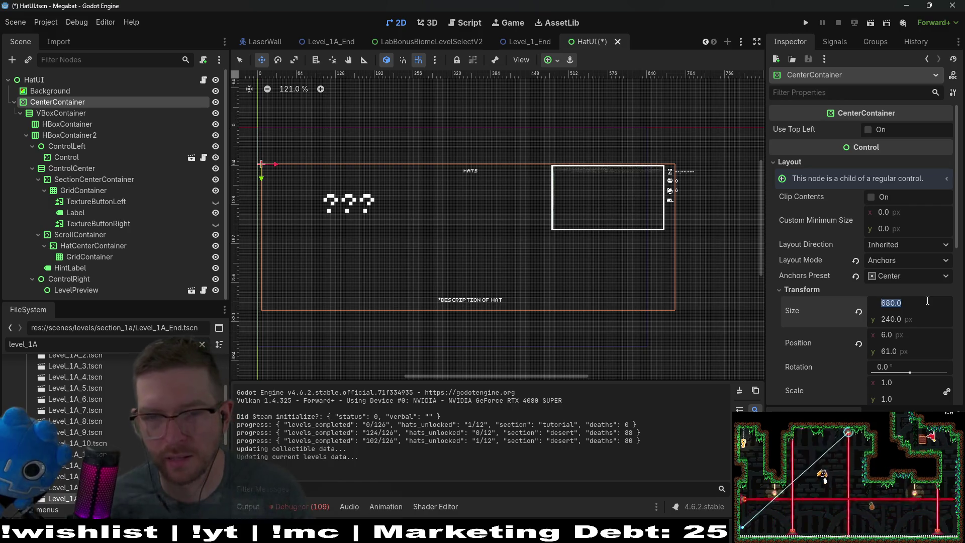
Nudge CenterContainer with the arrow keys to position 0, 56.
scroll(262, 163, "up", 8)
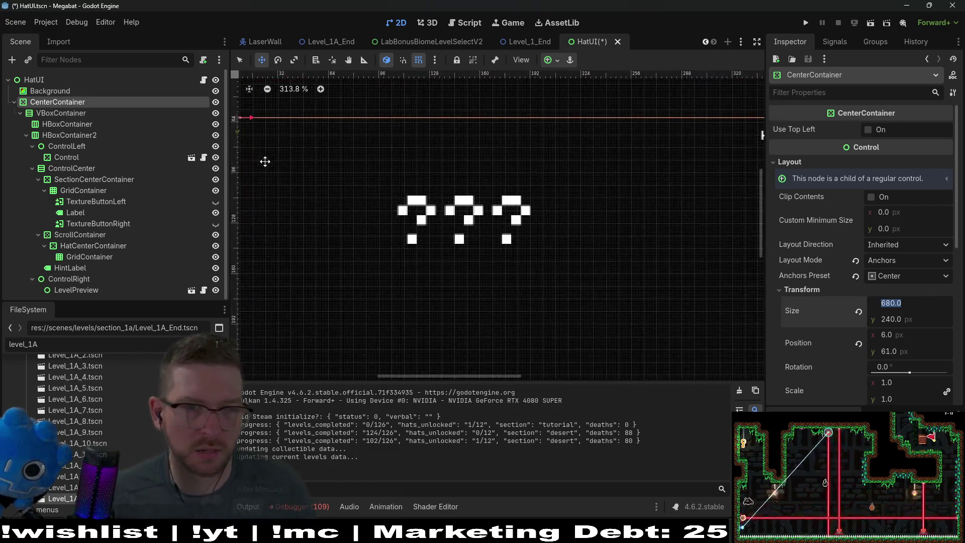
key("Left")
key("Left")
key("Left")
key("Up")
key("Up")
key("Up")
scroll(478, 173, "down", 7)
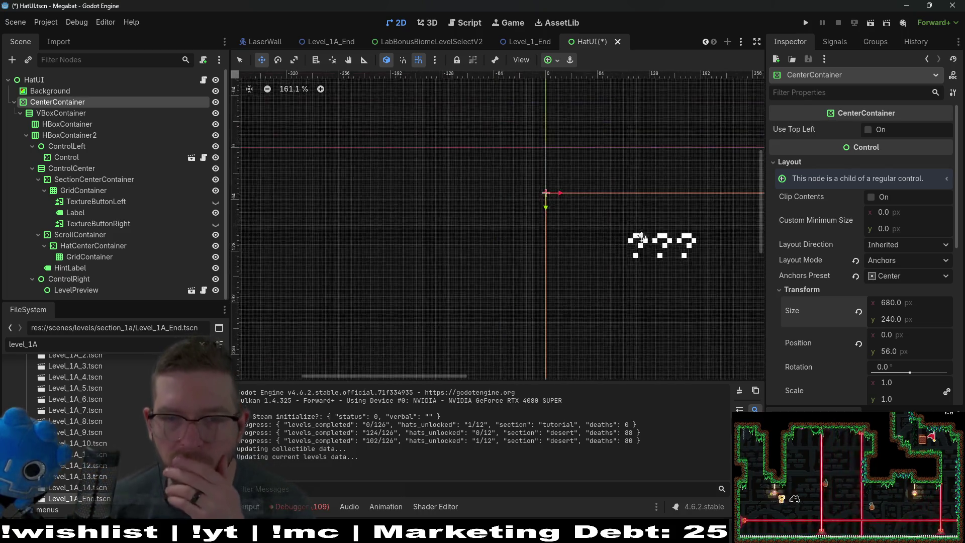
scroll(570, 178, "down", 4)
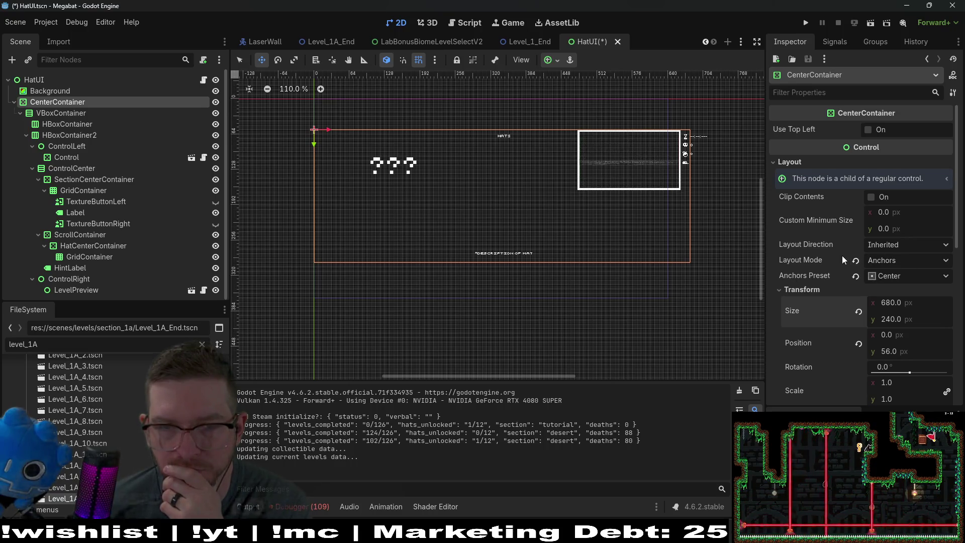
Resize CenterContainer to 600 px wide, then to 640 px by entering 600+40.
left_click(924, 303)
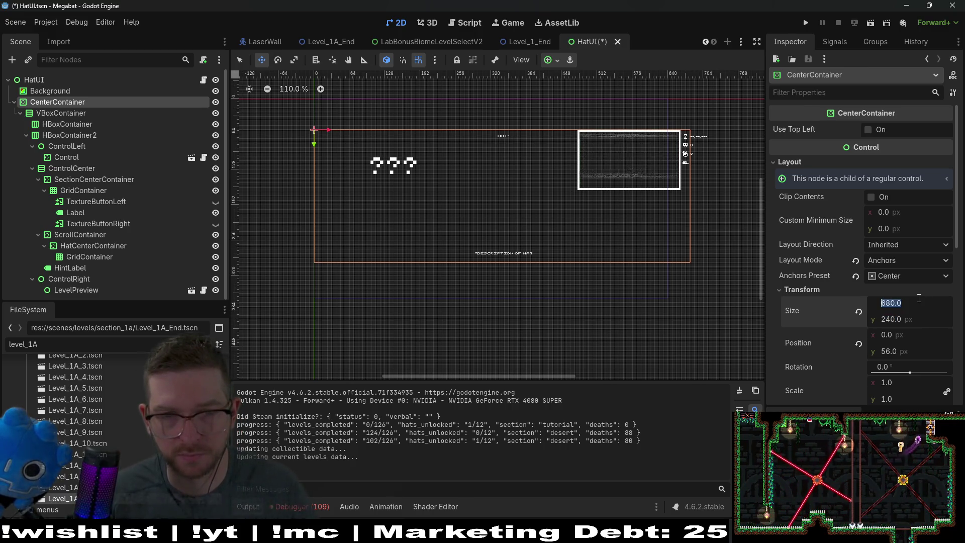
type("600")
key("Return")
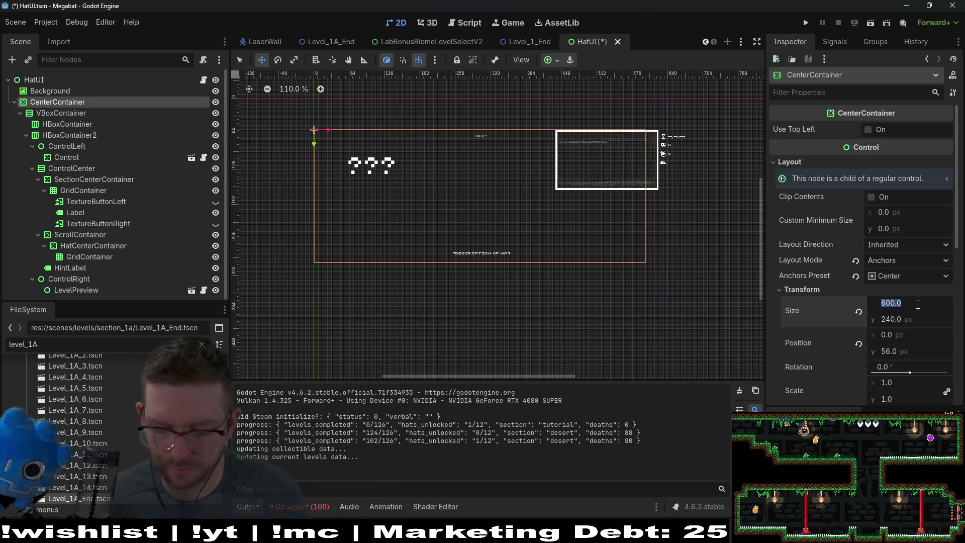
left_click(919, 304)
type("+")
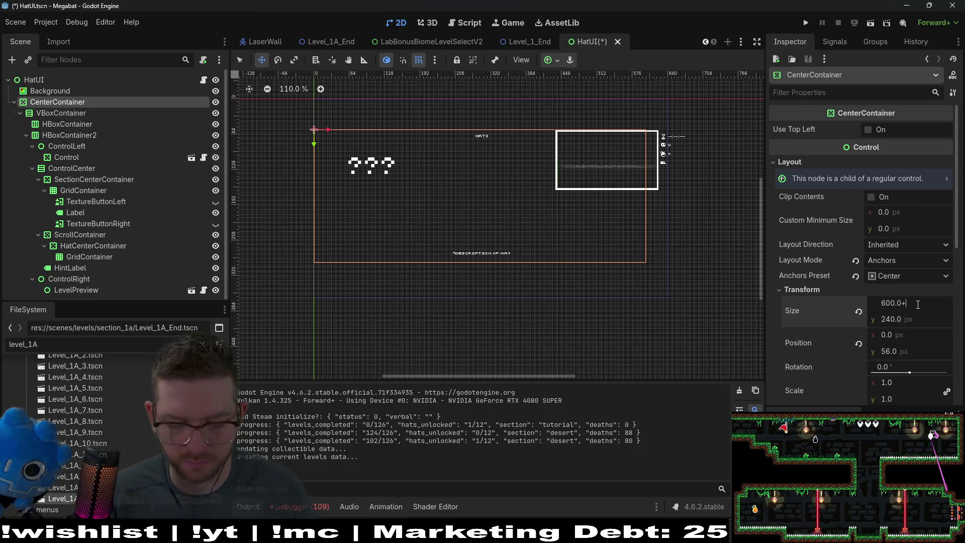
type("40")
key("Return")
scroll(696, 247, "up", 4)
scroll(696, 247, "up", 4)
scroll(688, 247, "down", 8)
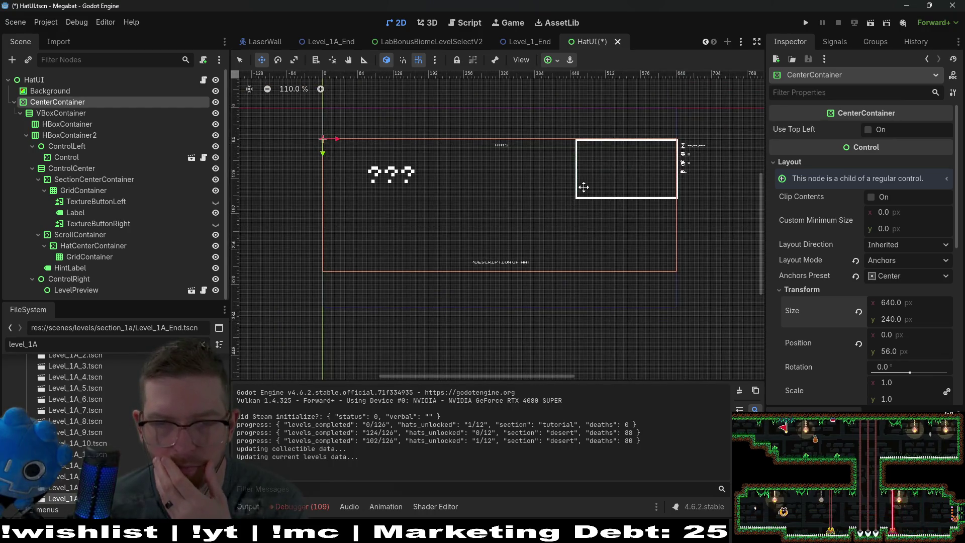
scroll(534, 230, "up", 3)
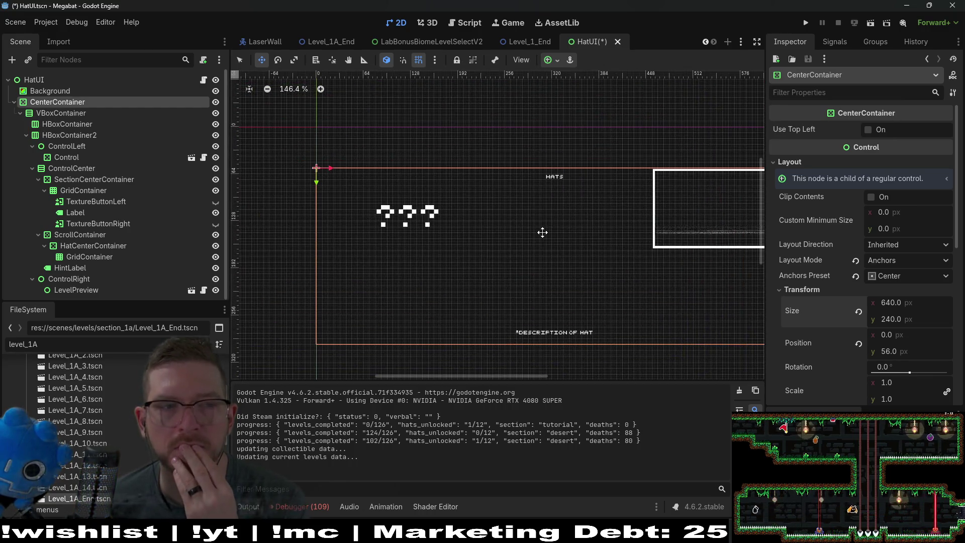
Inspect HBoxContainer, HBoxContainer2, ControlCenter, VBoxContainer and ControlLeft, then open HatUI.gd.
left_click(64, 123)
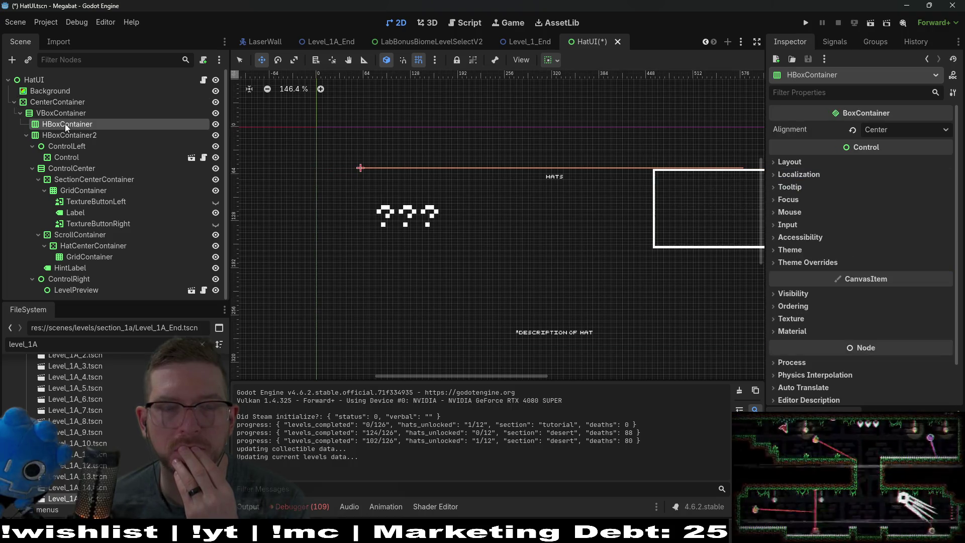
scroll(635, 203, "down", 4)
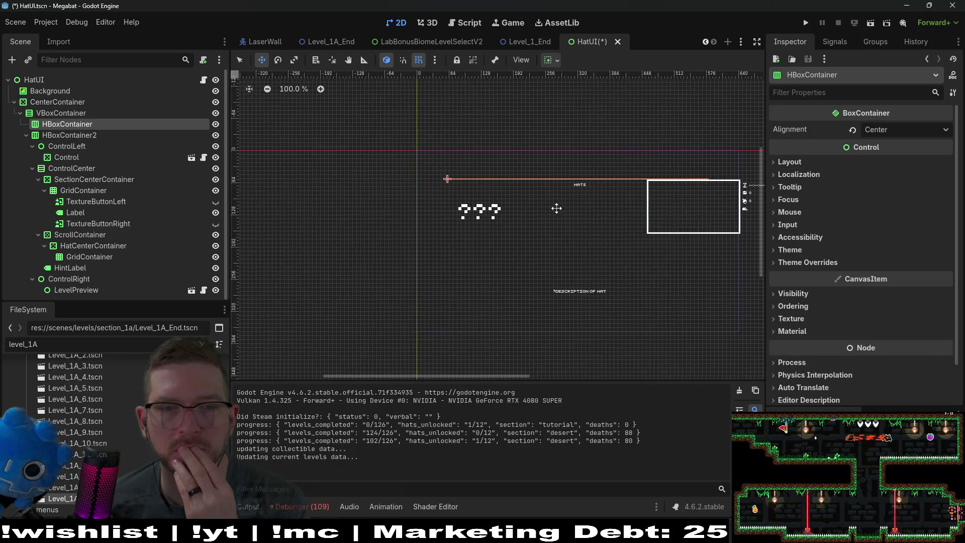
left_click(68, 134)
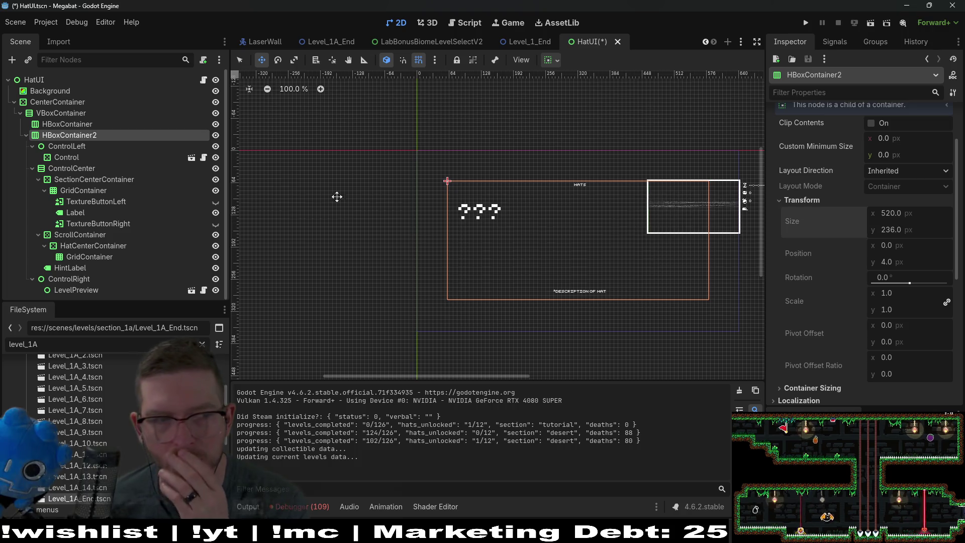
left_click(88, 167)
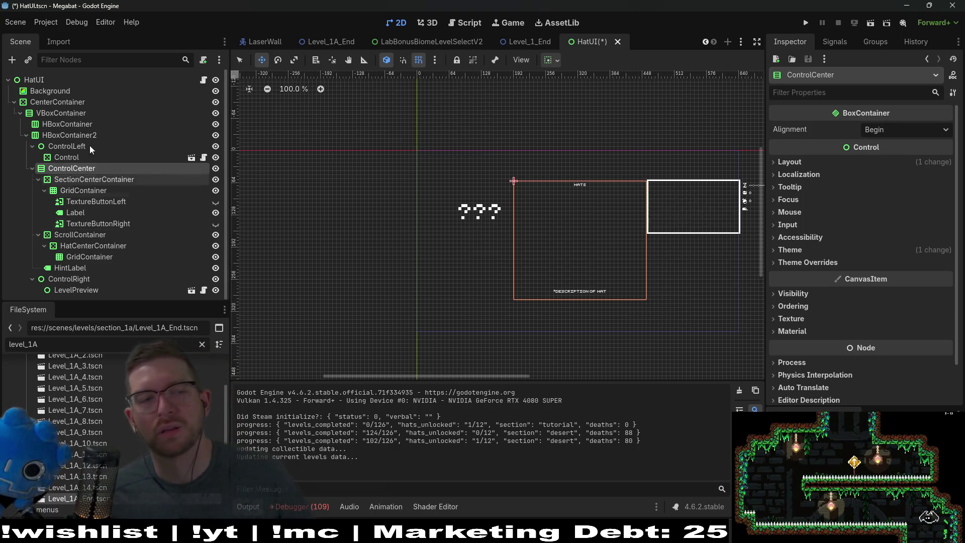
left_click(57, 115)
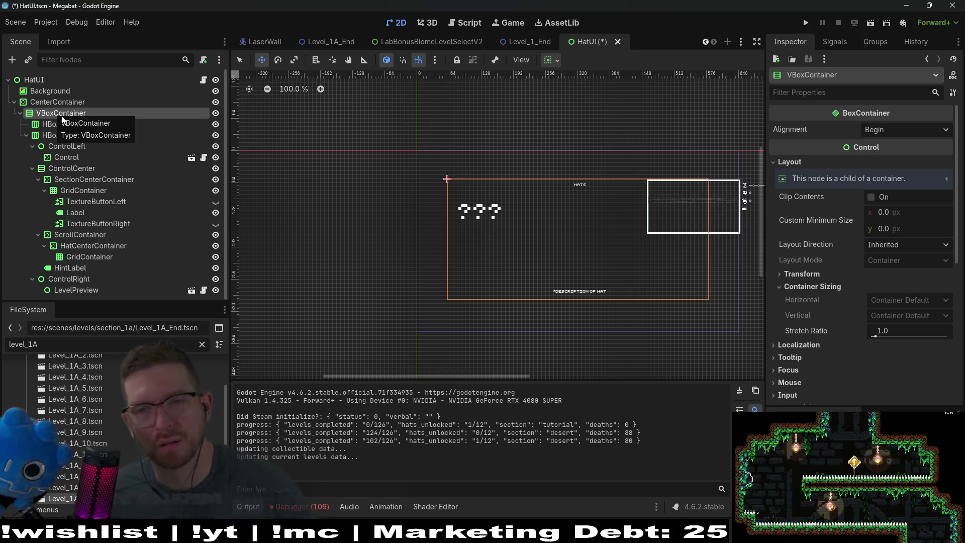
left_click(82, 145)
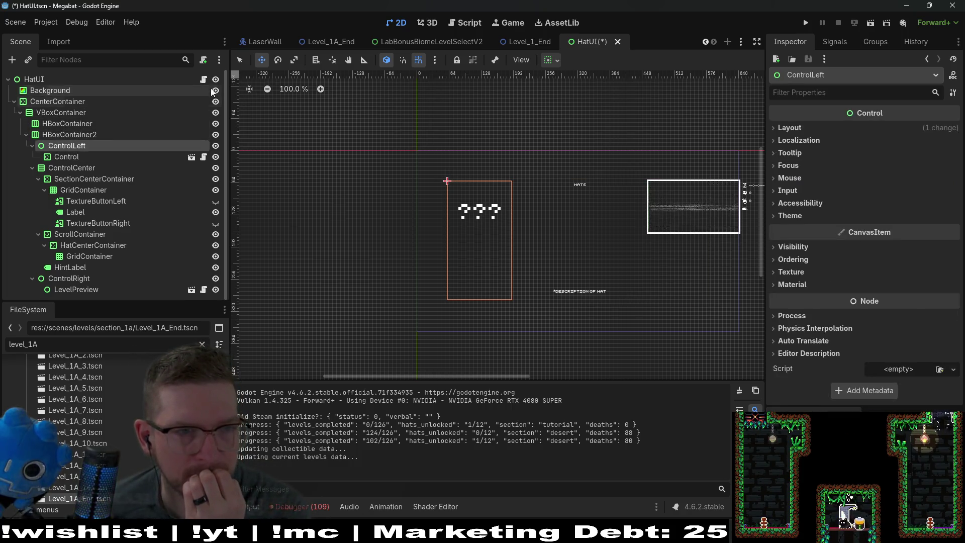
left_click(203, 79)
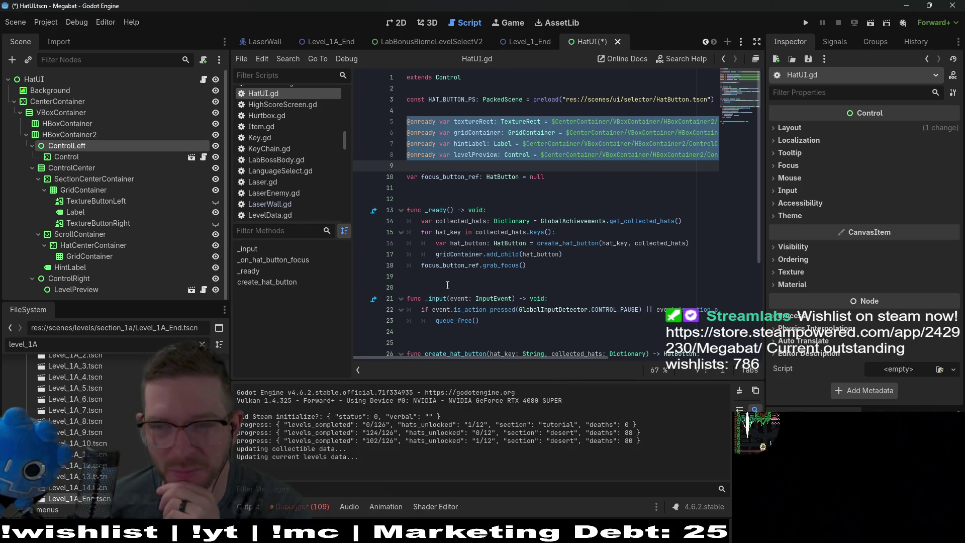
Show the Debugger's 109 errors and expand entries to read their details.
left_click(293, 508)
left_click(312, 365)
scroll(417, 438, "down", 10)
scroll(415, 440, "down", 15)
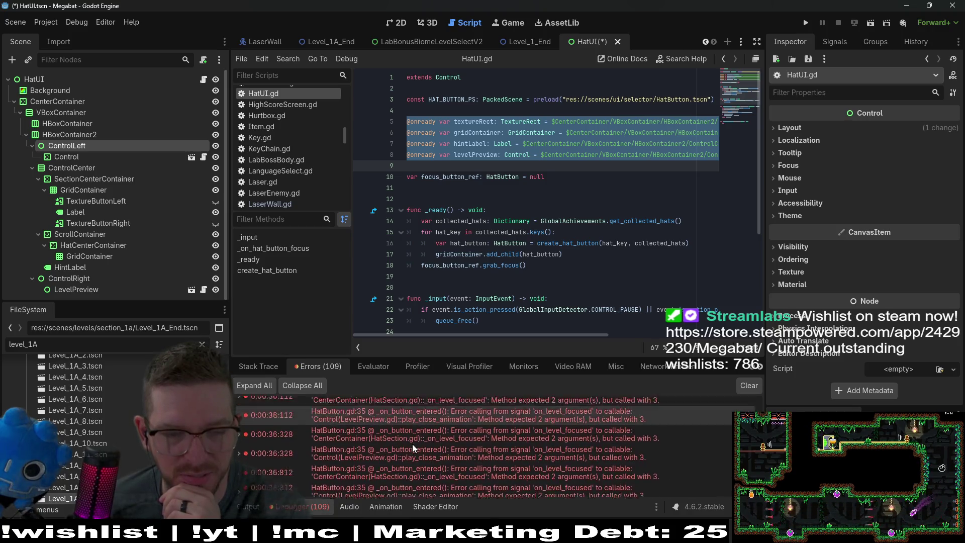
left_click(544, 479)
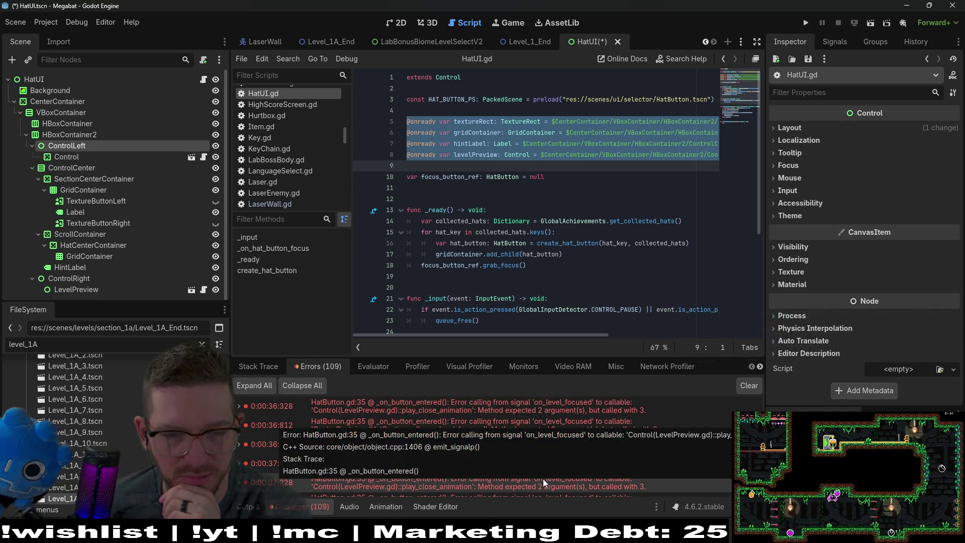
left_click(440, 496)
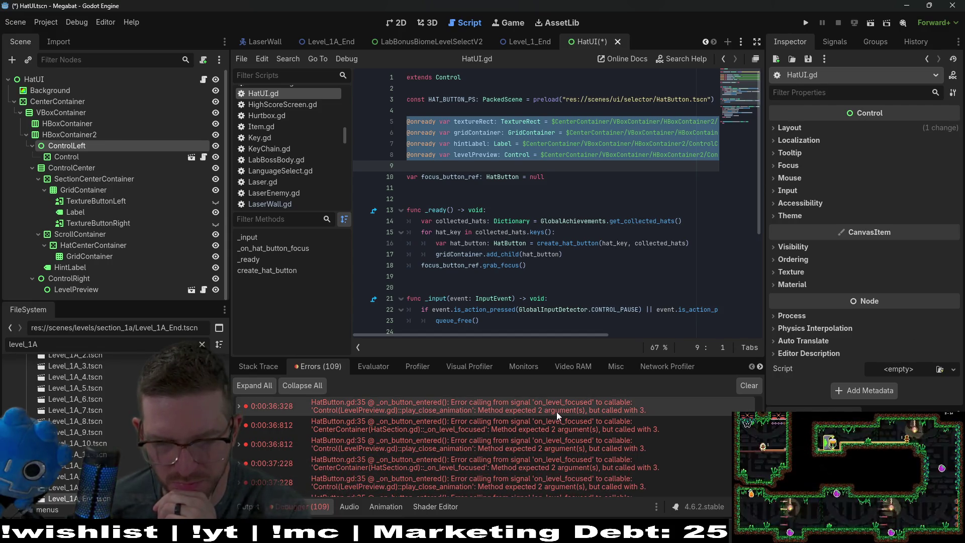
Jump to the error source at HatButton.gd line 35, then return to the 2D canvas.
double_click(556, 411)
mouse_move(584, 456)
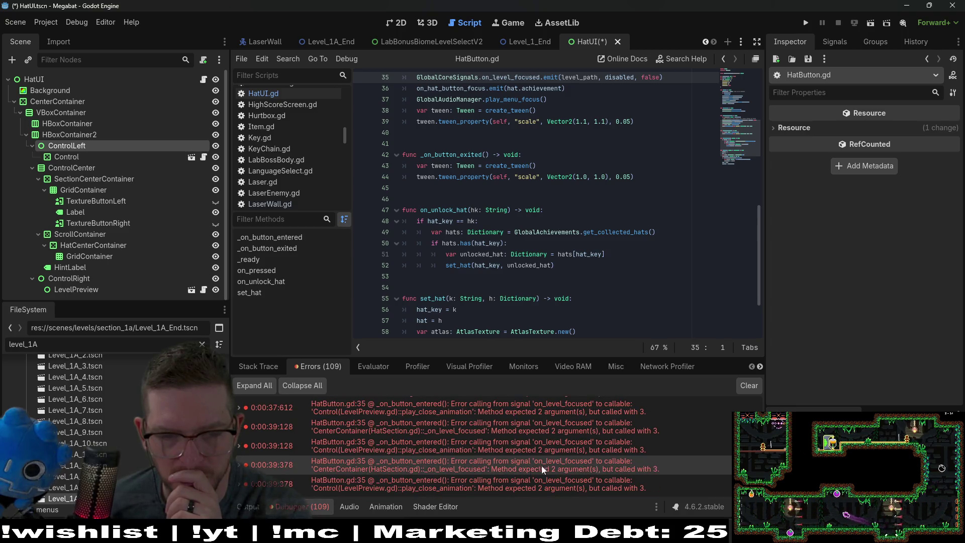
double_click(508, 482)
mouse_move(508, 480)
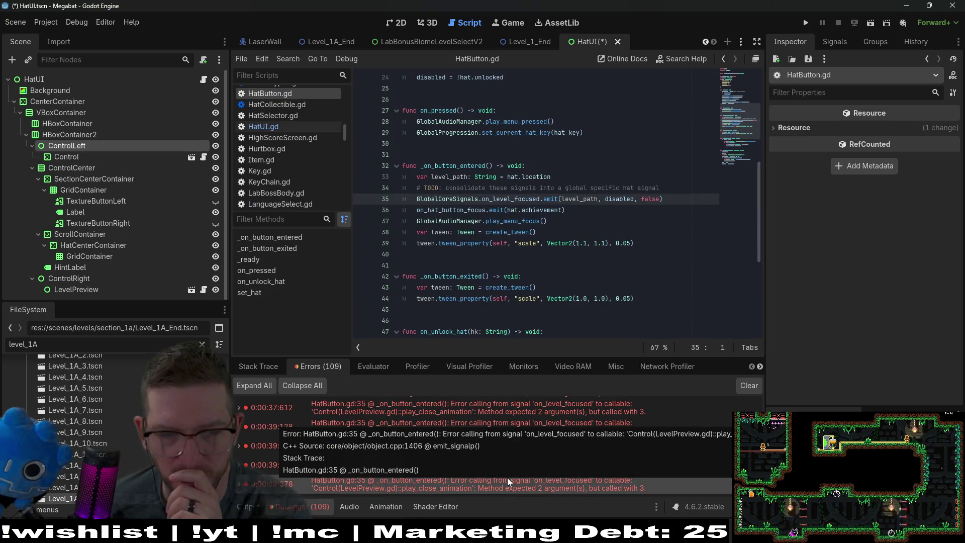
left_click(397, 24)
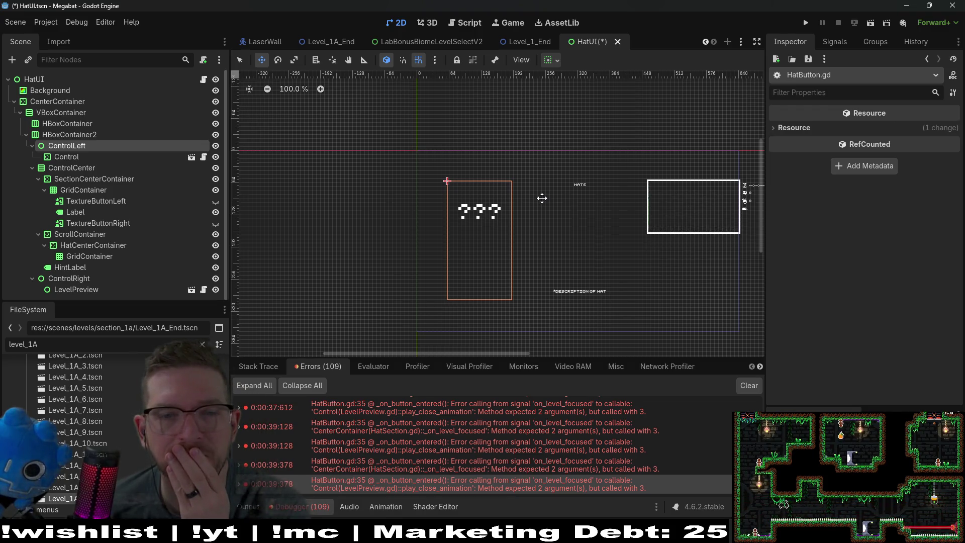
Open the HatSection.gd script attached to ControlLeft's Control node and read through it.
left_click(74, 159)
left_click(77, 148)
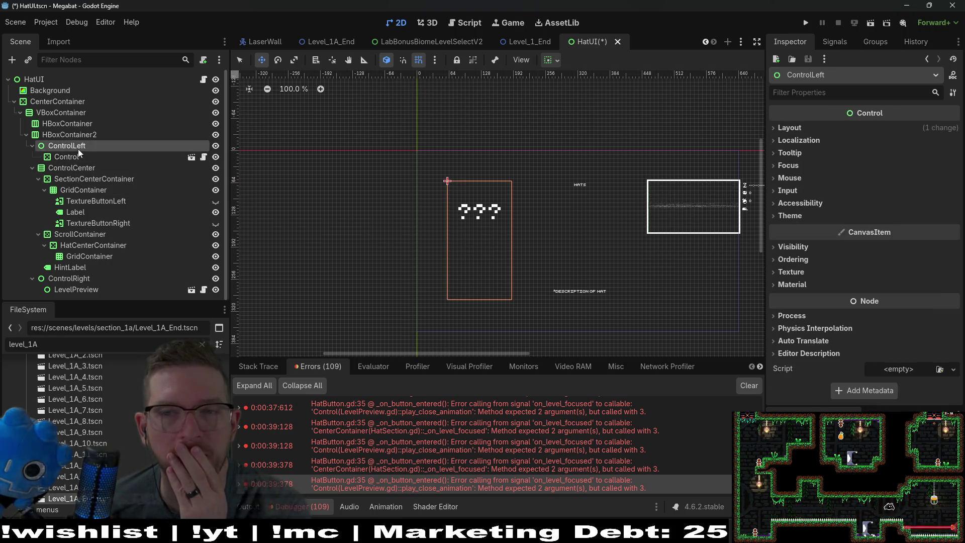
left_click(106, 156)
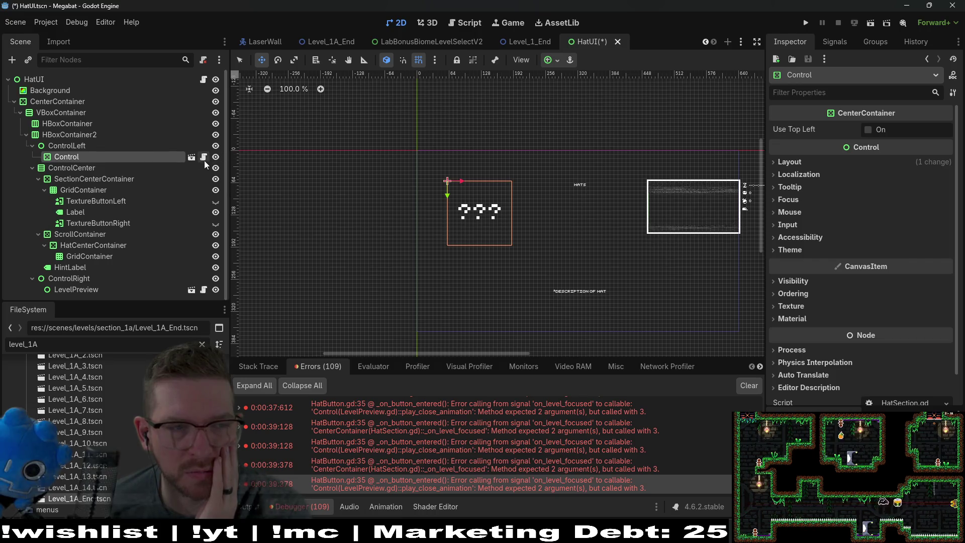
left_click(204, 159)
scroll(559, 227, "down", 5)
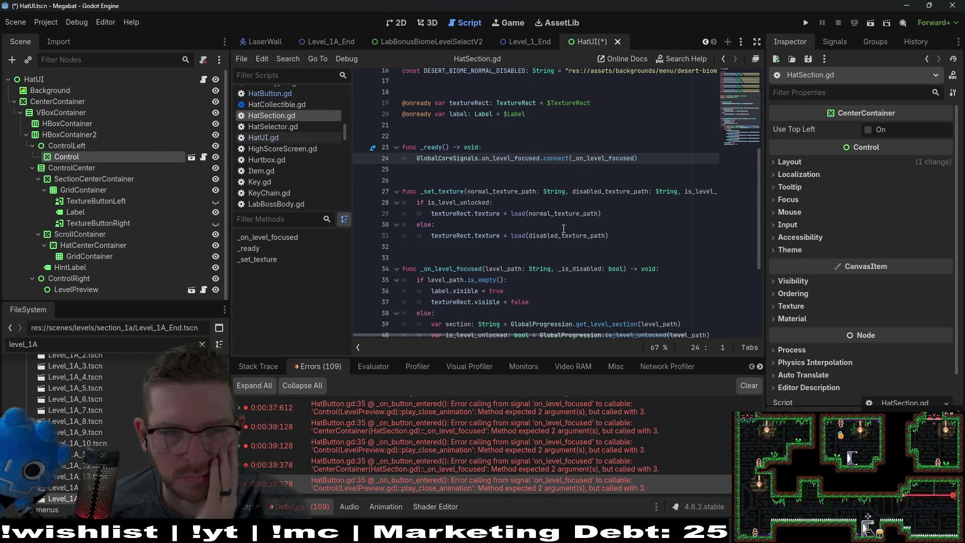
scroll(563, 229, "down", 4)
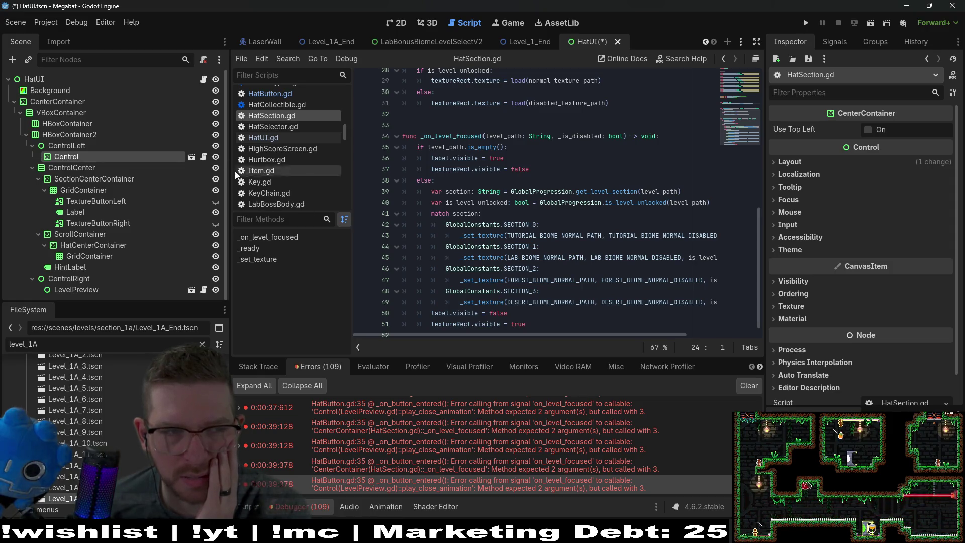
scroll(563, 228, "down", 1)
Open the HatSection scene, then back in HatUI delete the ControlLeft node.
left_click(191, 156)
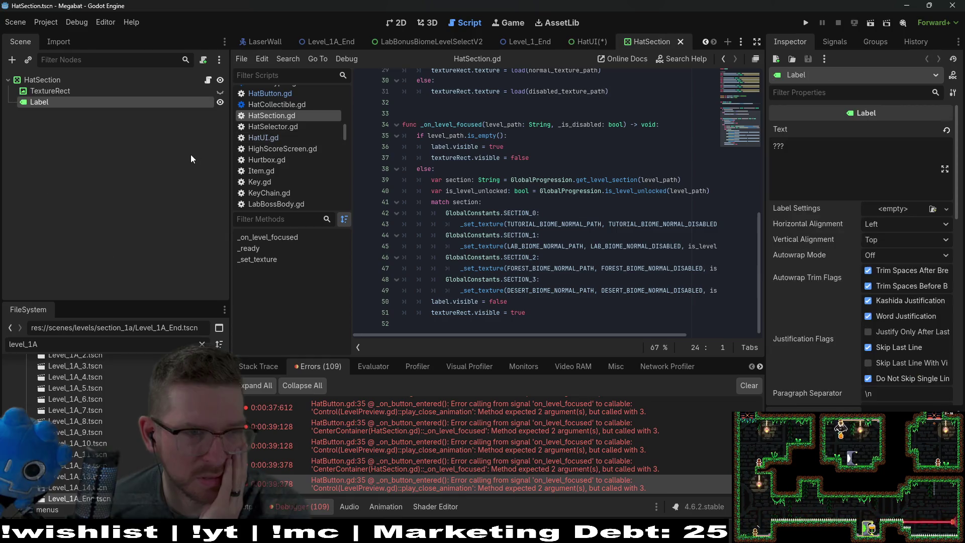
left_click(59, 80)
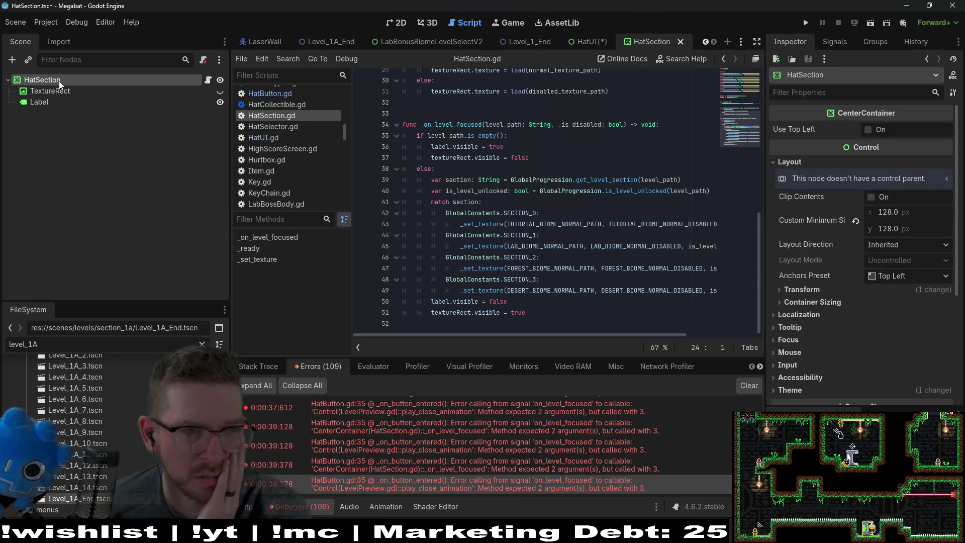
left_click(588, 41)
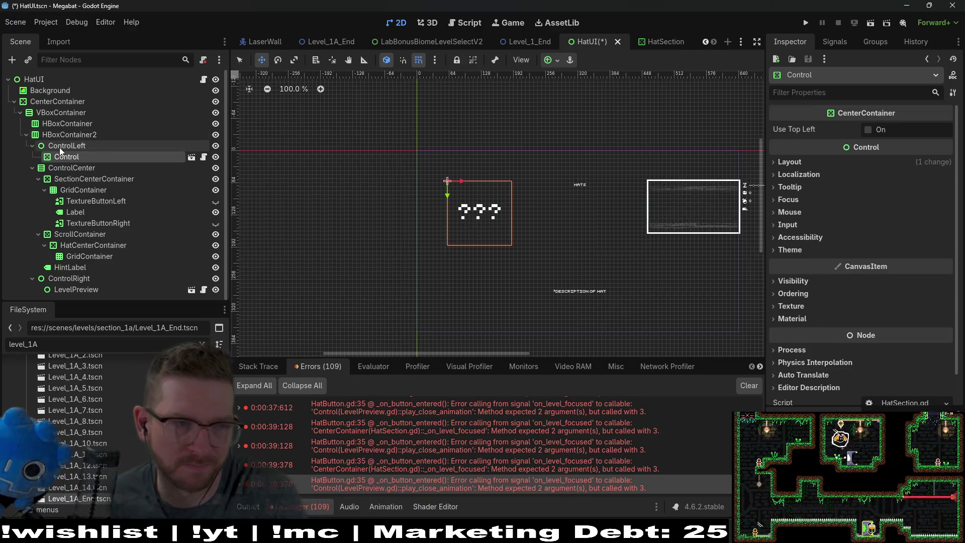
left_click(60, 147)
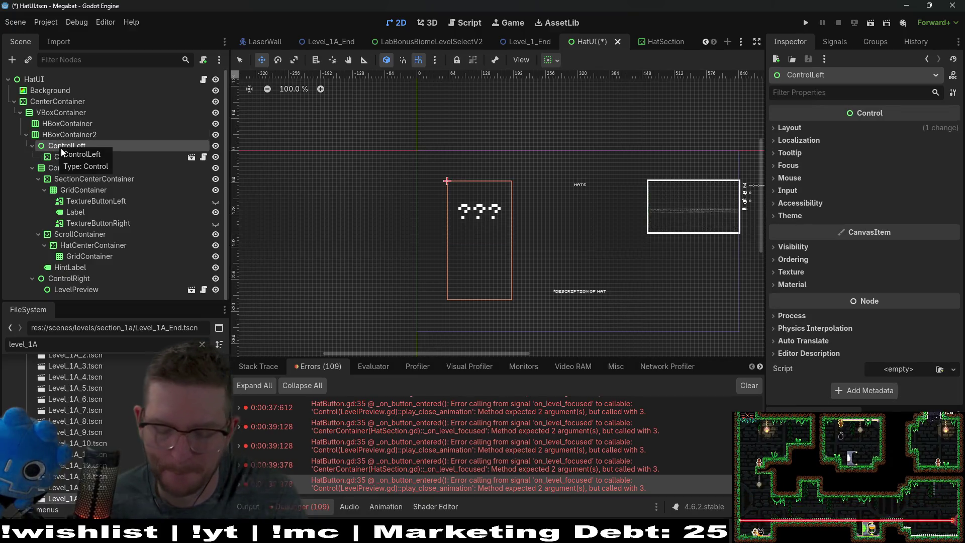
key("Delete")
Confirm removing ControlLeft, check the remaining containers, and delete HBoxContainer.
key("Return")
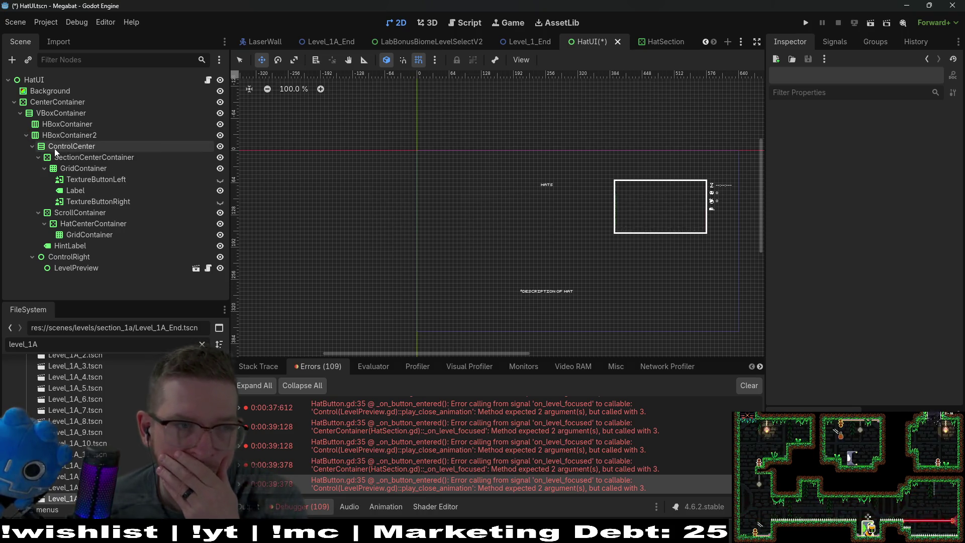
left_click(55, 148)
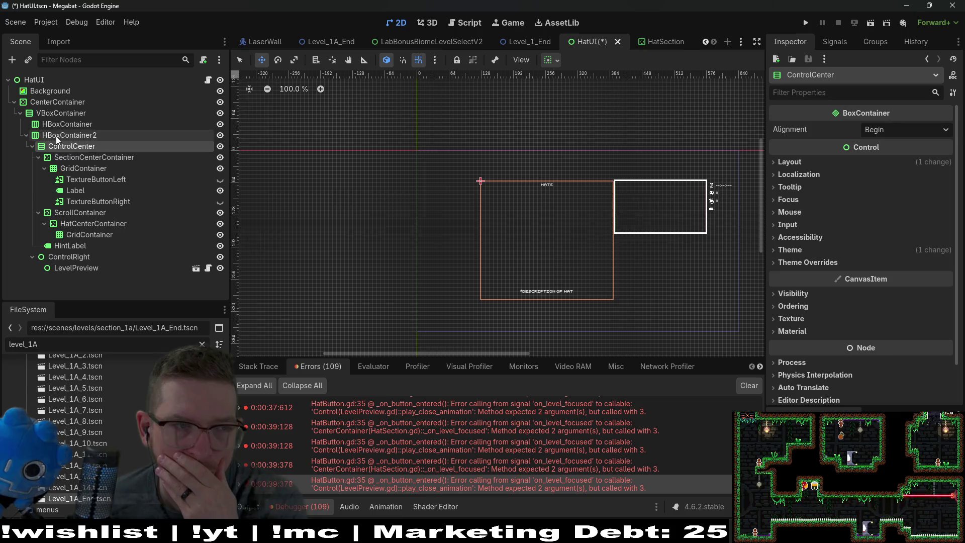
left_click(56, 136)
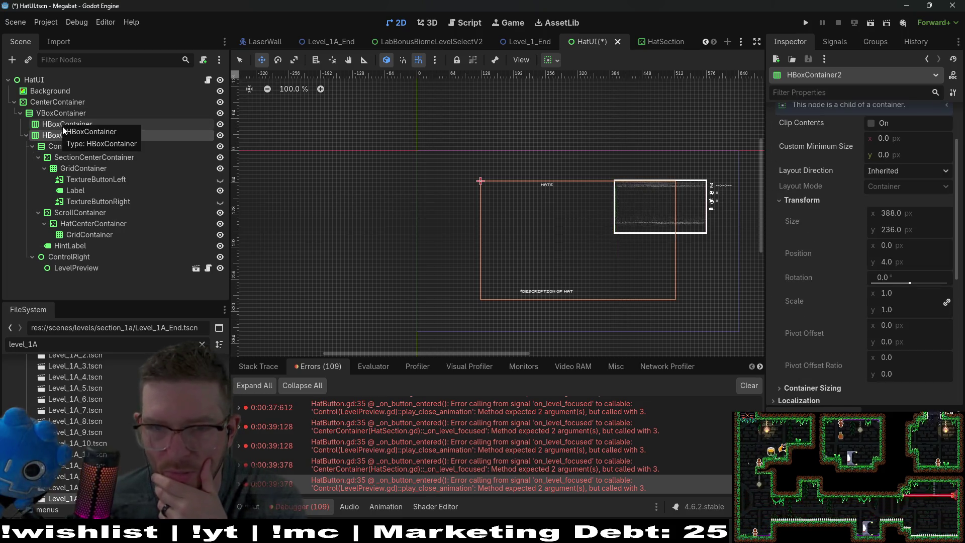
left_click(67, 112)
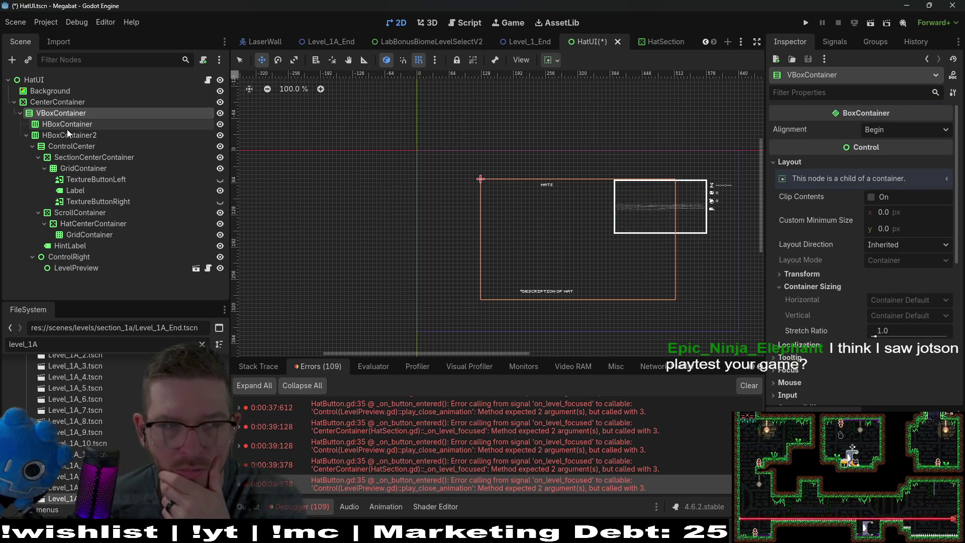
left_click(67, 135)
key("Delete")
key("Return")
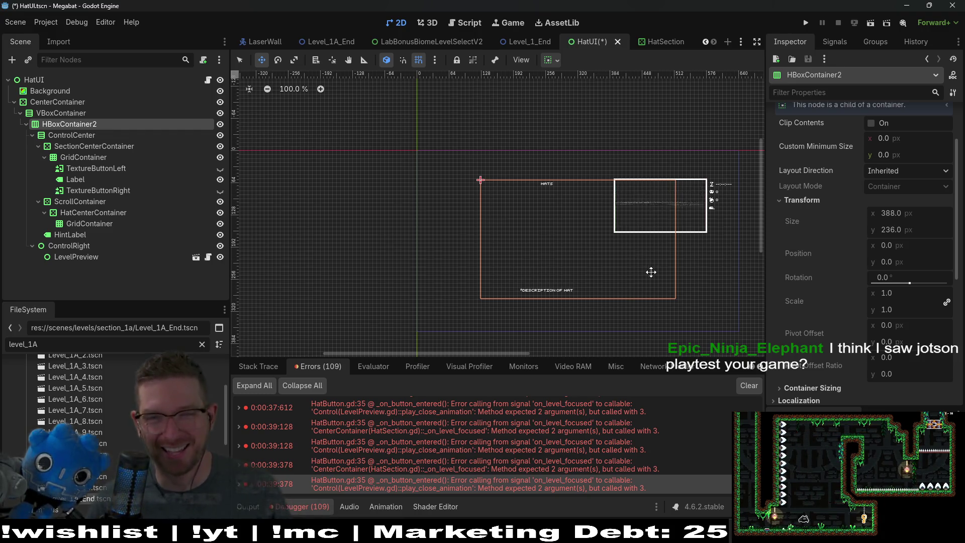
Save HatUI, inspect ControlRight's Layout, then undo to restore the deleted nodes.
mouse_move(651, 252)
left_mouse_down()
mouse_move(653, 269)
mouse_move(668, 276)
mouse_move(657, 220)
mouse_move(621, 232)
left_mouse_up()
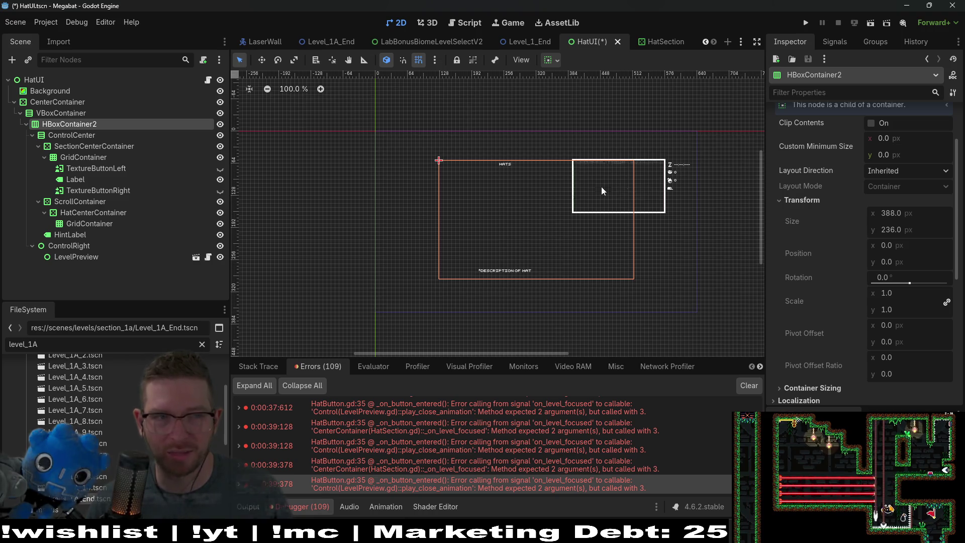
key("ctrl+s")
left_click(79, 201)
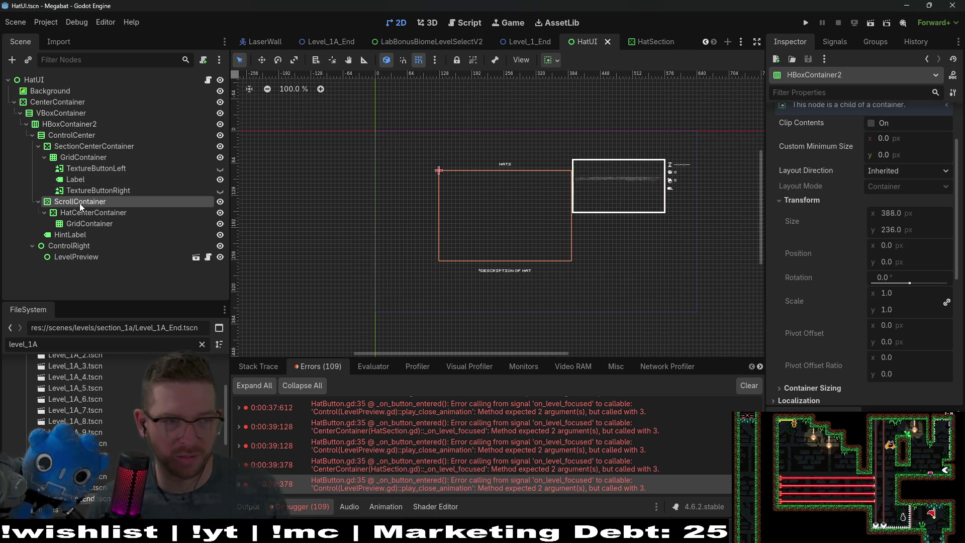
left_click(68, 245)
left_click(74, 257)
left_click(82, 246)
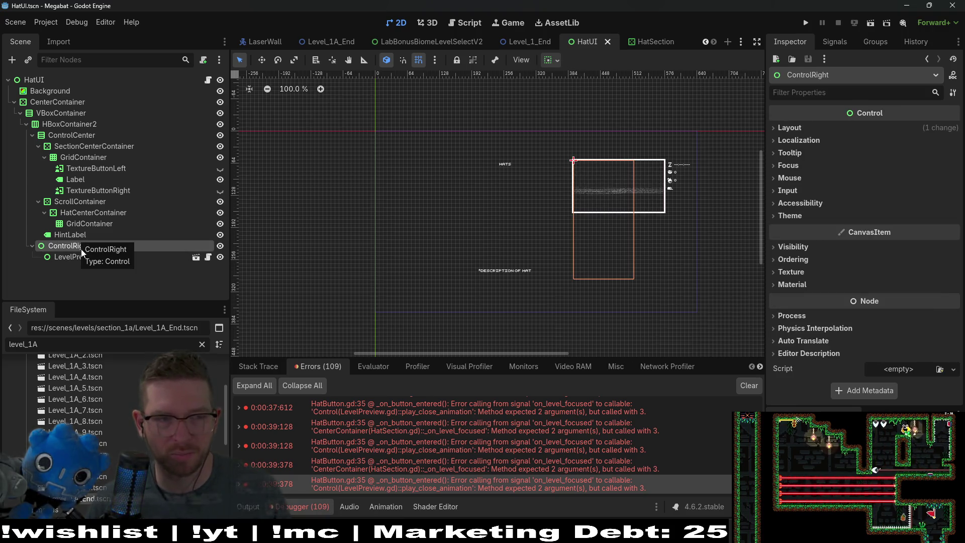
left_click(790, 128)
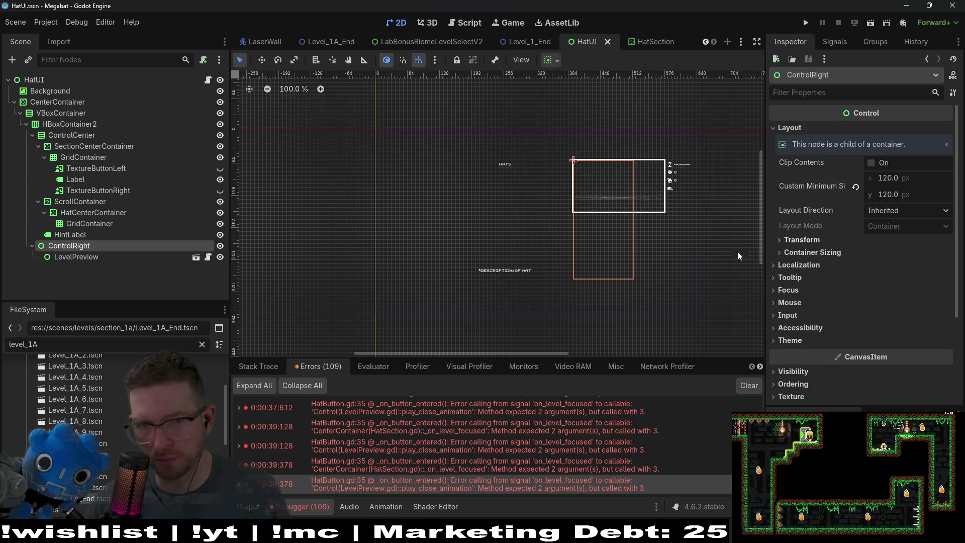
key("ctrl+z")
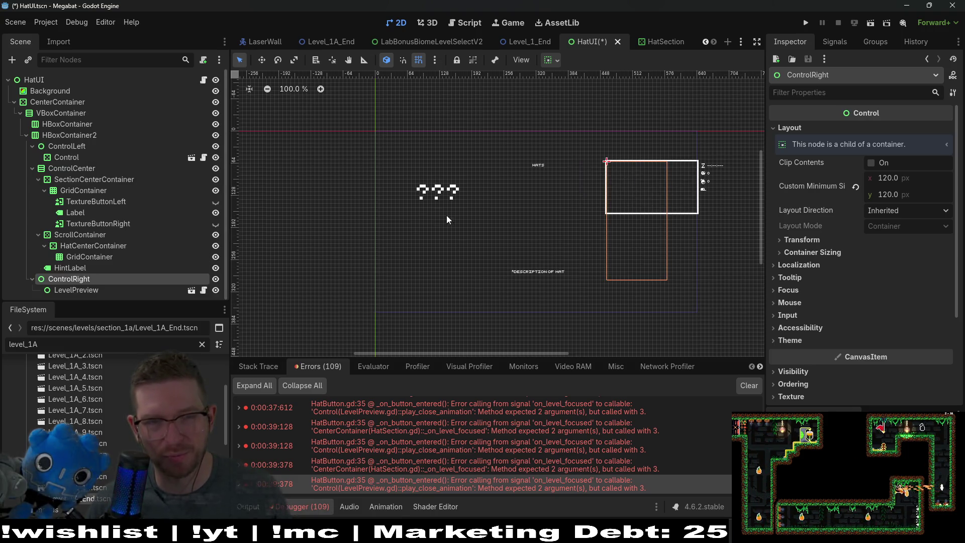
Set ControlRight's custom minimum width to 220 px, then enter 232.
left_click(81, 290)
left_click(80, 279)
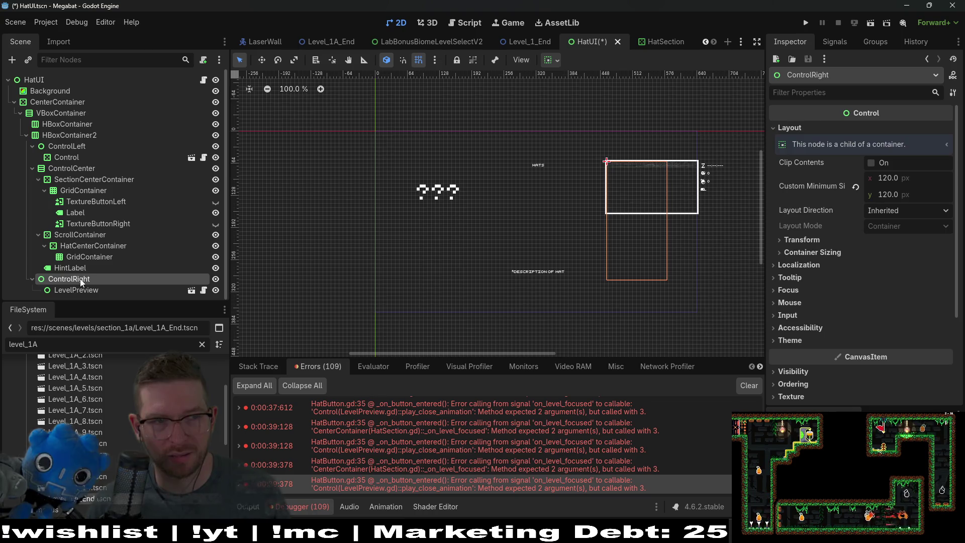
left_click(79, 144)
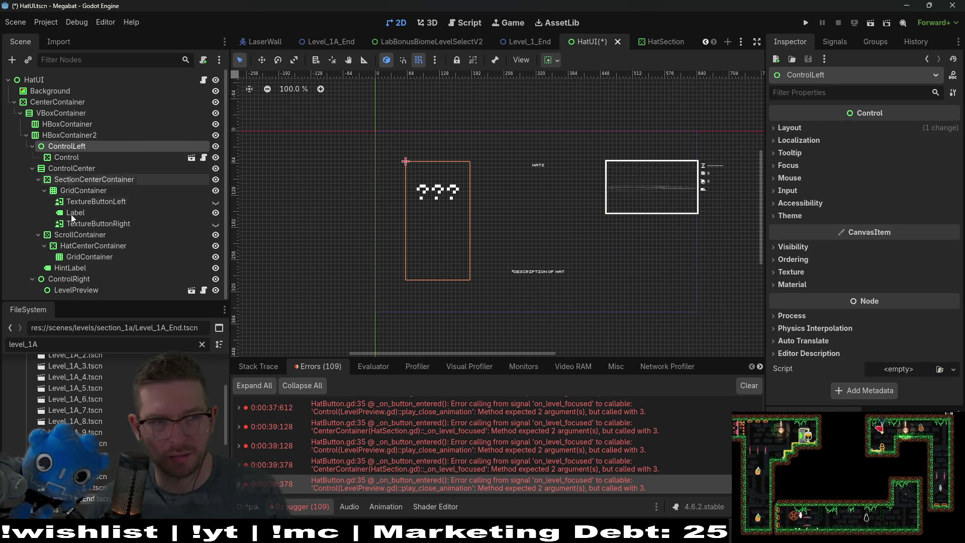
left_click(69, 279)
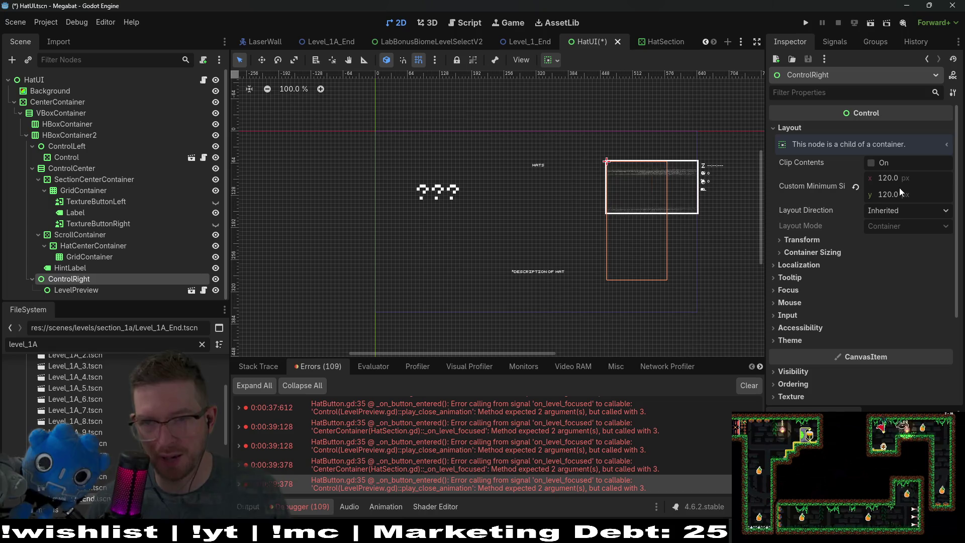
left_click(913, 182)
type("+1")
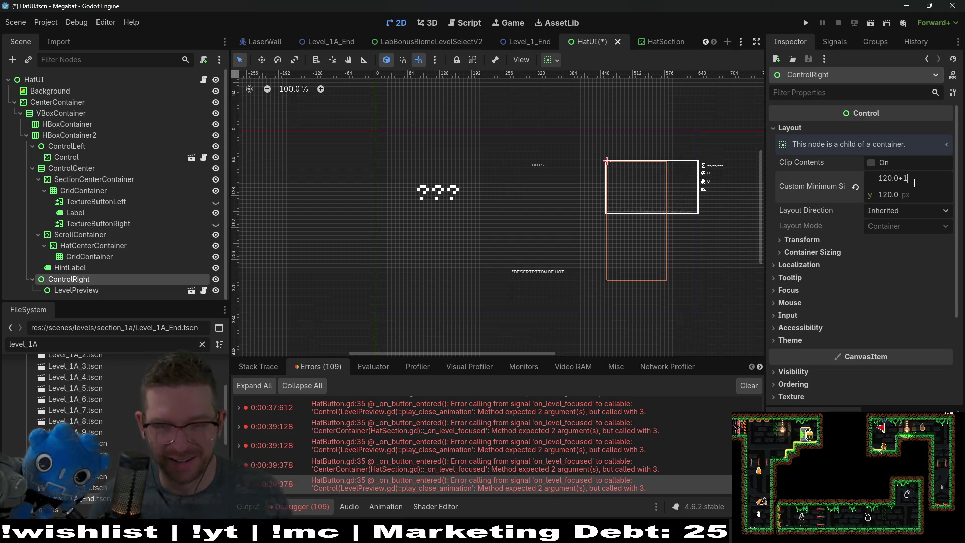
type("00")
key("Return")
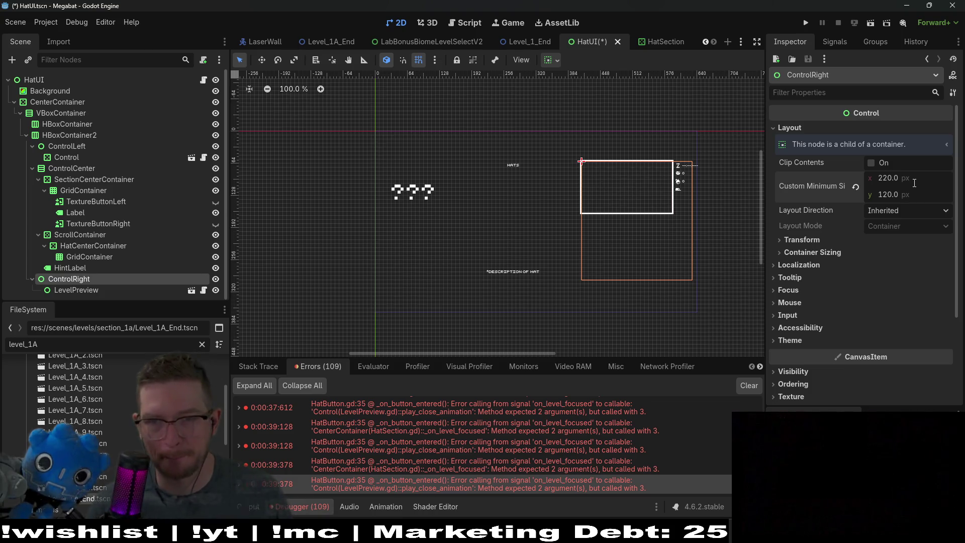
type("232")
key("Return")
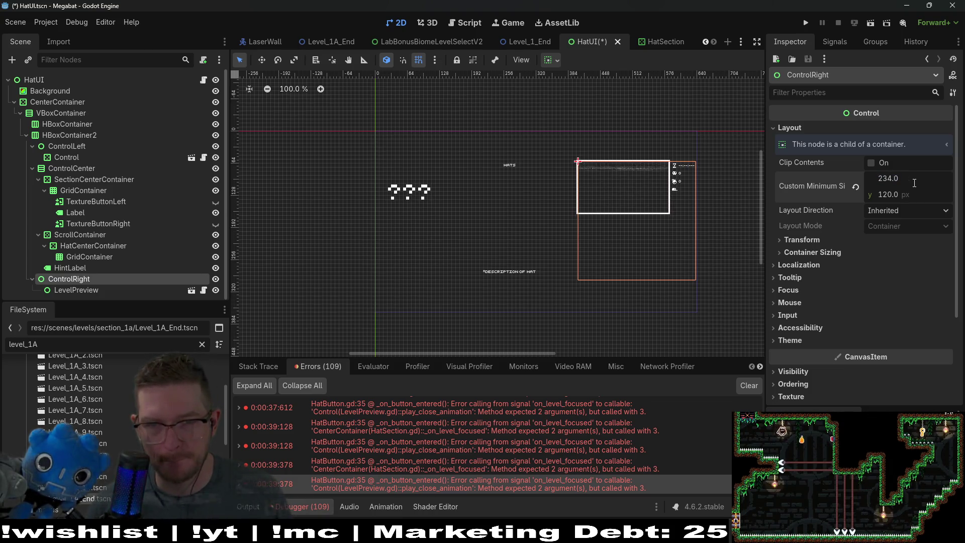
Inspect HBoxContainer2's layout properties and switch to the Move tool.
scroll(700, 179, "up", 10)
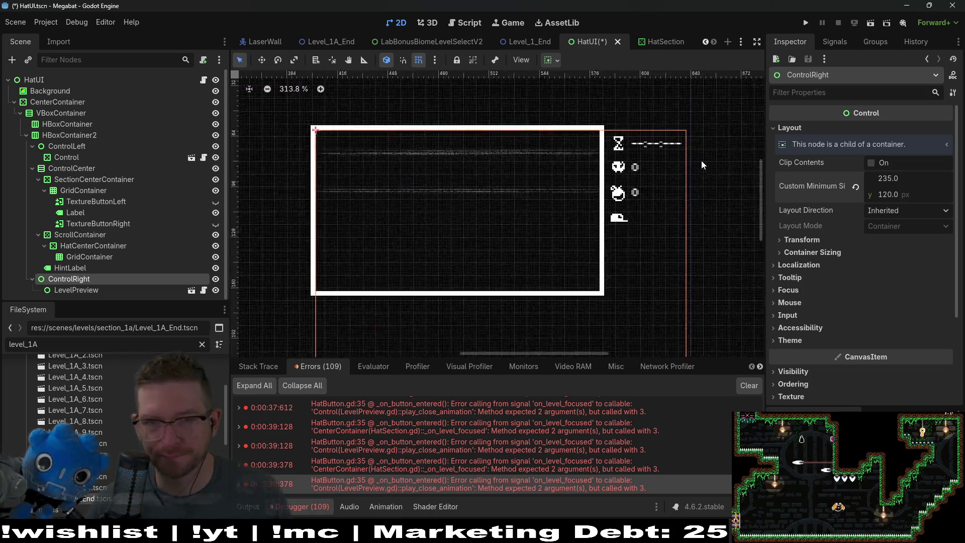
scroll(701, 161, "down", 8)
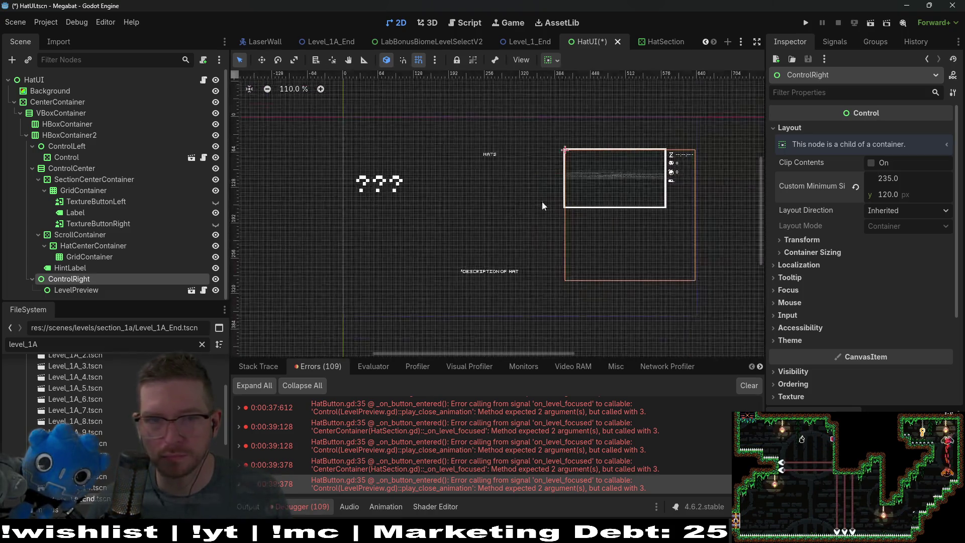
left_click(71, 136)
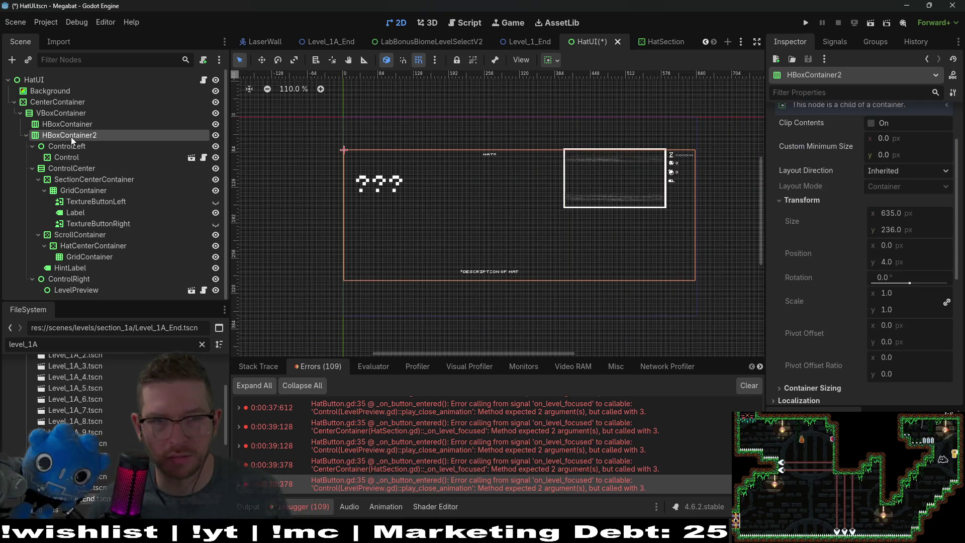
scroll(704, 186, "up", 4)
scroll(732, 179, "up", 4)
scroll(731, 176, "down", 7)
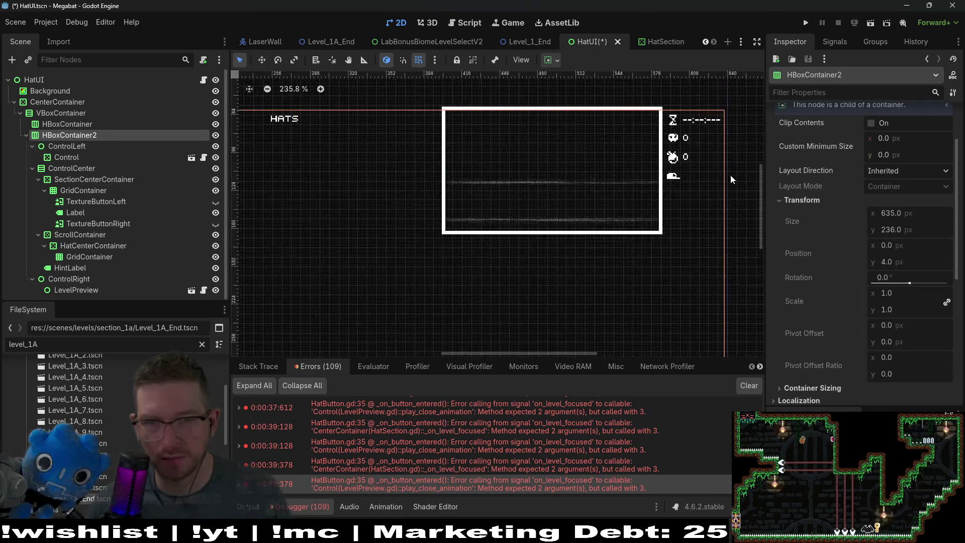
scroll(401, 194, "up", 2)
scroll(402, 191, "up", 6)
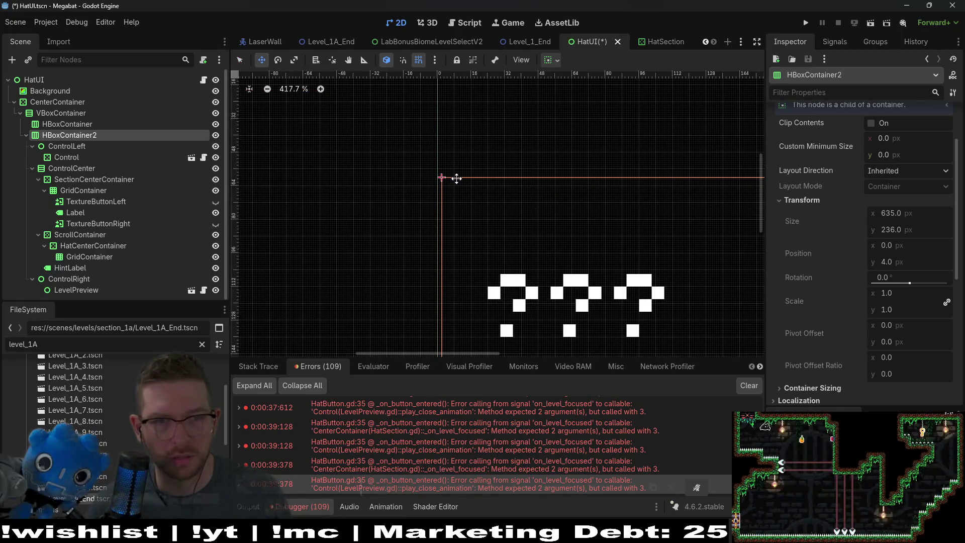
key("w")
Check VBoxContainer and CenterContainer sizes, then save the HatUI scene.
left_click(52, 114)
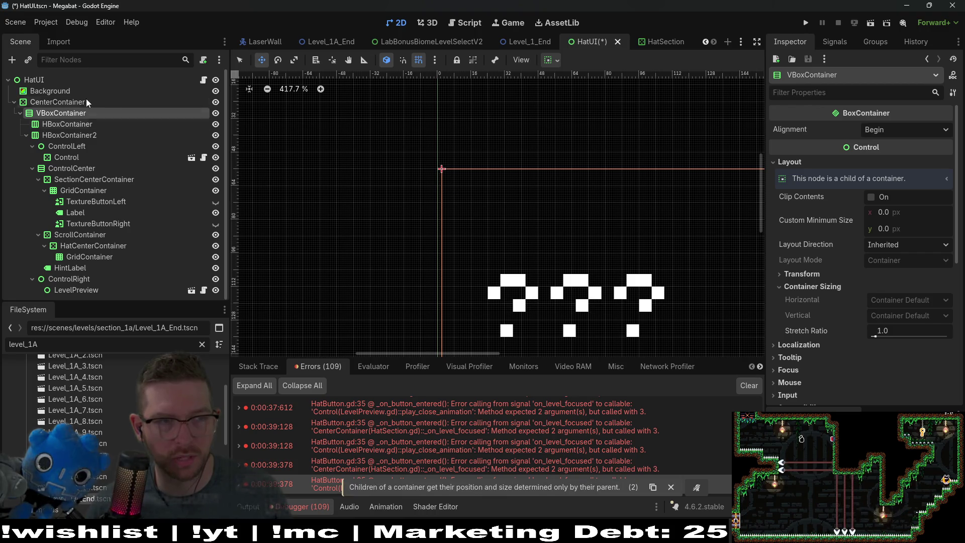
left_click(57, 102)
scroll(477, 191, "down", 6)
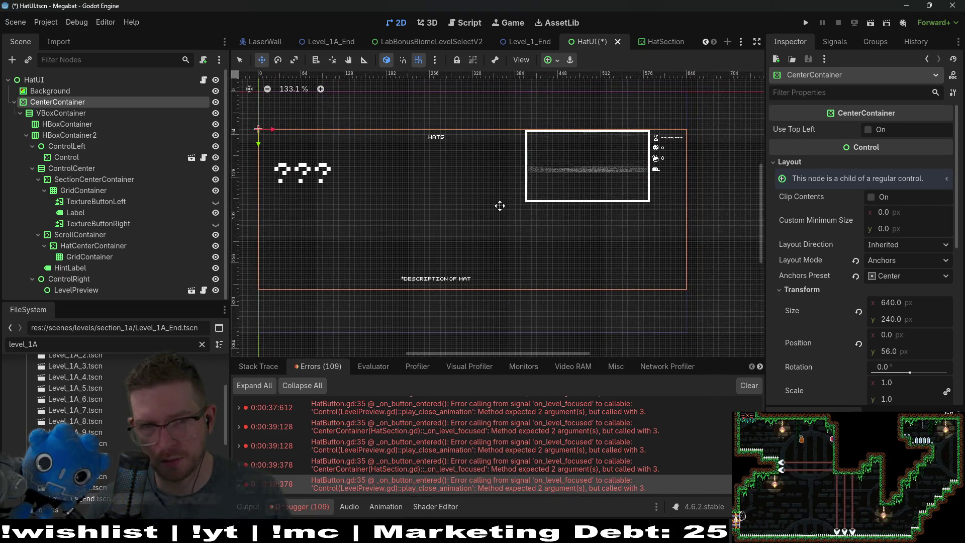
scroll(500, 206, "down", 2)
key("ctrl+s")
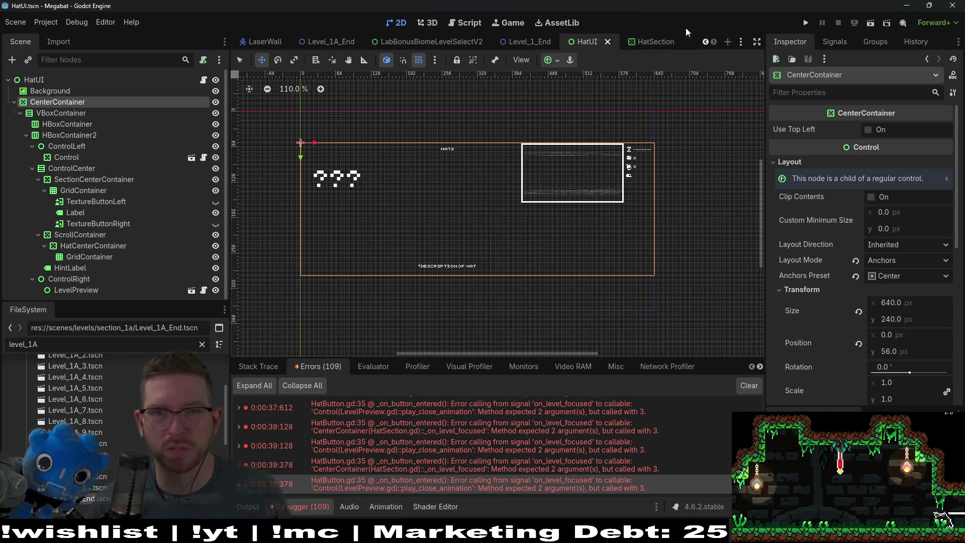
Run the game and start forest world level 33 from a save profile.
left_click(806, 22)
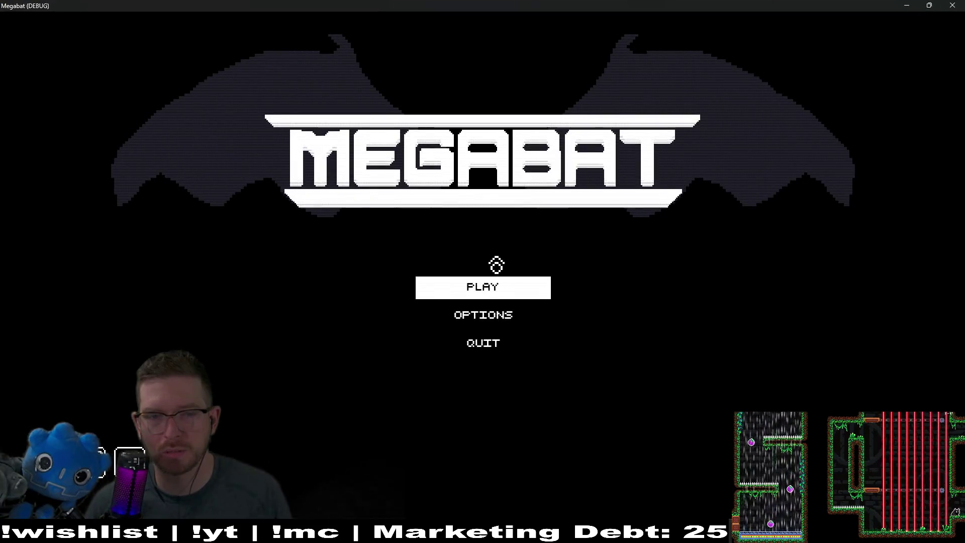
left_click(482, 288)
left_click(472, 231)
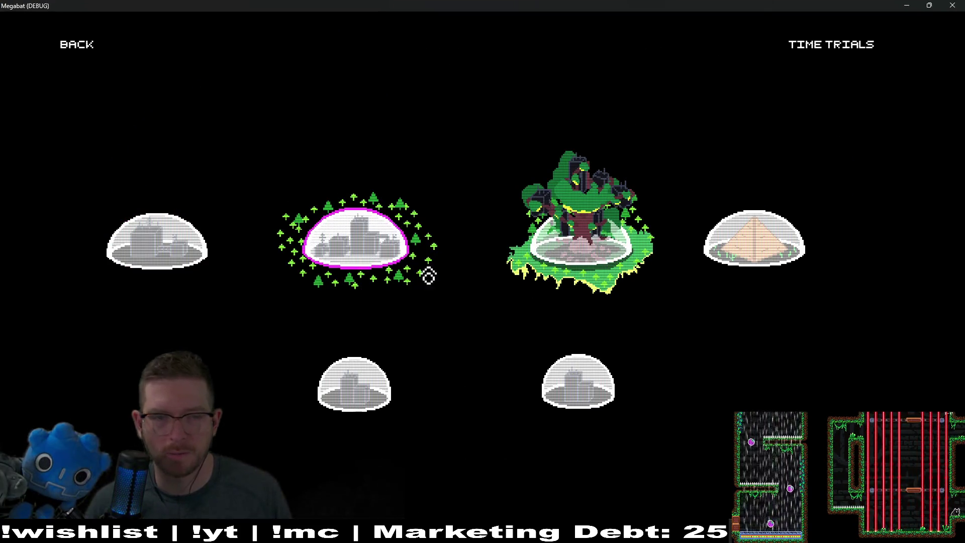
left_click(450, 274)
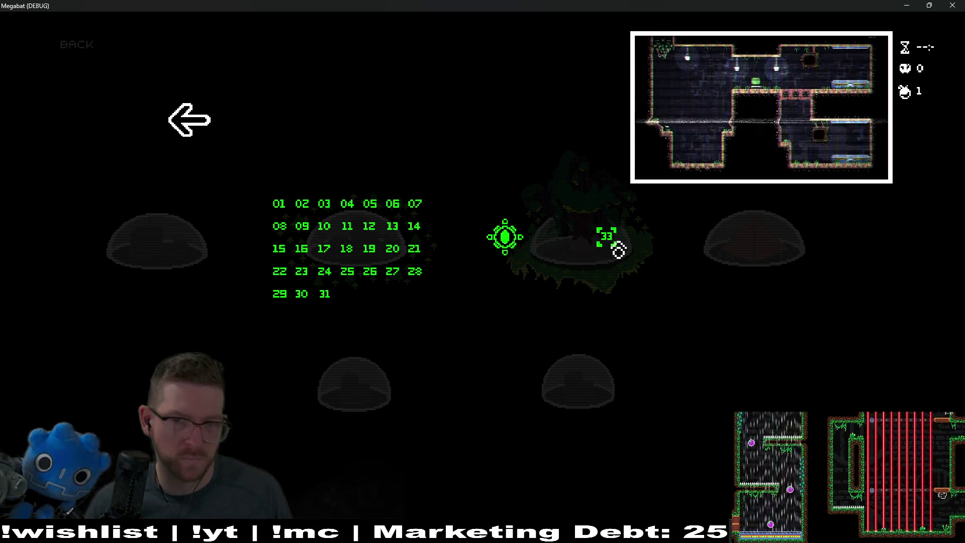
left_click(608, 250)
Open the hats menu at the terminal, browse the hat rows, then quit with F8.
key("Right")
key("i")
key("Right")
key("Right")
key("Right")
key("Down")
key("Left")
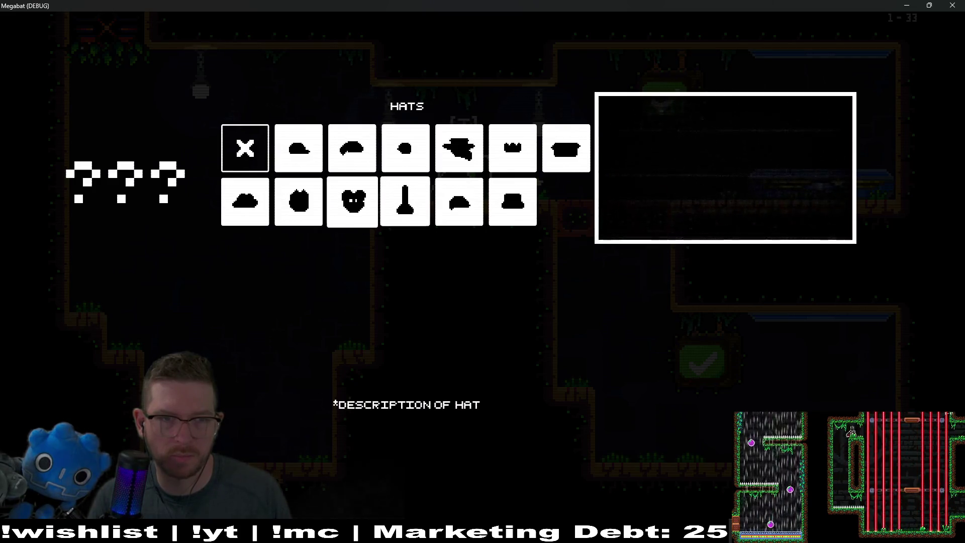
key("Right")
key("Right")
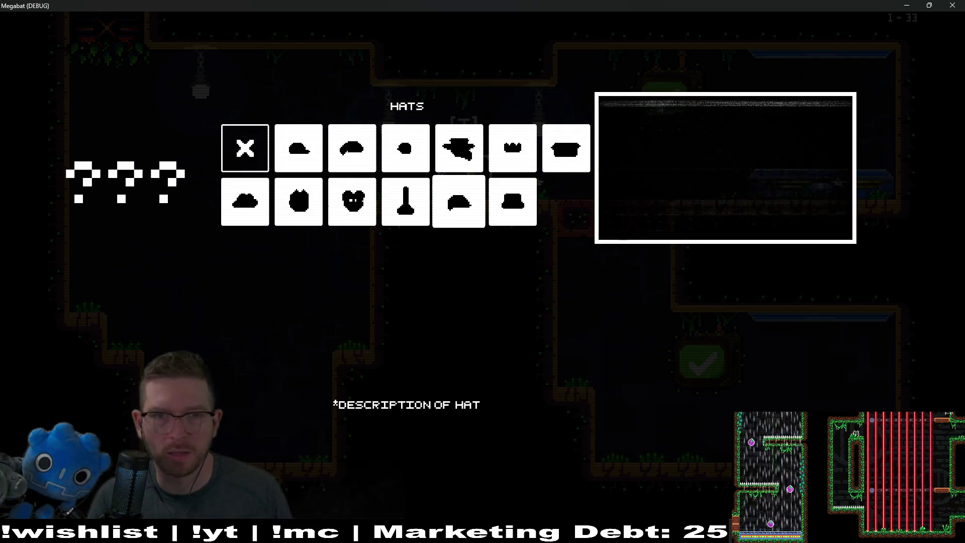
key("Right")
key("Right")
key("Left")
key("Left")
key("Left")
key("Left")
key("Down")
key("Left")
key("Right")
key("Left")
key("Left")
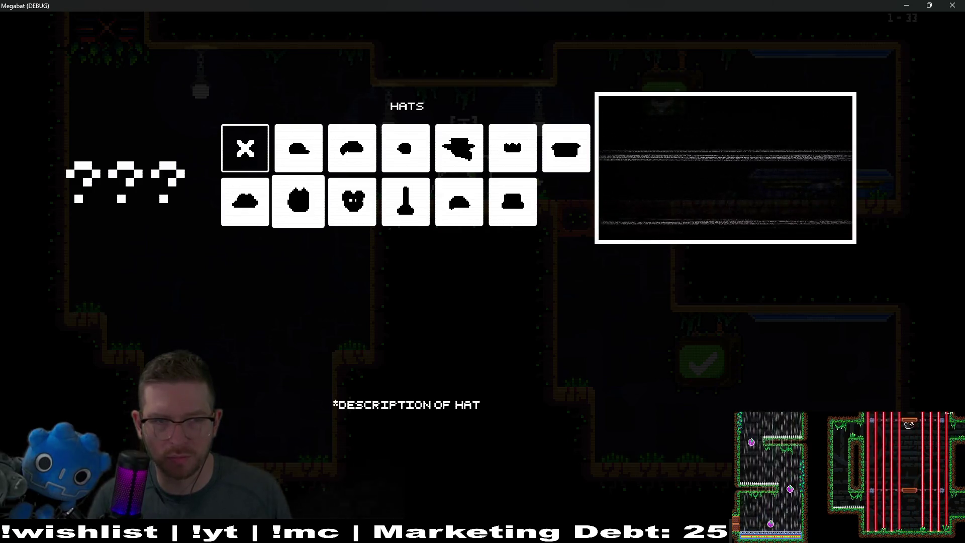
key("Right")
key("Right")
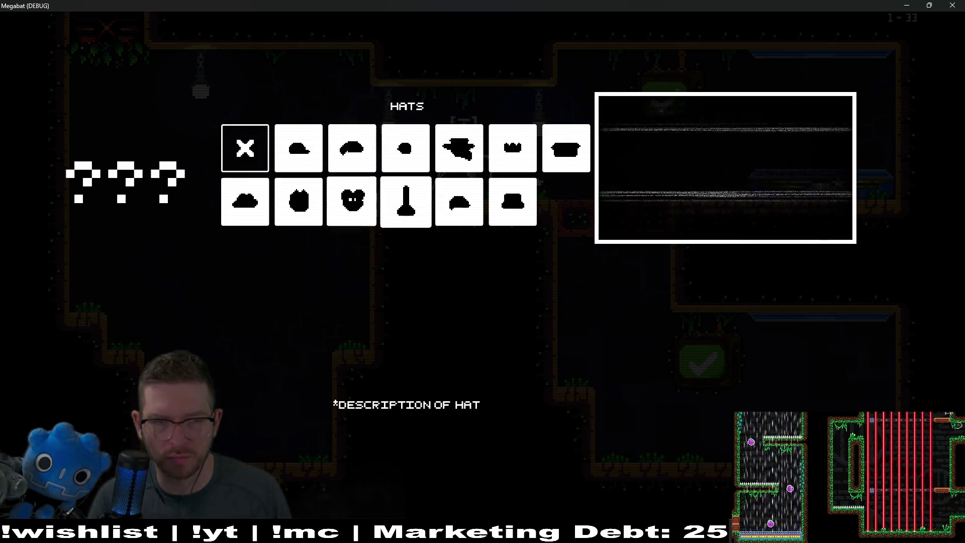
key("Right")
key("Right")
key("F8")
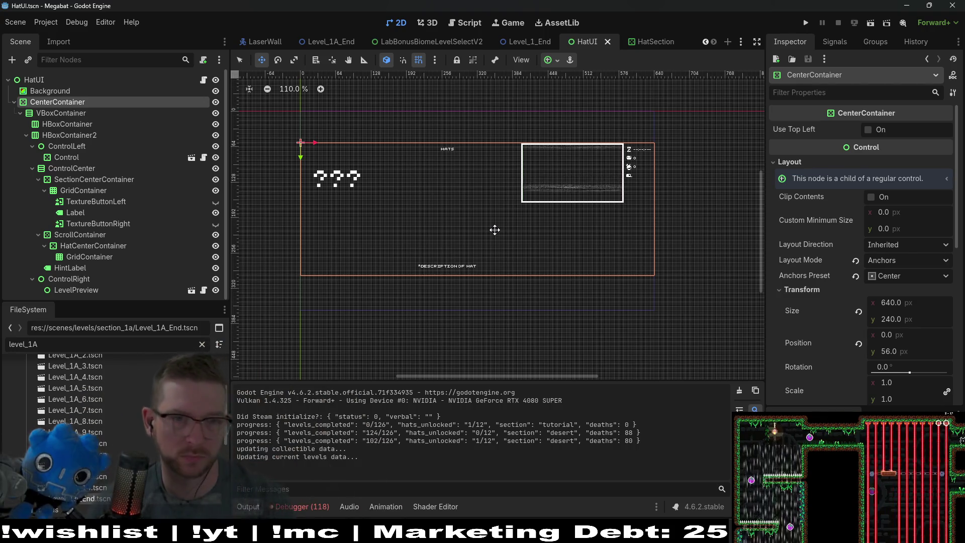
Switch to Level_1_End, then Level_1A_End, and pan to frame the whole room.
left_click(543, 44)
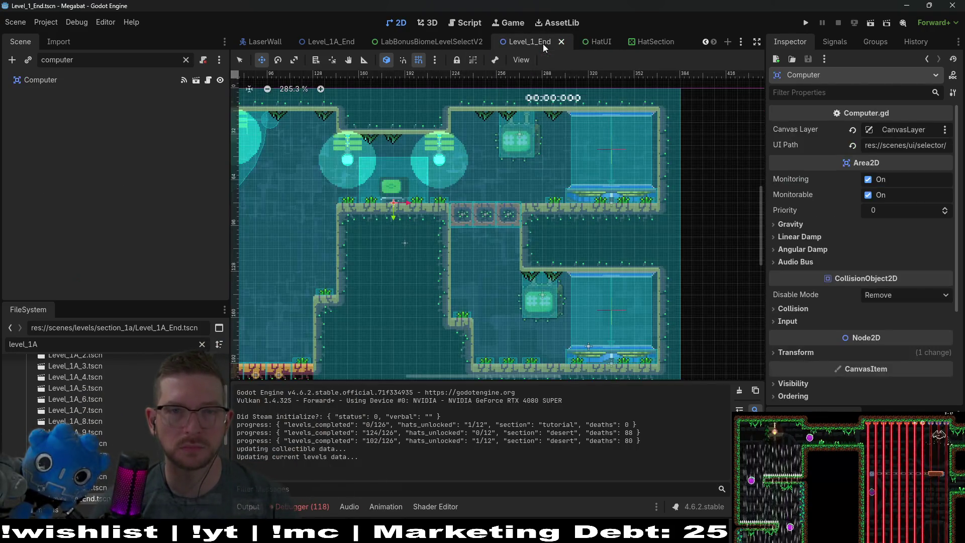
scroll(523, 276, "down", 5)
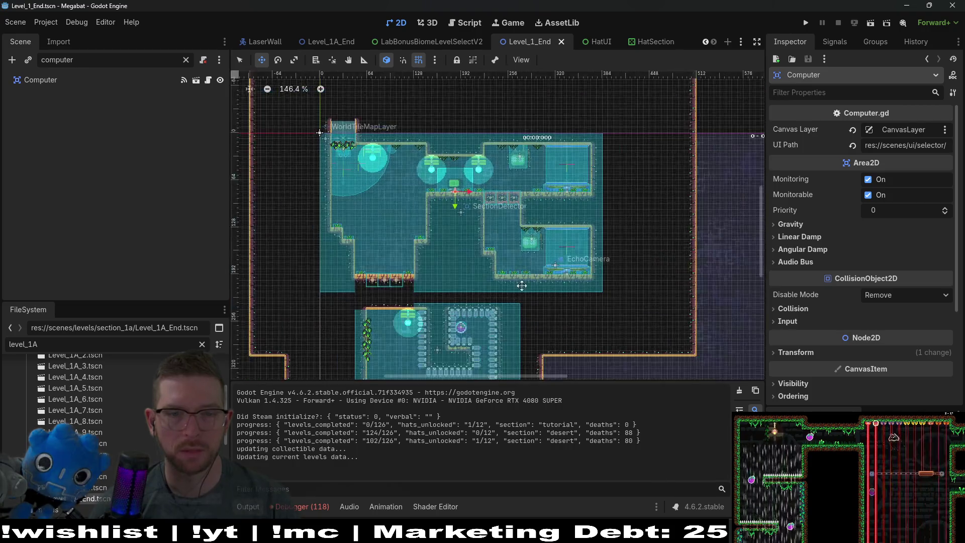
scroll(522, 275, "down", 1)
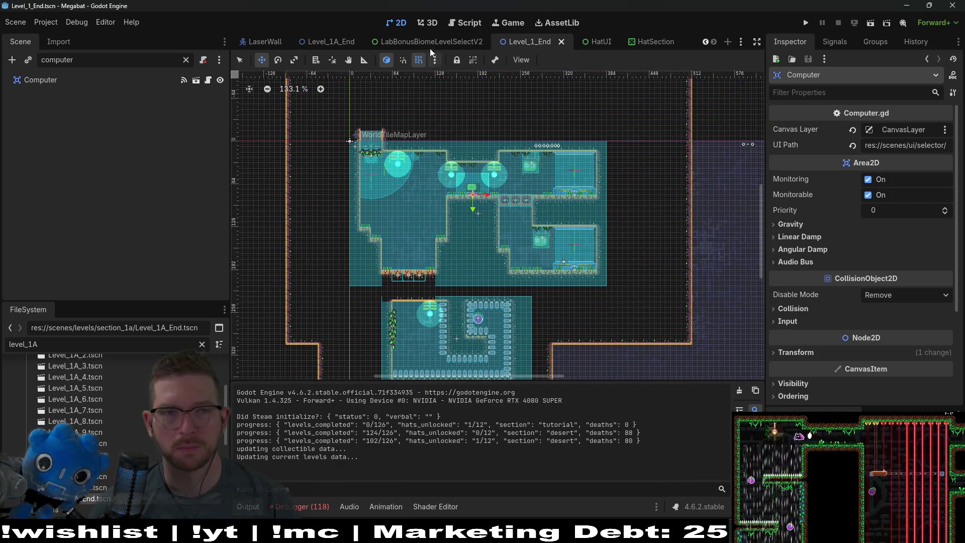
left_click(327, 41)
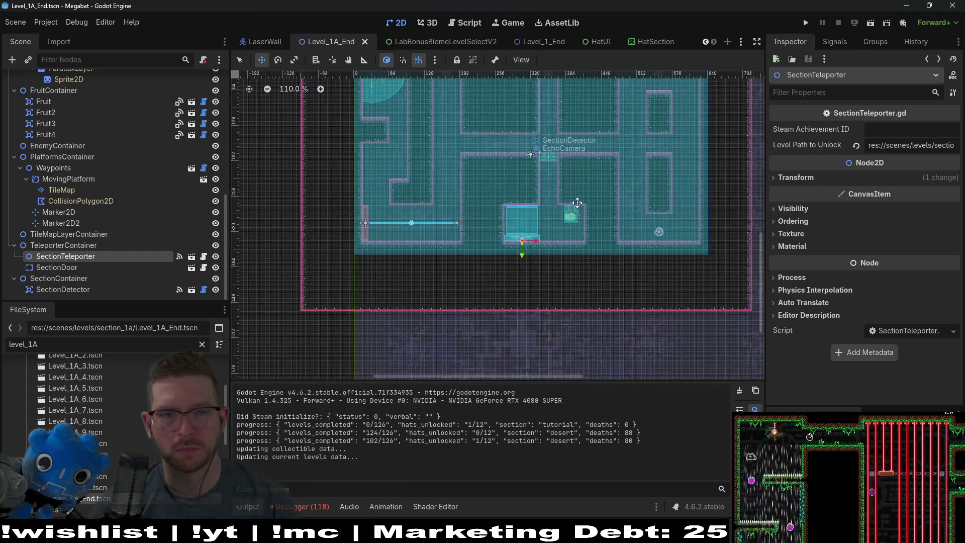
left_click_drag(579, 191, 572, 225)
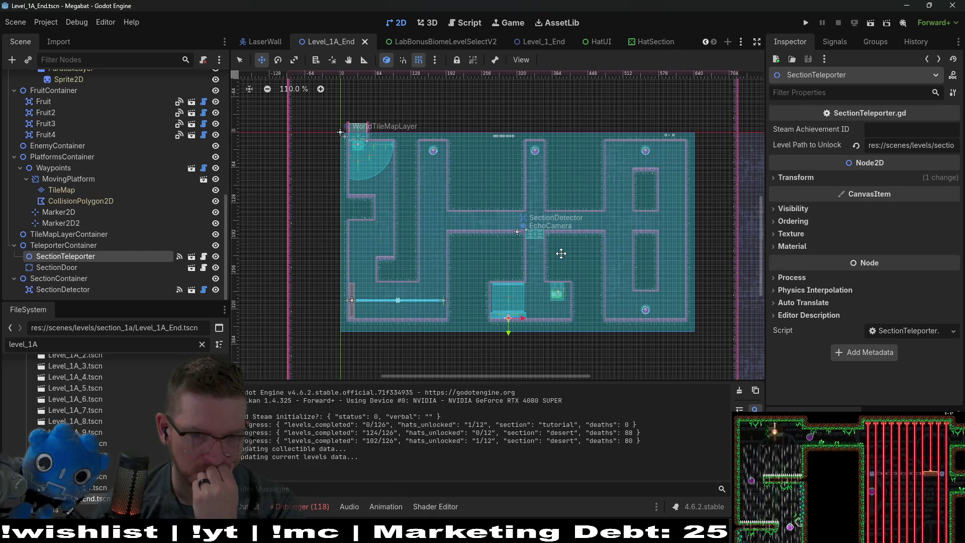
Set the SectionDetector's size to Xlarge 480 X 270 in the Inspector.
left_click(86, 291)
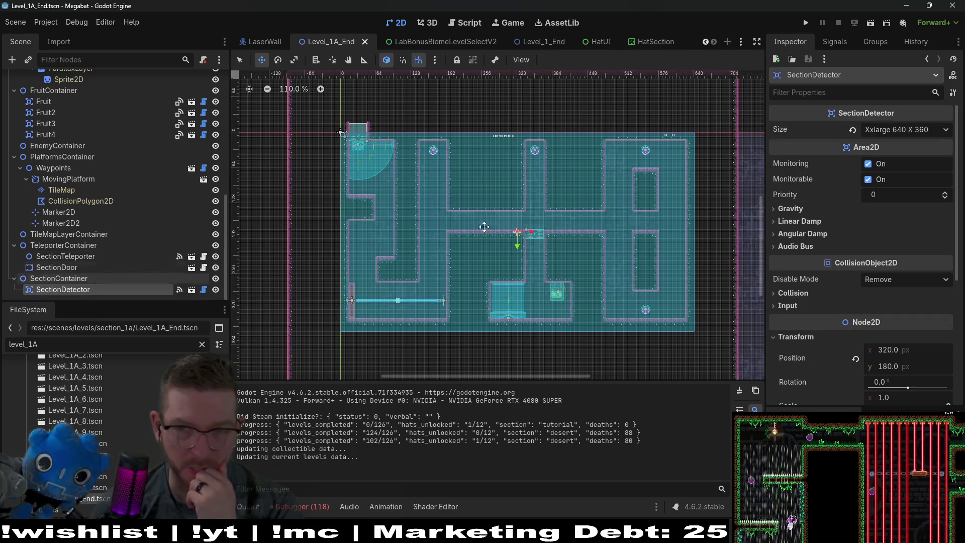
left_click(894, 136)
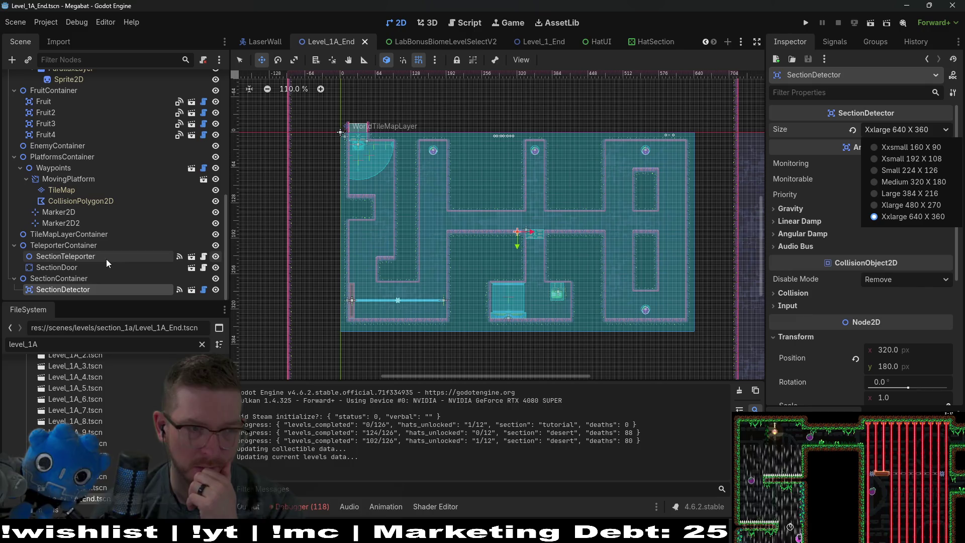
scroll(74, 120, "up", 3)
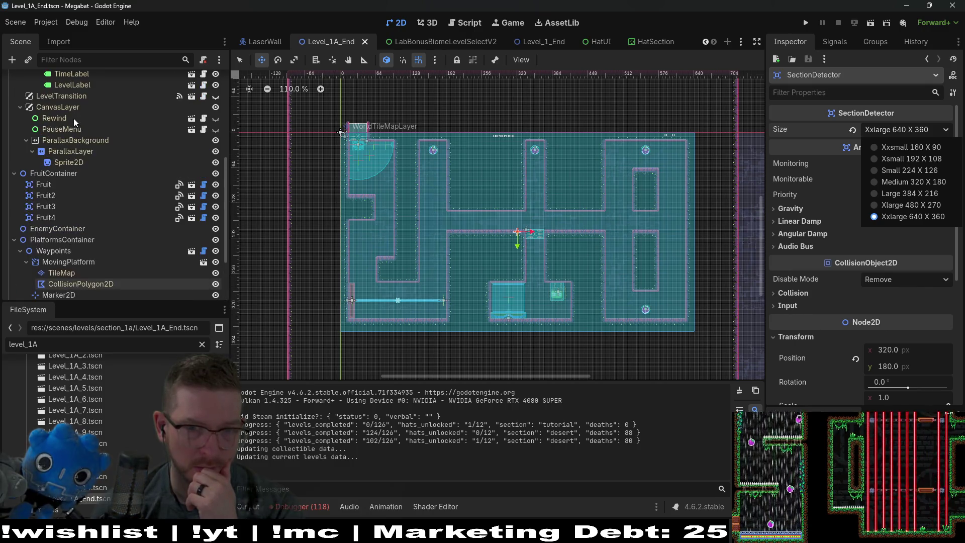
left_click(902, 191)
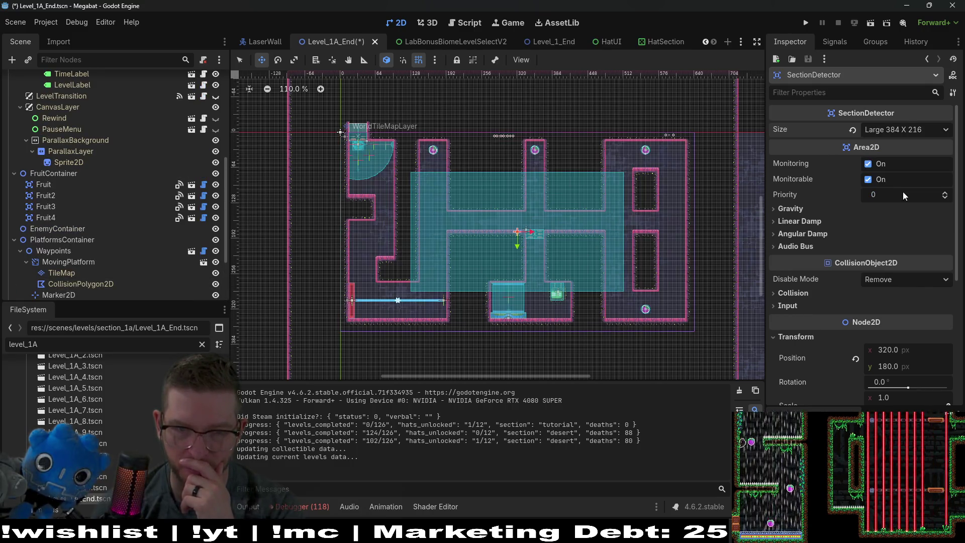
left_click(876, 132)
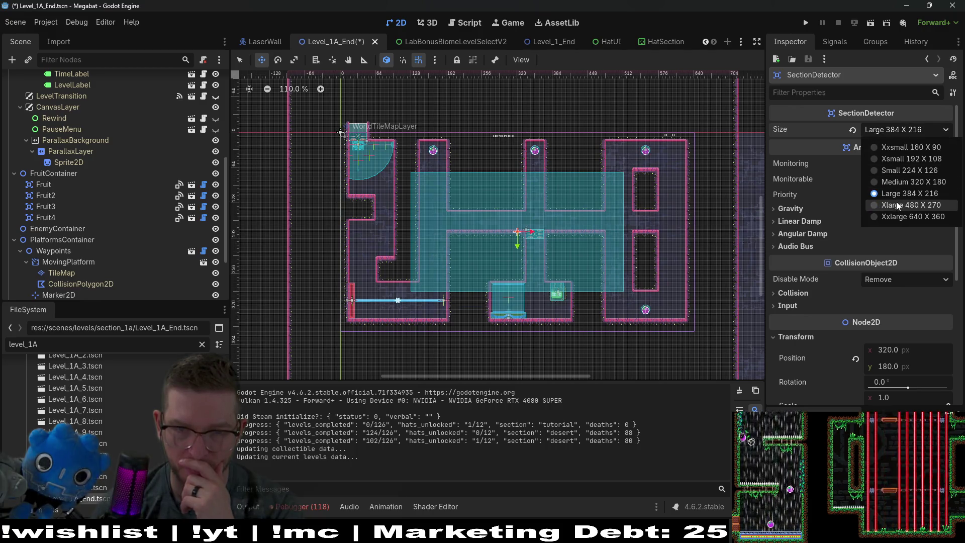
left_click(899, 203)
Drag the SectionDetector on the canvas to position 240, 135.
scroll(401, 206, "up", 8)
mouse_move(506, 274)
left_mouse_down()
mouse_move(401, 206)
mouse_move(545, 153)
mouse_move(584, 299)
mouse_move(468, 221)
mouse_move(482, 216)
left_mouse_up()
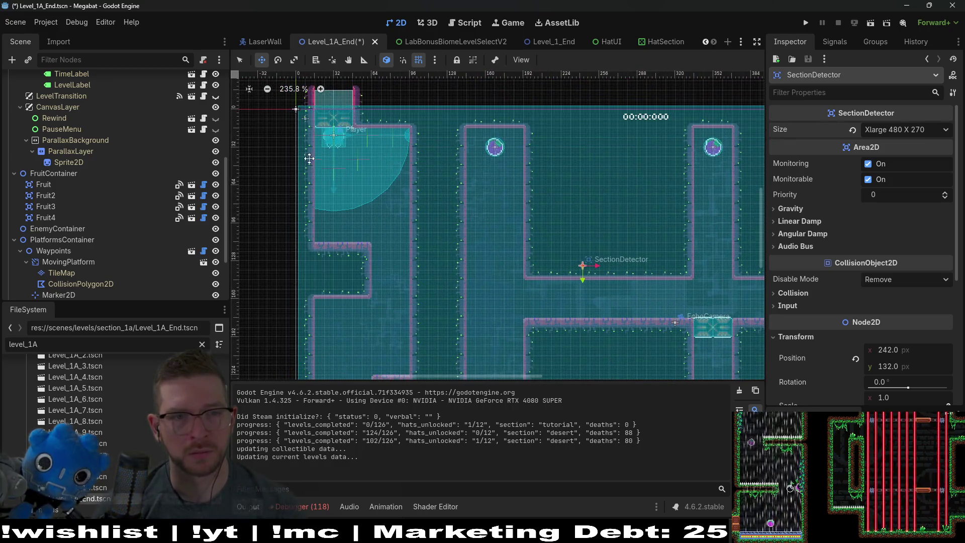
scroll(401, 210, "up", 6)
left_click_drag(401, 210, 398, 211)
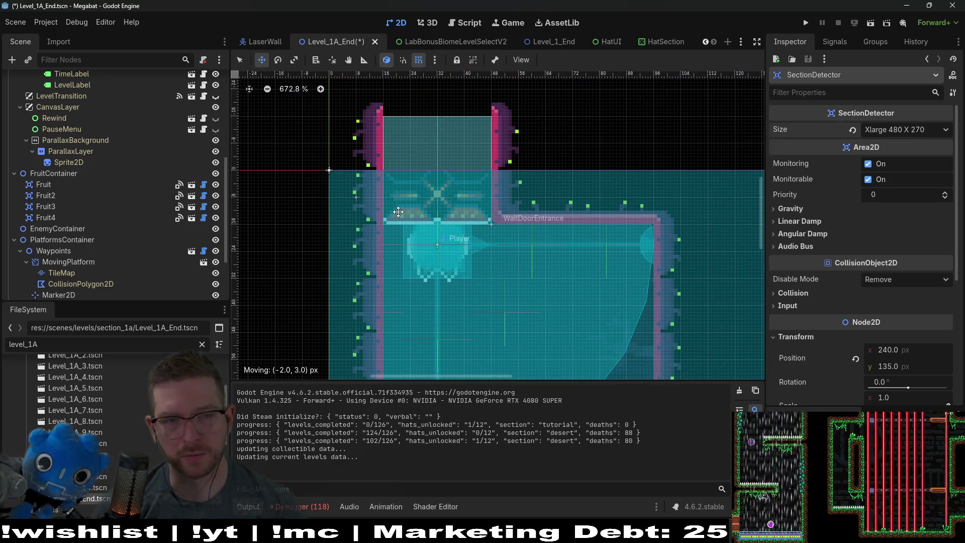
scroll(74, 165, "up", 5)
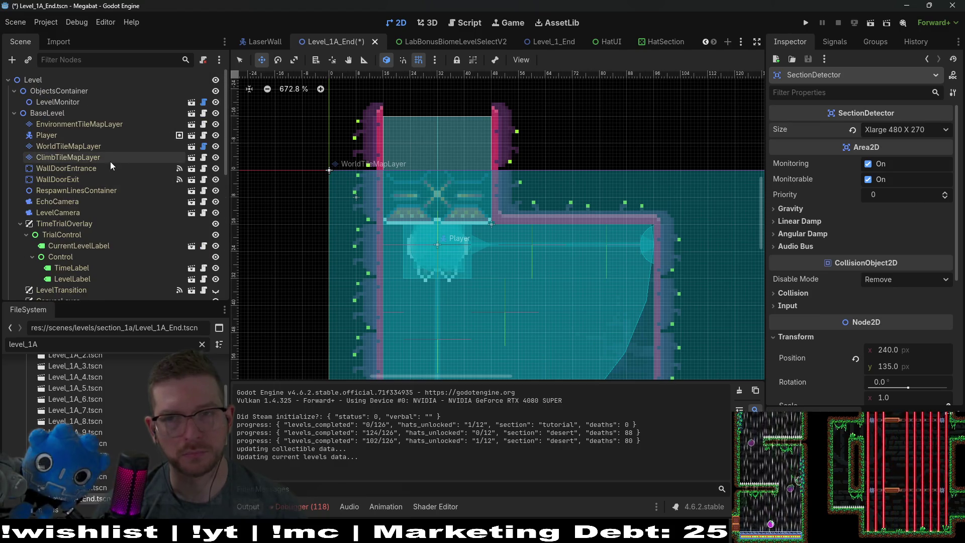
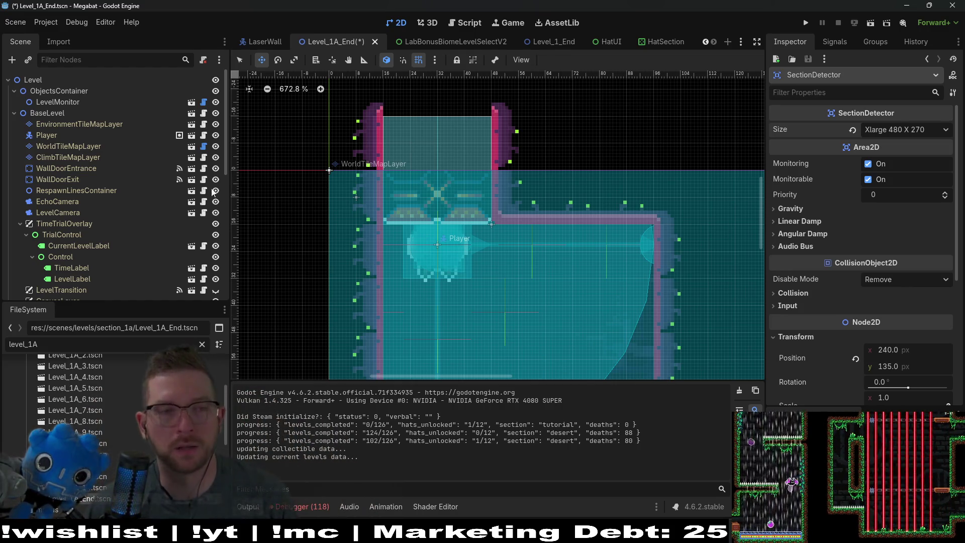
Try the section detector at Large 384 X 216, then restore Xlarge 480 X 270 at the origin.
scroll(470, 126, "down", 5)
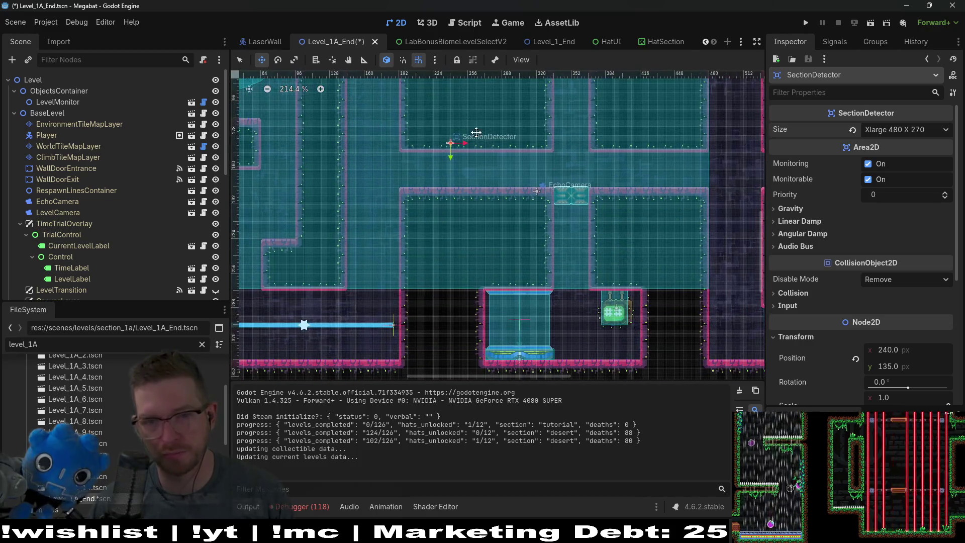
scroll(558, 252, "down", 2)
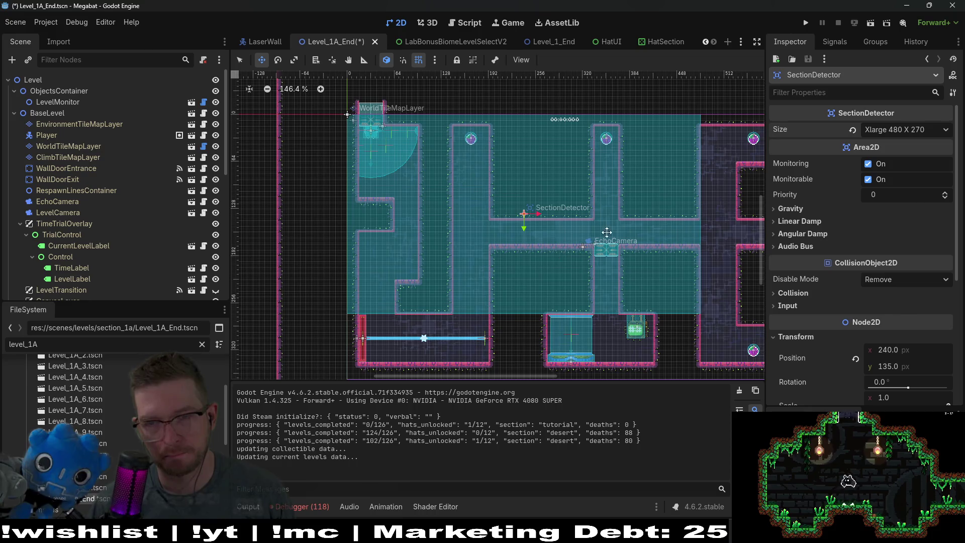
left_click(911, 132)
left_click(900, 194)
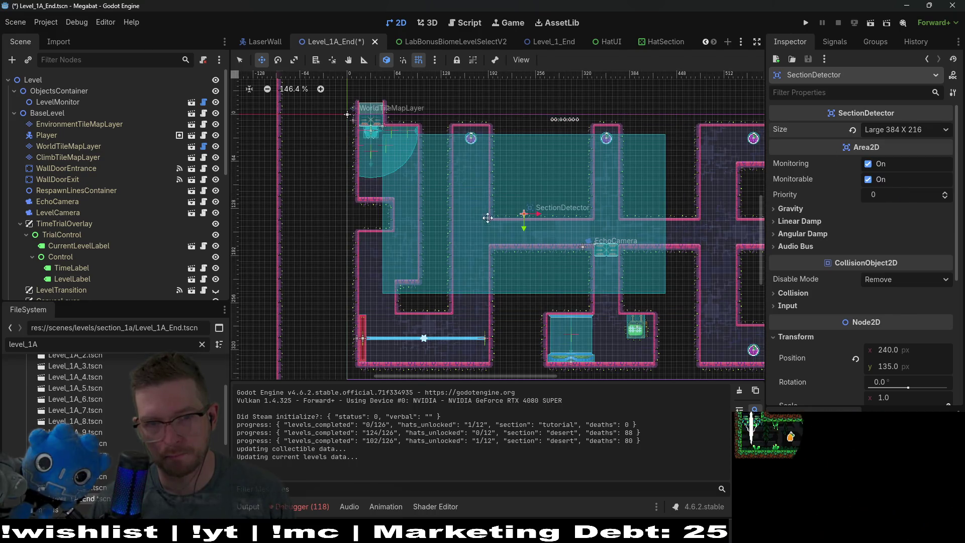
scroll(401, 167, "up", 2)
scroll(401, 167, "up", 1)
left_click_drag(447, 160, 395, 130)
scroll(378, 136, "up", 5)
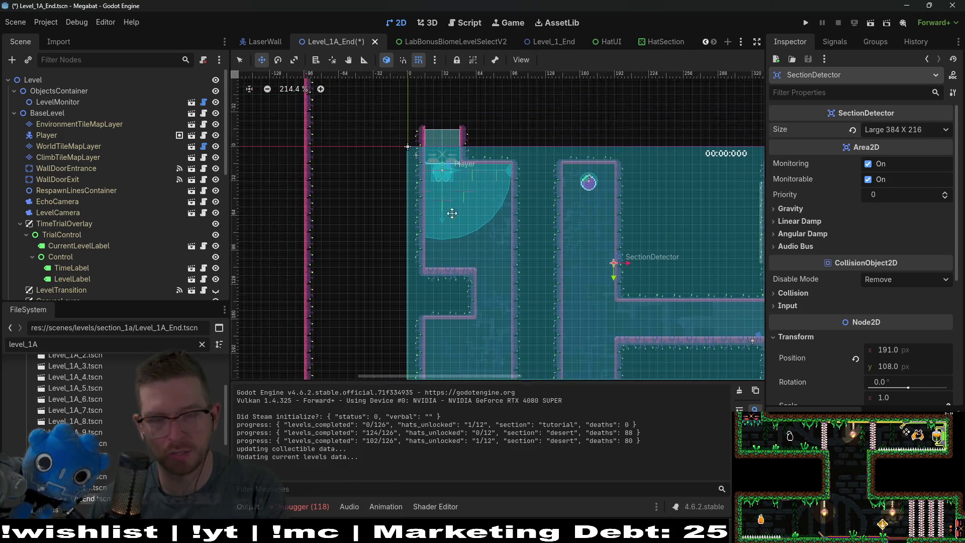
scroll(554, 188, "down", 4)
scroll(553, 188, "down", 5)
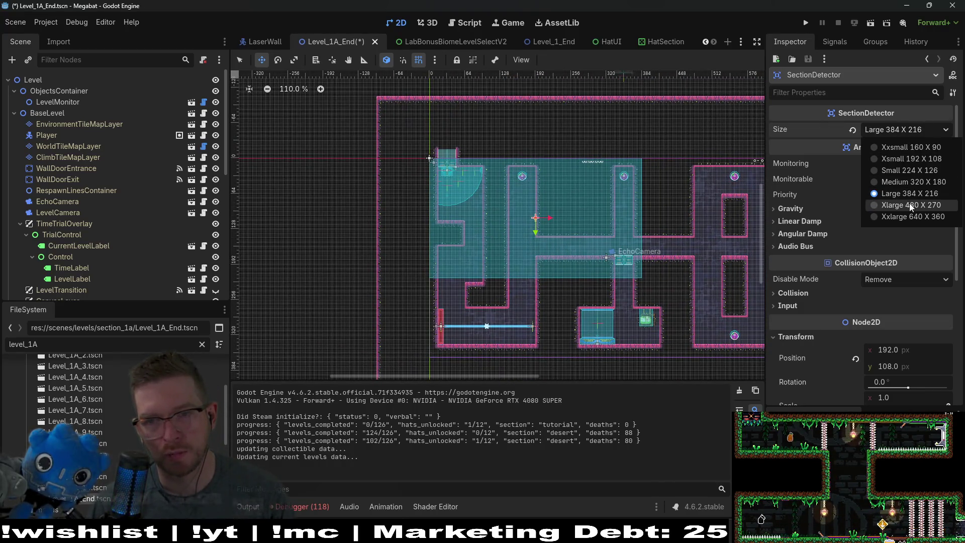
left_click(910, 206)
scroll(428, 196, "up", 5)
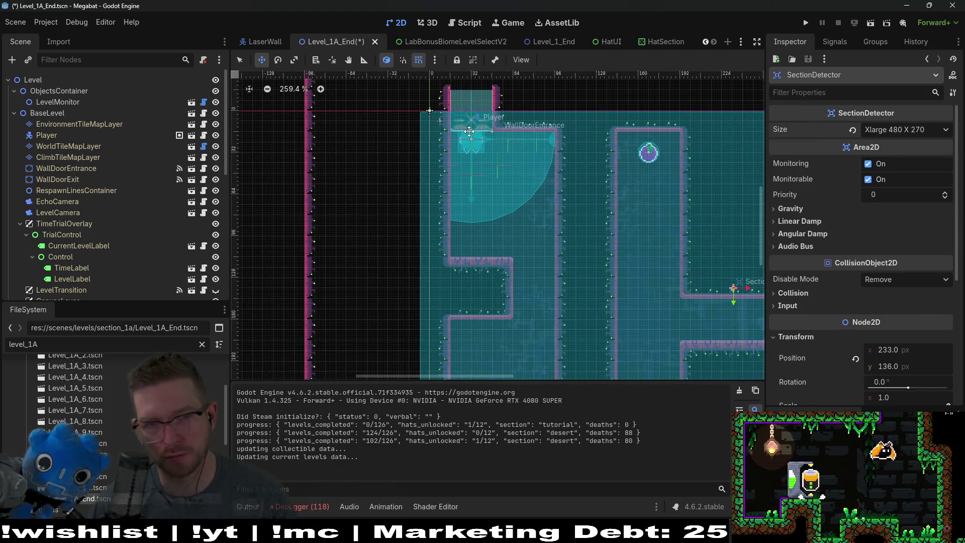
left_click_drag(467, 131, 476, 129)
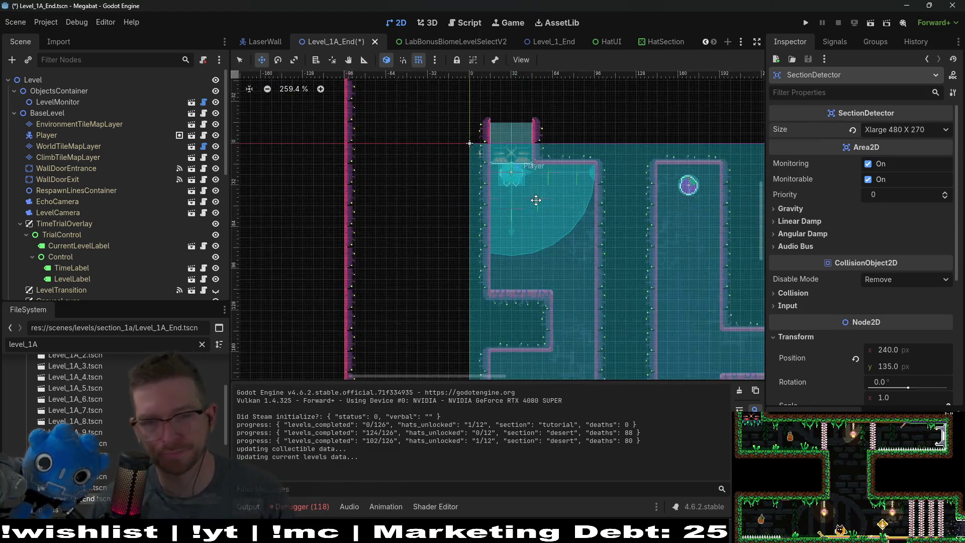
Move the platform Waypoints, SectionTeleporter and SectionDoor out left of the level.
scroll(535, 200, "down", 6)
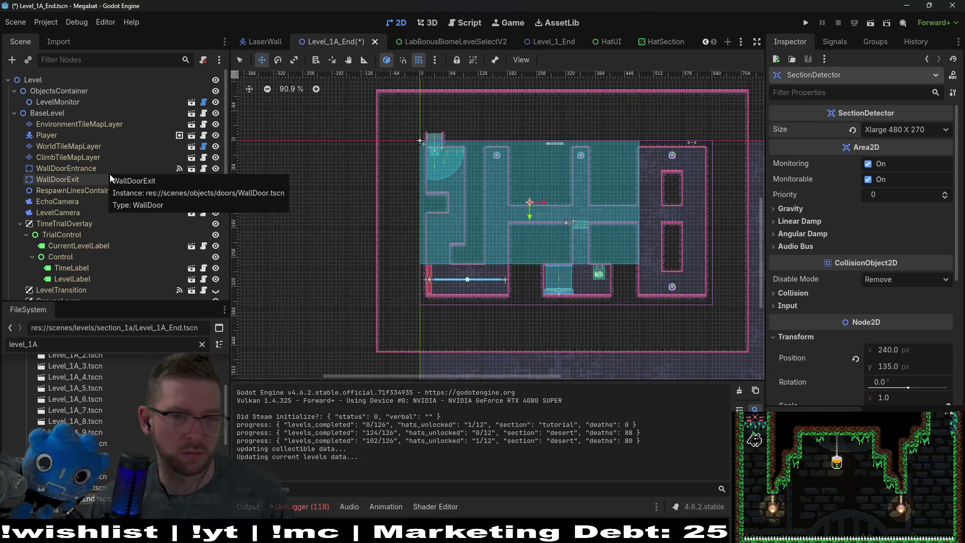
scroll(101, 194, "down", 5)
scroll(101, 194, "down", 3)
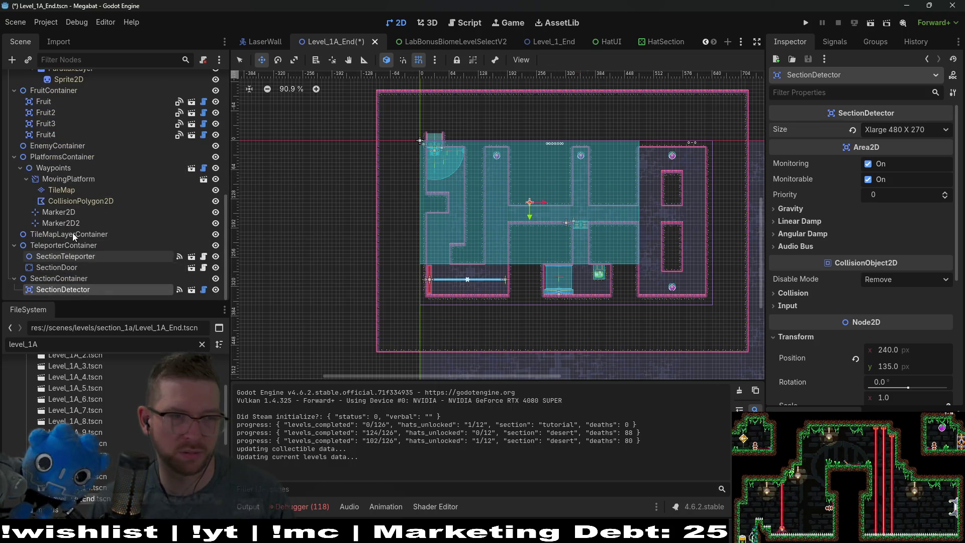
left_click(56, 173)
mouse_move(433, 253)
left_mouse_down()
mouse_move(292, 222)
mouse_move(253, 179)
left_mouse_up()
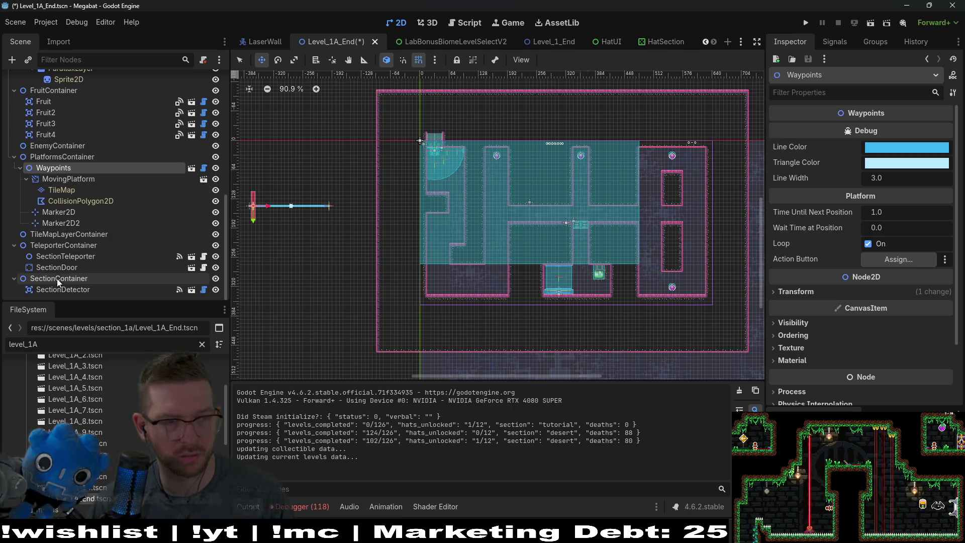
left_click(68, 256)
left_click_drag(532, 281, 275, 272)
left_click(67, 269)
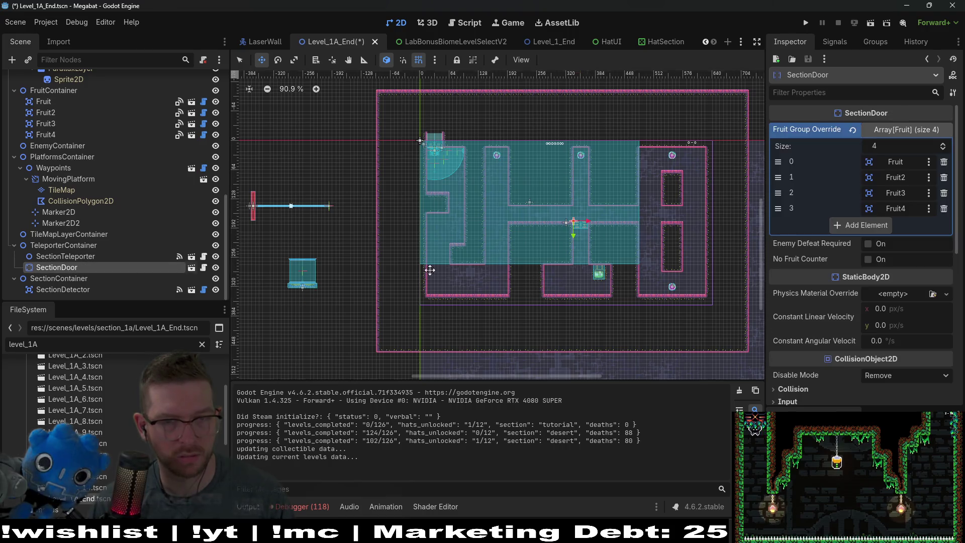
left_click_drag(416, 231, 341, 246)
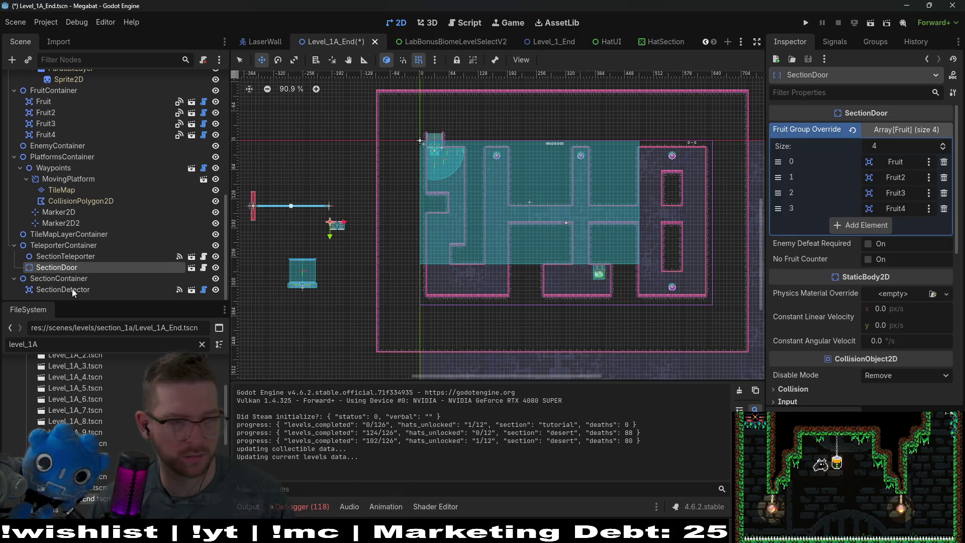
Filter the Scene dock to nodes matching 'level' and select LevelMonitor.
scroll(62, 189, "up", 5)
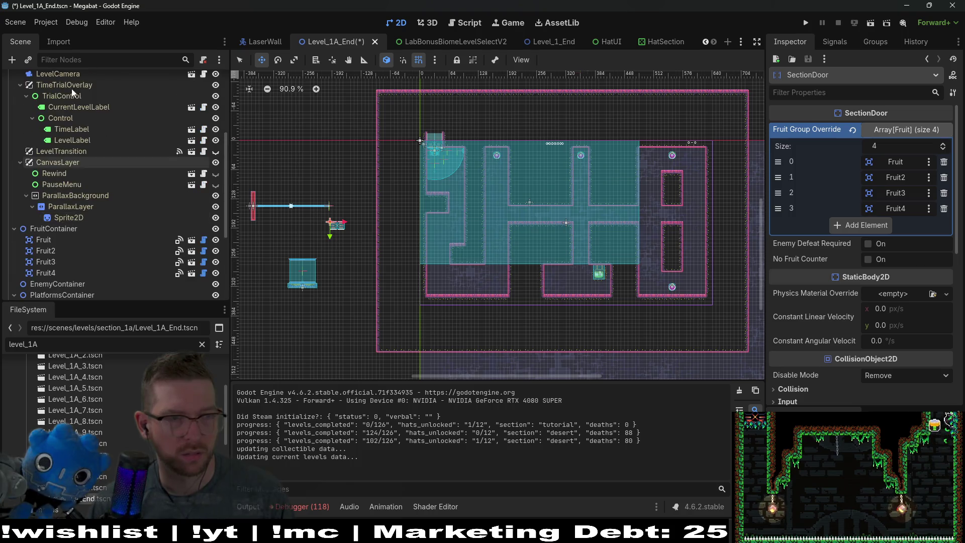
left_click(71, 60)
type("level")
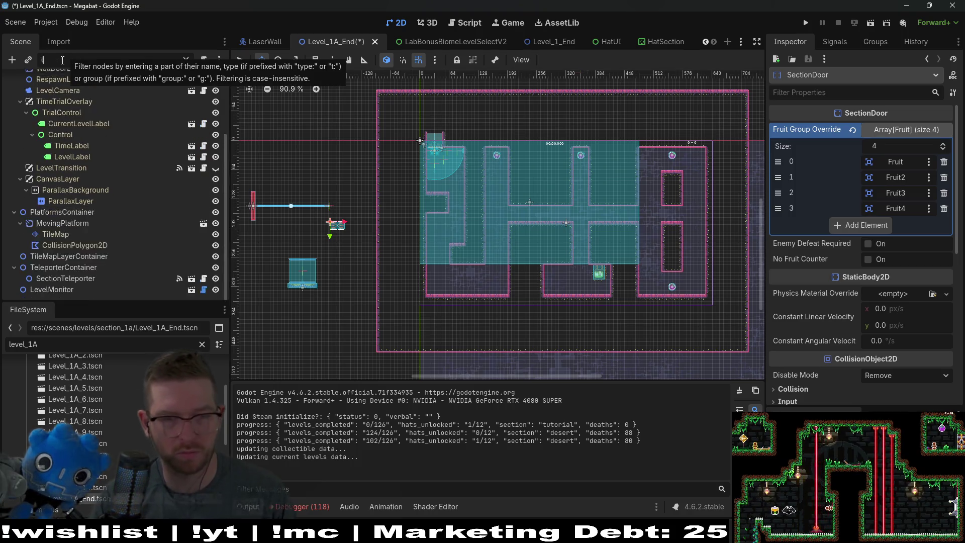
left_click(56, 146)
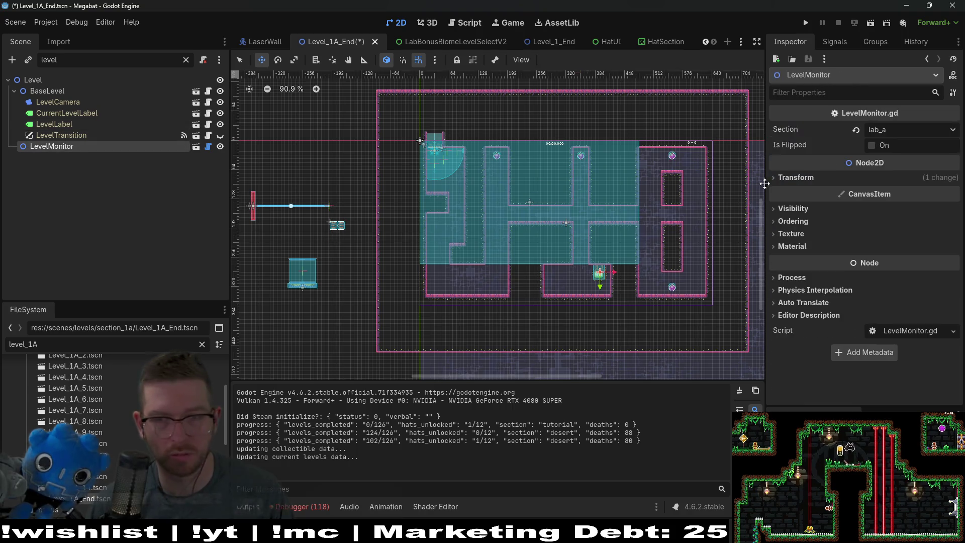
Set LevelMonitor's Section to forest and drag it left of the level.
left_click(912, 129)
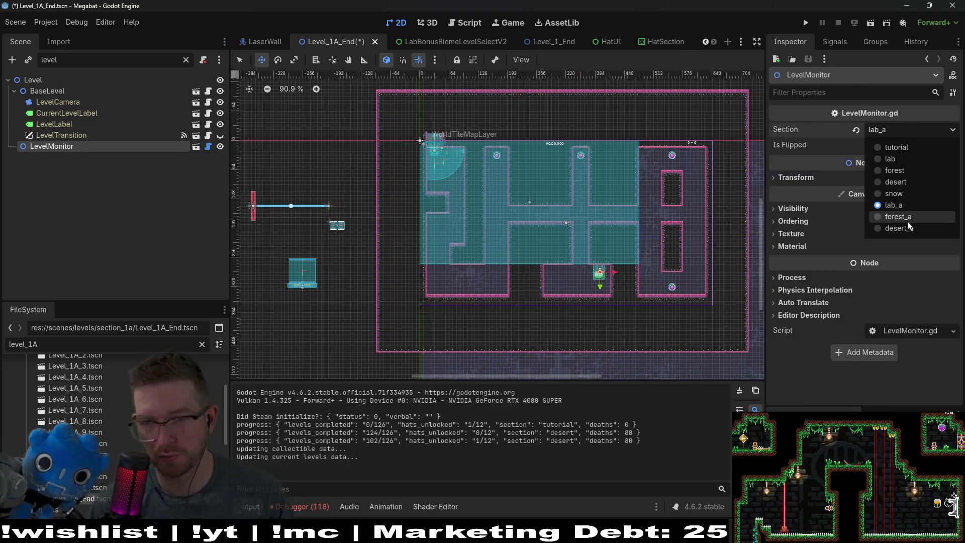
left_click(909, 171)
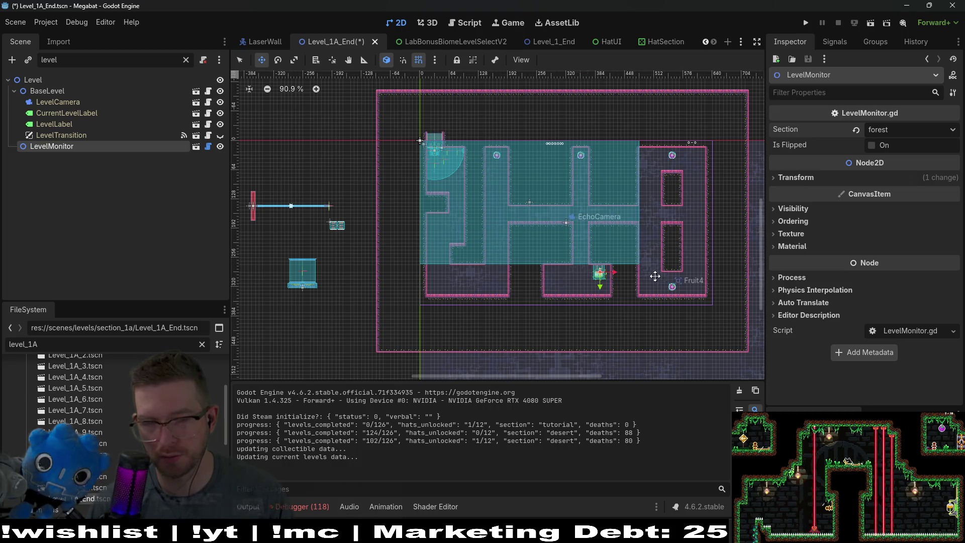
scroll(591, 271, "up", 10)
scroll(591, 272, "down", 7)
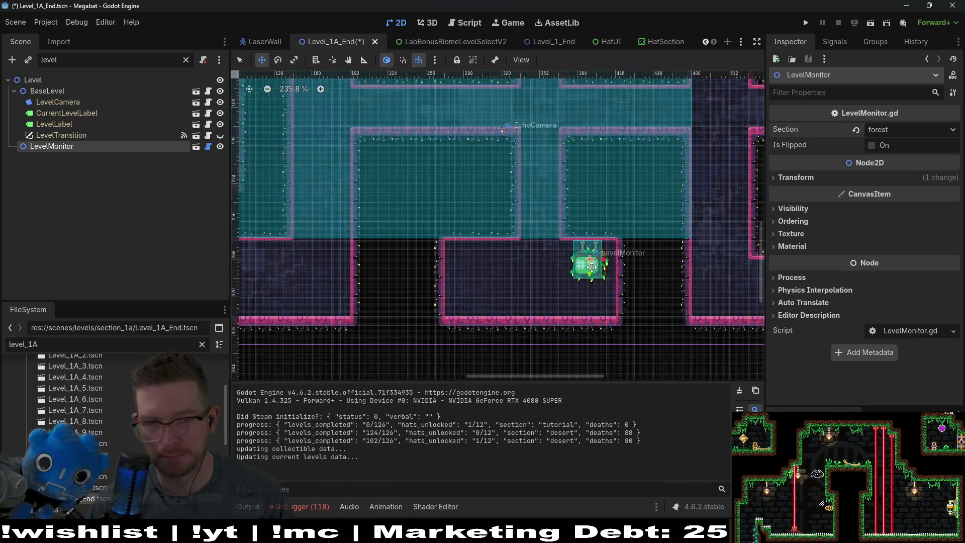
scroll(591, 266, "down", 3)
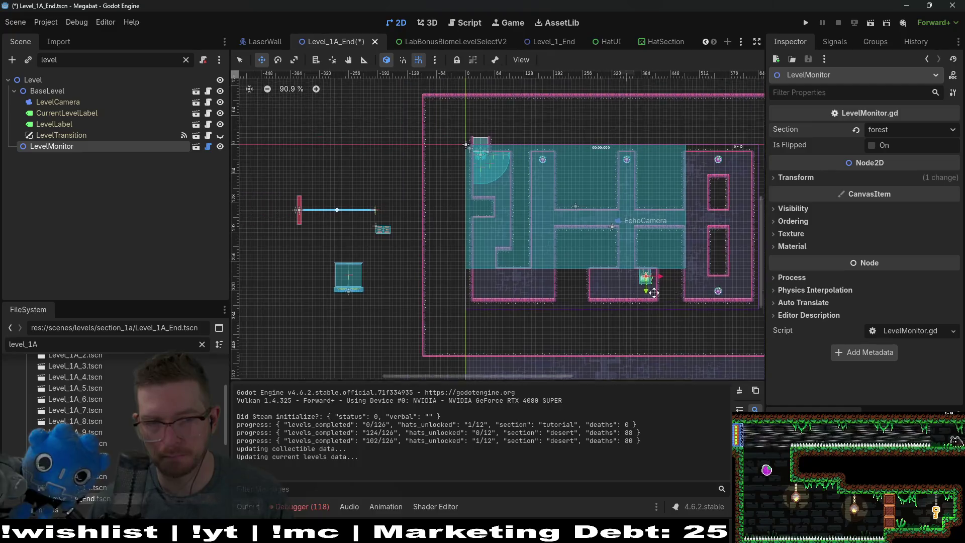
left_click_drag(674, 285, 417, 290)
Clear the node filter and select the WorldTileMapLayer.
scroll(417, 251, "up", 4)
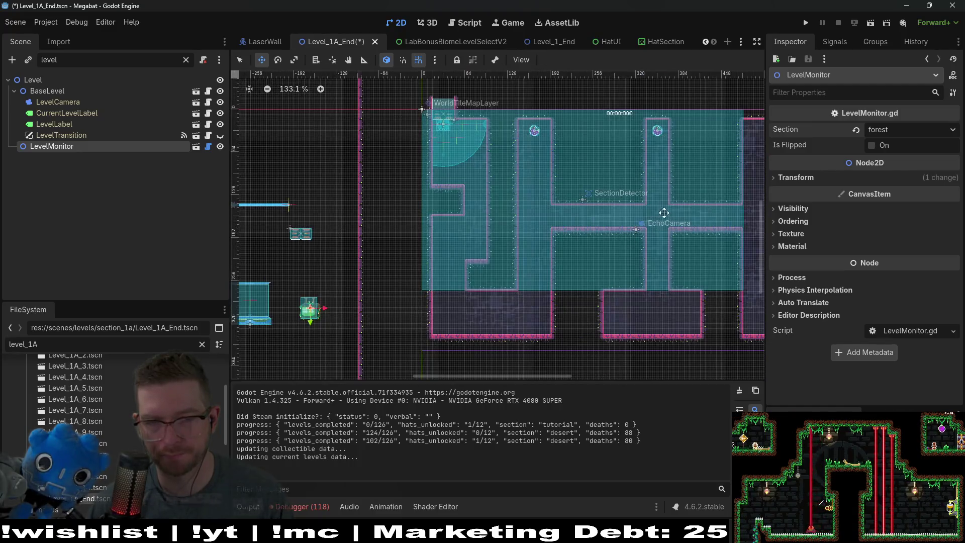
scroll(417, 251, "down", 5)
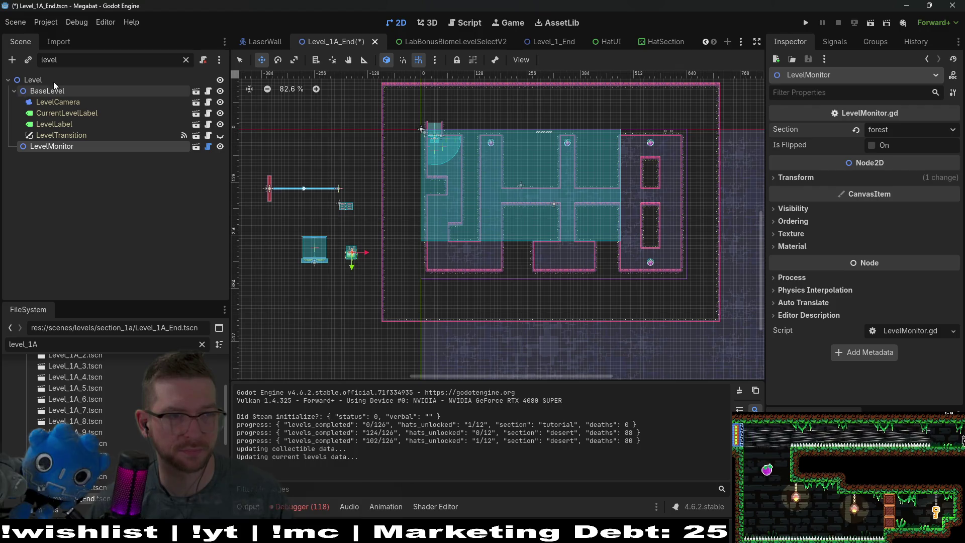
left_click(186, 60)
left_click(68, 146)
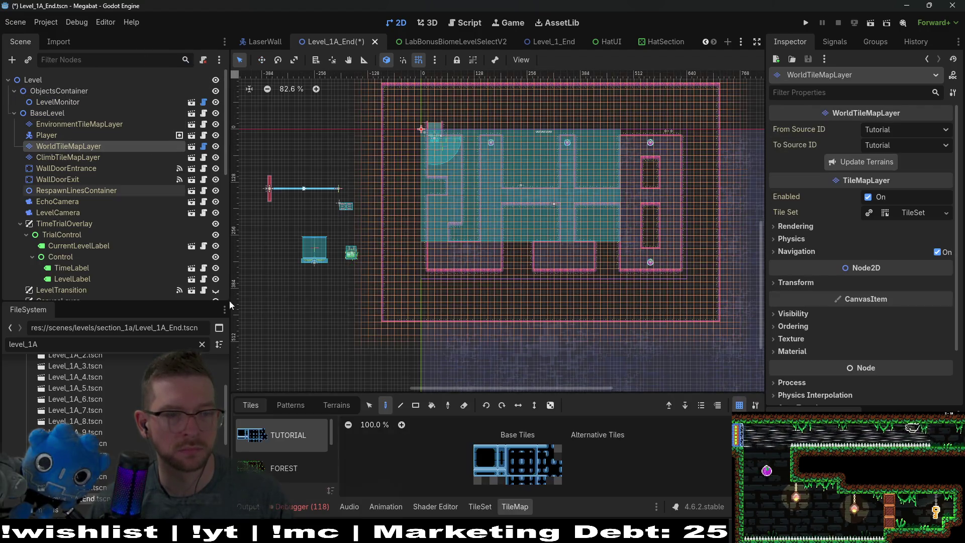
Paint LAB_V2 terrain wall rectangles across the lower rooms.
left_click(341, 405)
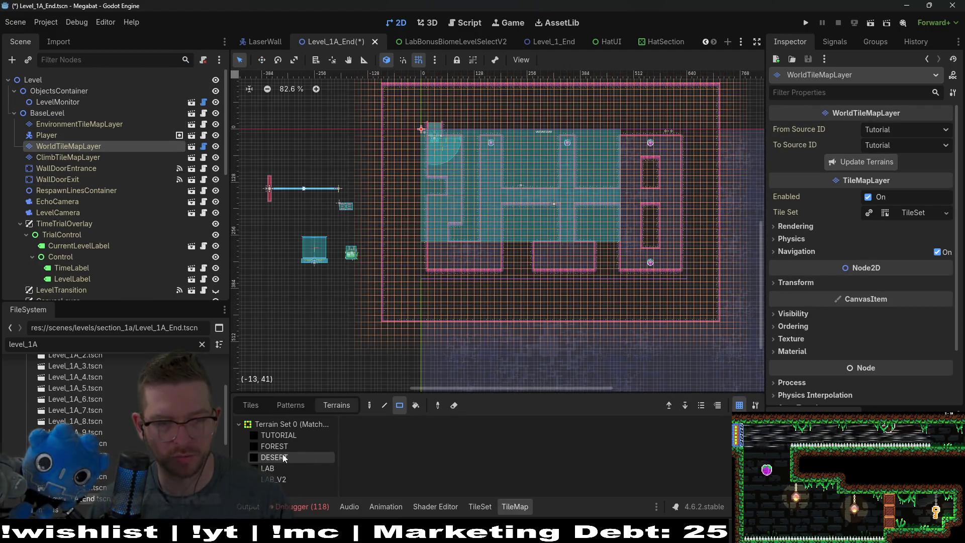
left_click(273, 478)
scroll(465, 278, "up", 3)
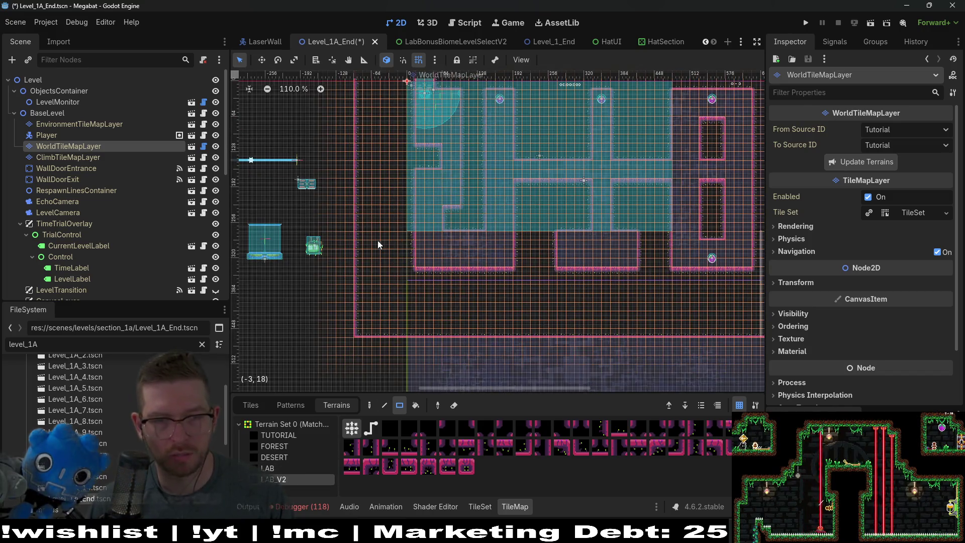
mouse_move(359, 239)
left_mouse_down()
mouse_move(782, 346)
mouse_move(741, 353)
left_mouse_up()
scroll(542, 317, "up", 2)
mouse_move(322, 250)
left_mouse_down()
mouse_move(713, 329)
mouse_move(653, 307)
mouse_move(667, 303)
left_mouse_up()
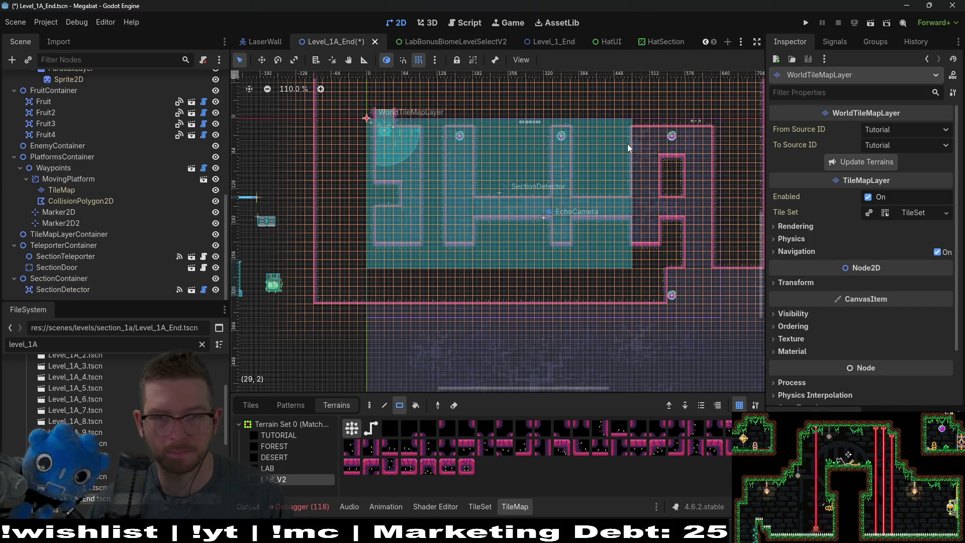
Repaint the right-hand column, removing the pink wall pillar.
left_click_drag(645, 175, 676, 303)
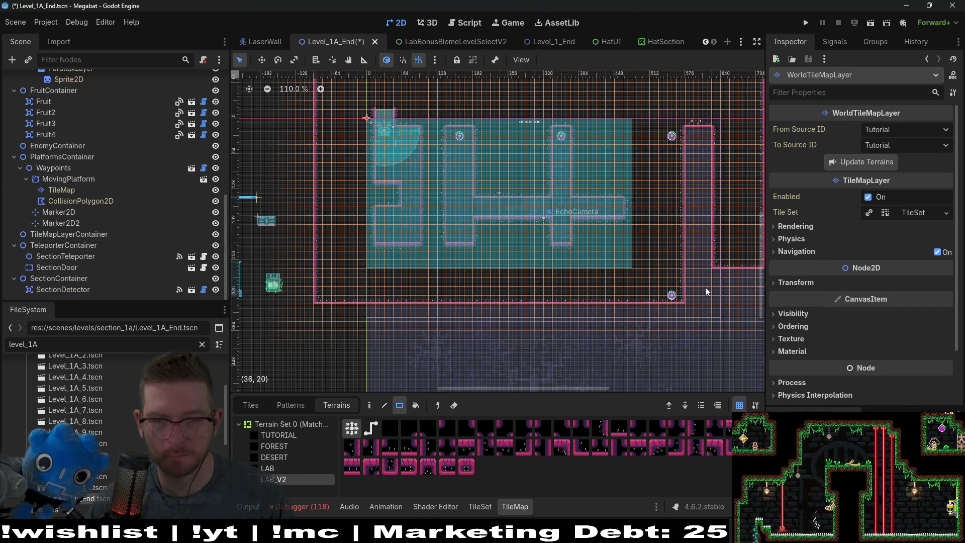
scroll(608, 211, "right", 2)
scroll(607, 211, "up", 2)
left_click_drag(609, 117, 703, 378)
scroll(100, 159, "up", 10)
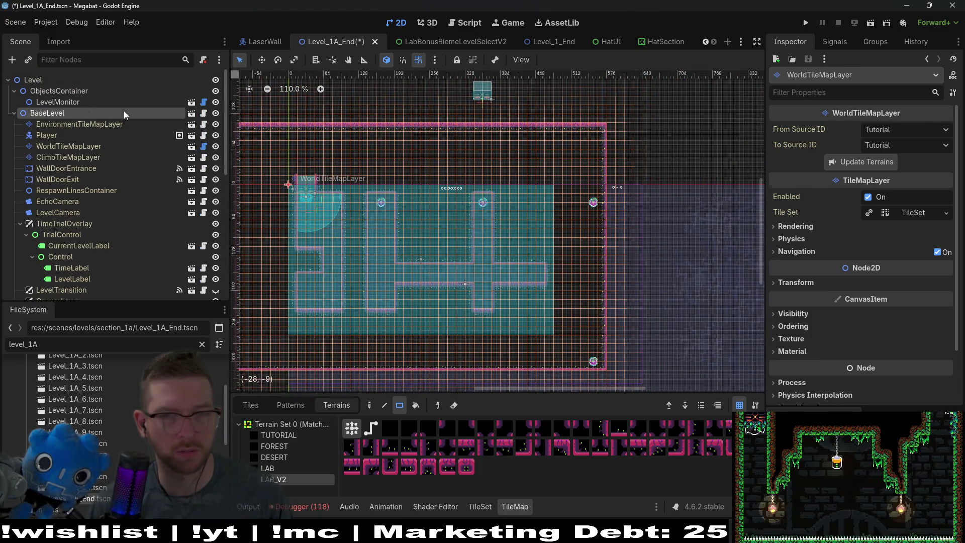
Enlarge the BaseLevel size to Xlarge 480 X 270.
left_click(48, 113)
left_click(914, 130)
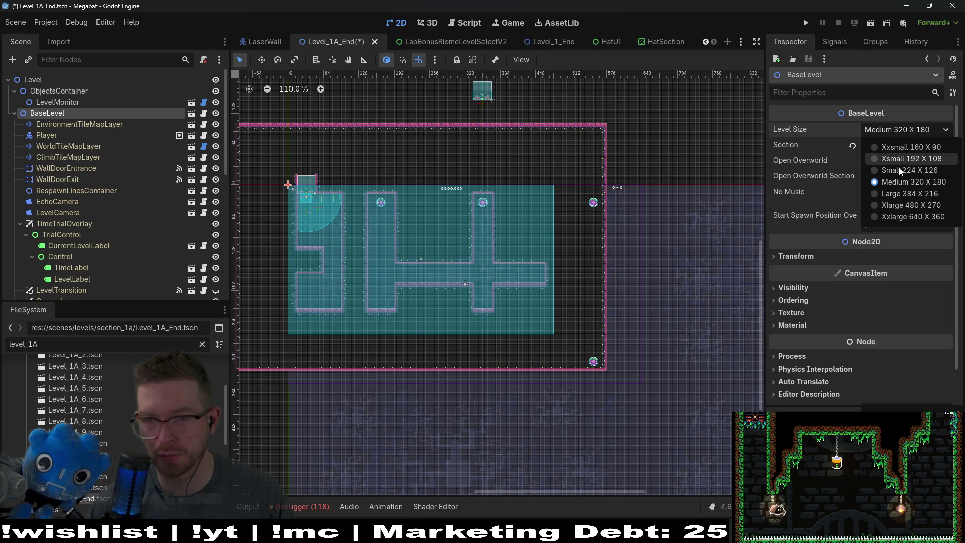
left_click(898, 205)
mouse_move(485, 254)
left_mouse_down()
mouse_move(643, 265)
mouse_move(522, 255)
left_mouse_up()
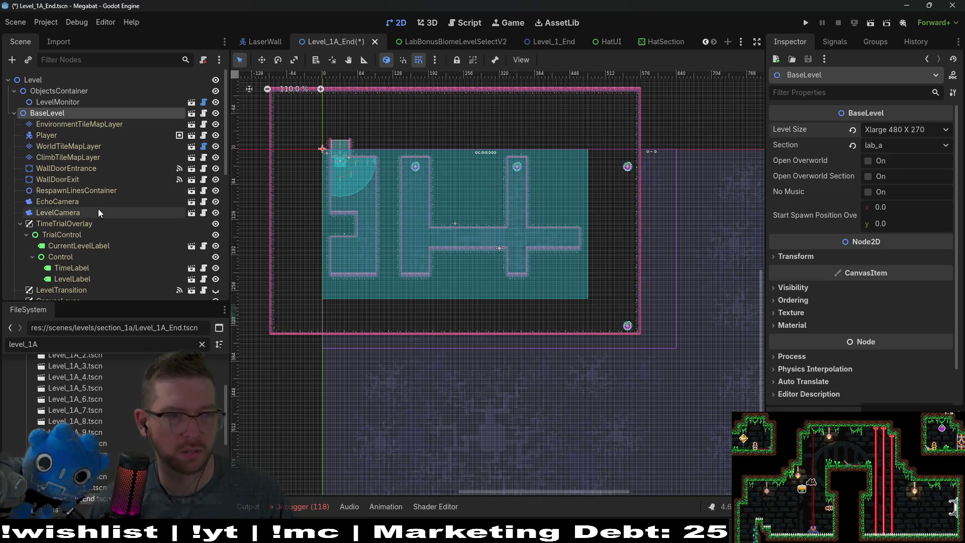
scroll(98, 209, "down", 10)
scroll(83, 201, "up", 4)
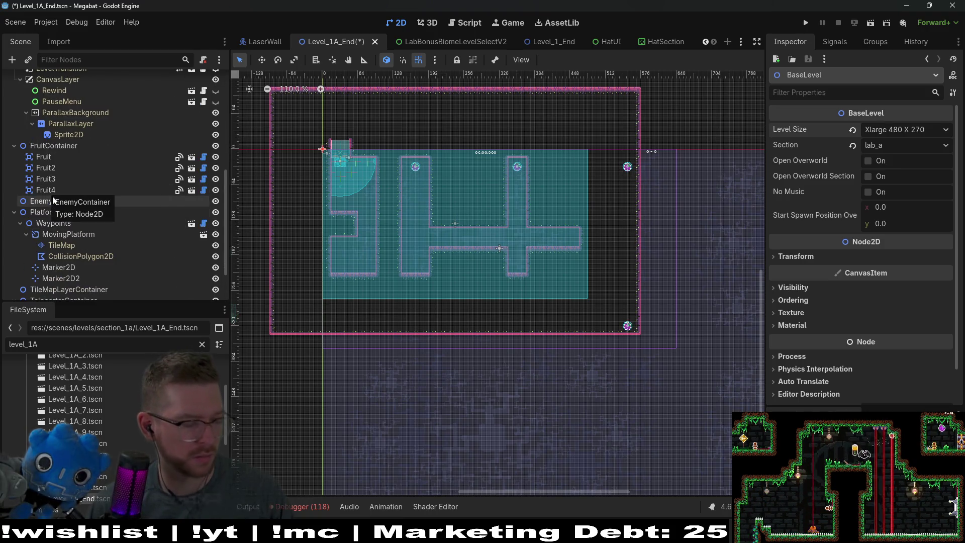
Delete Fruit2, Fruit3 and Fruit4, confirming the three-node deletion.
left_click(53, 190)
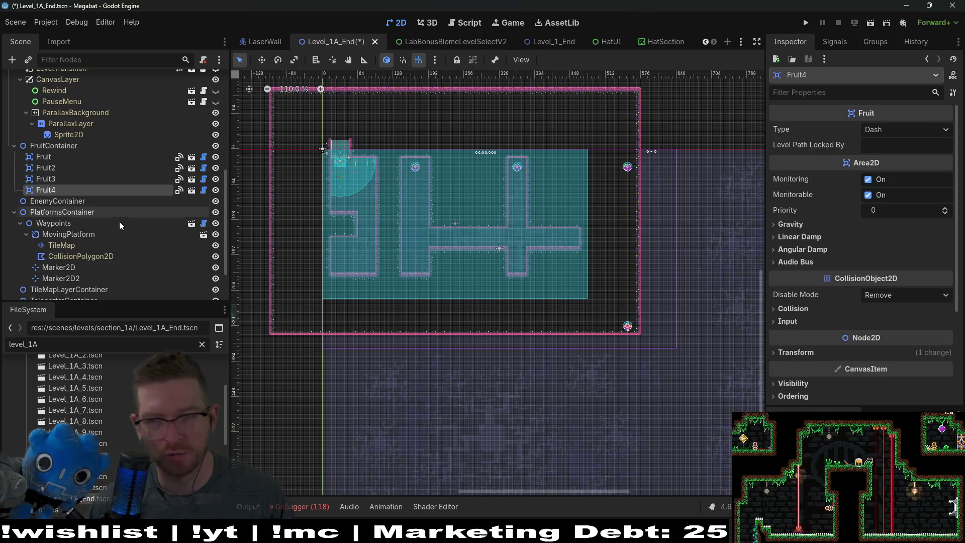
left_click(55, 179, "ctrl")
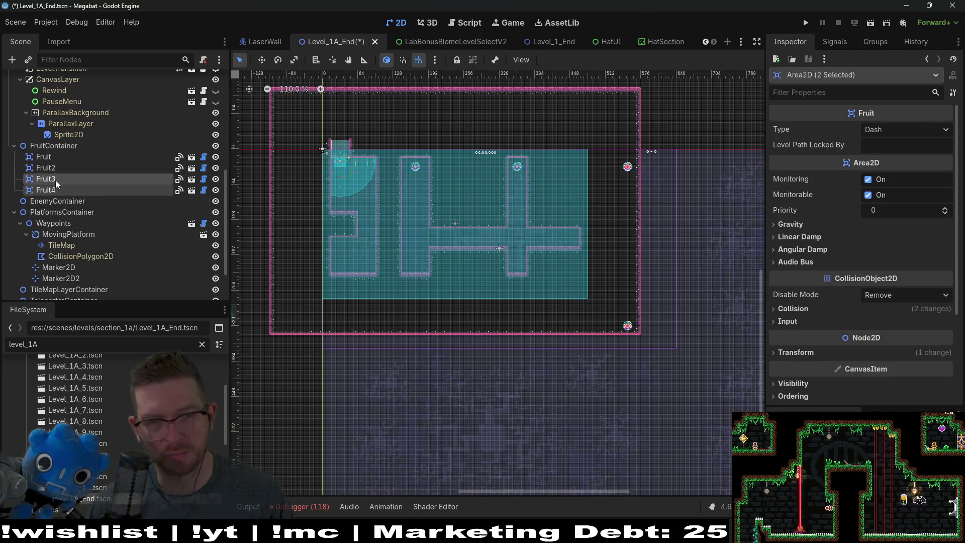
left_click(53, 167, "ctrl")
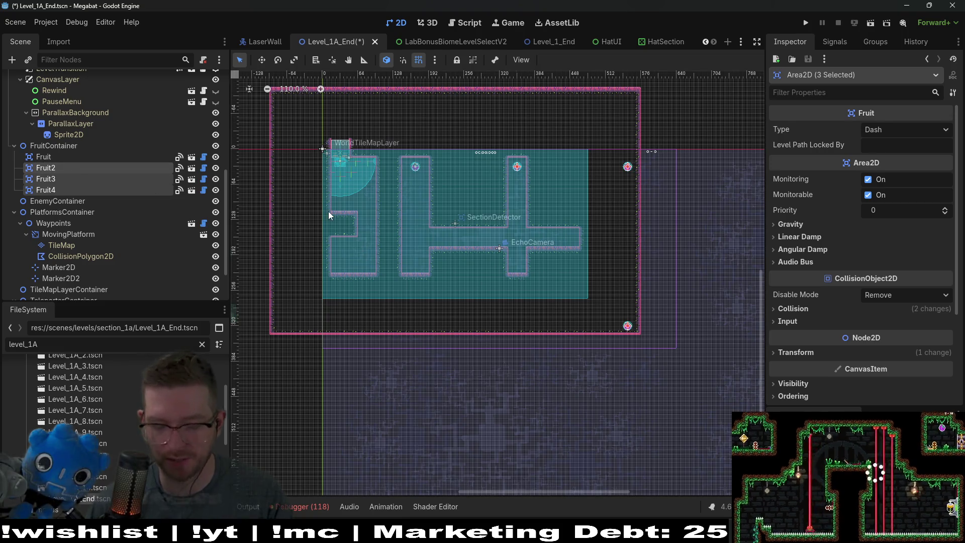
key("Delete")
key("Return")
scroll(598, 282, "up", 5)
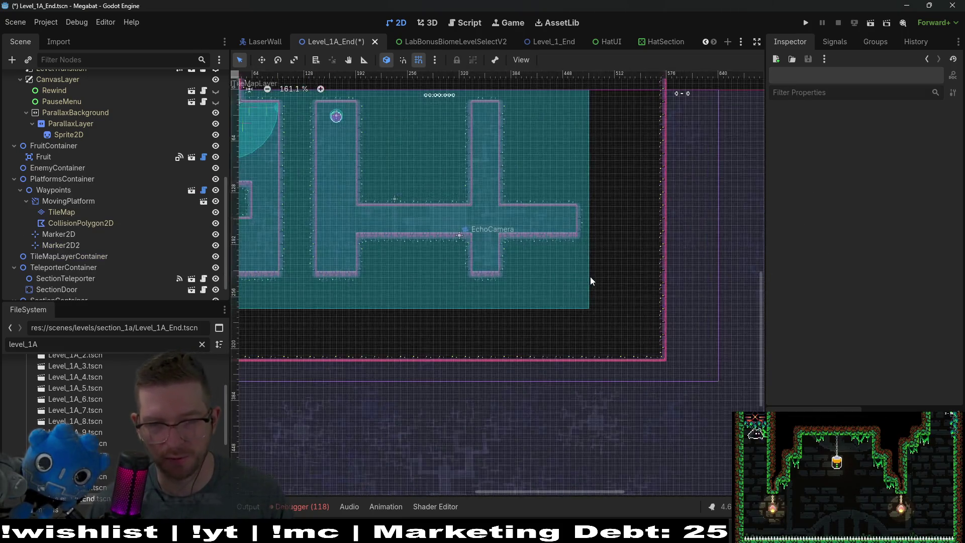
scroll(675, 304, "down", 4)
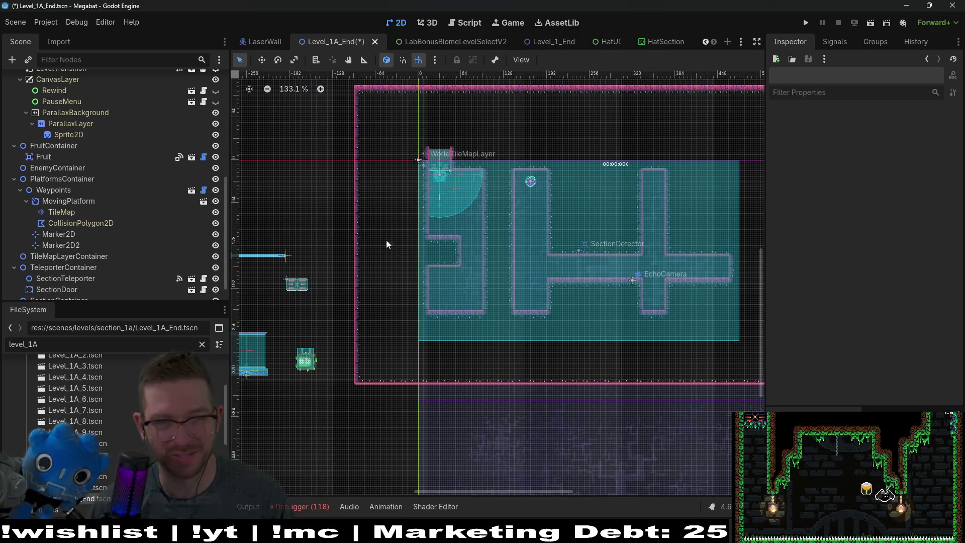
scroll(99, 181, "up", 10)
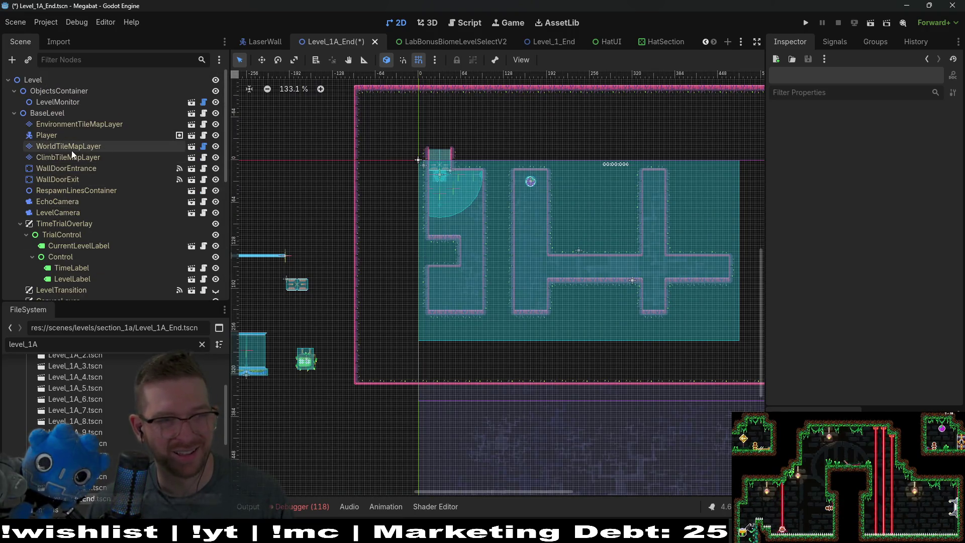
On WorldTileMapLayer, choose the LAB_V2 terrain after briefly trying FOREST.
left_click(71, 149)
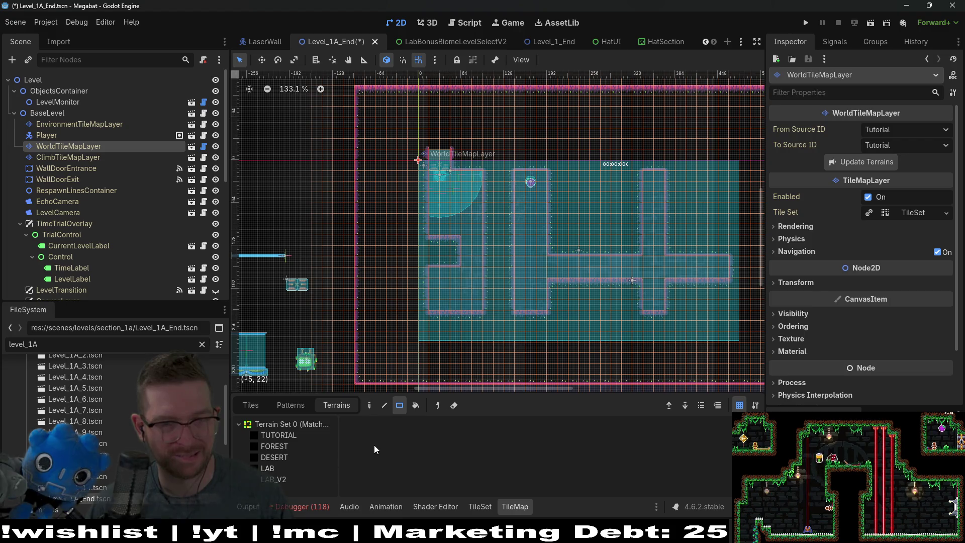
left_click(291, 446)
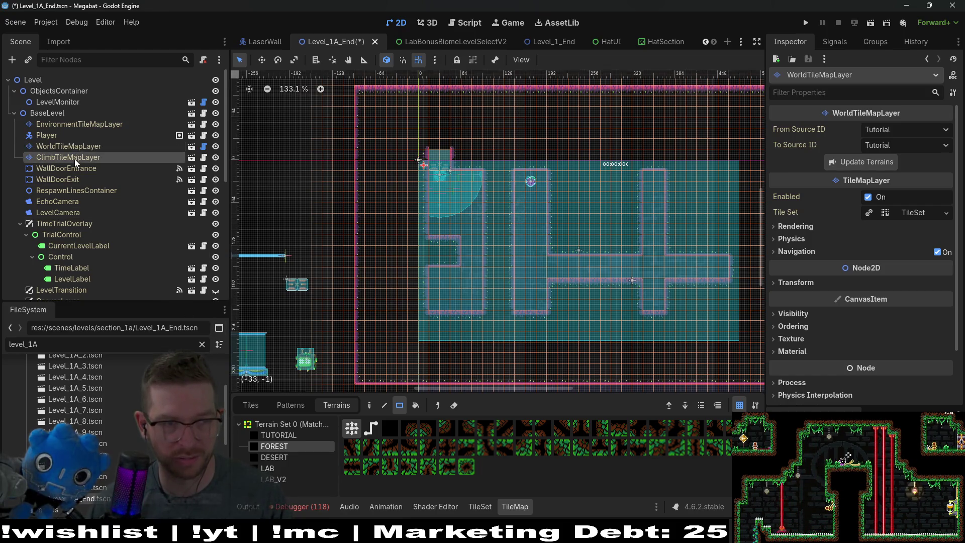
left_click(68, 157)
left_click(69, 146)
left_click(274, 479)
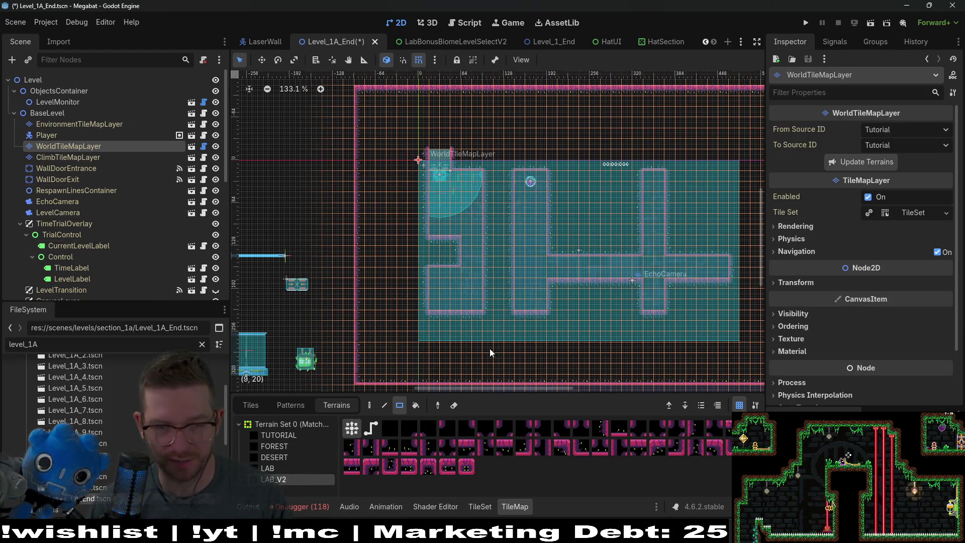
Fill the interior pillar walls with floor, including a 6x9 block.
scroll(519, 310, "up", 3)
scroll(512, 308, "down", 3)
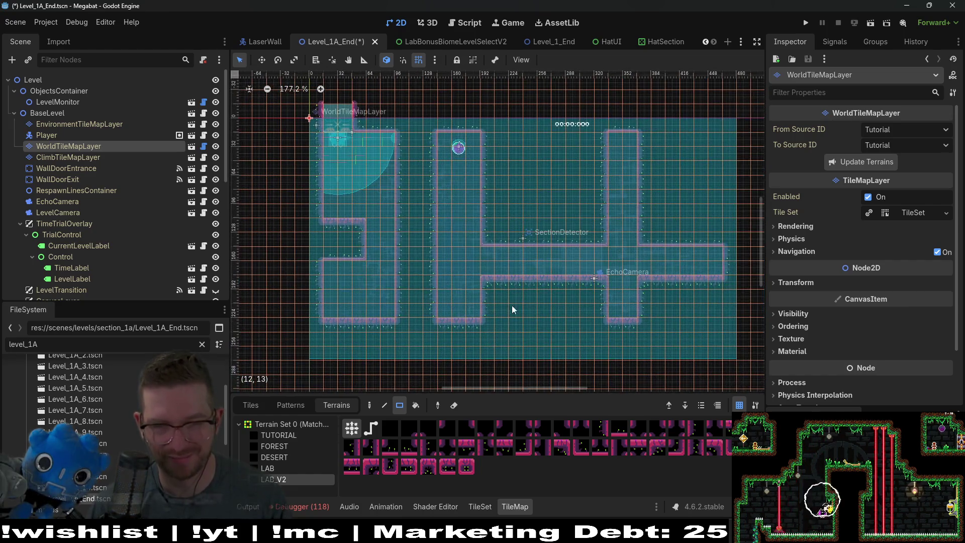
scroll(481, 288, "up", 5)
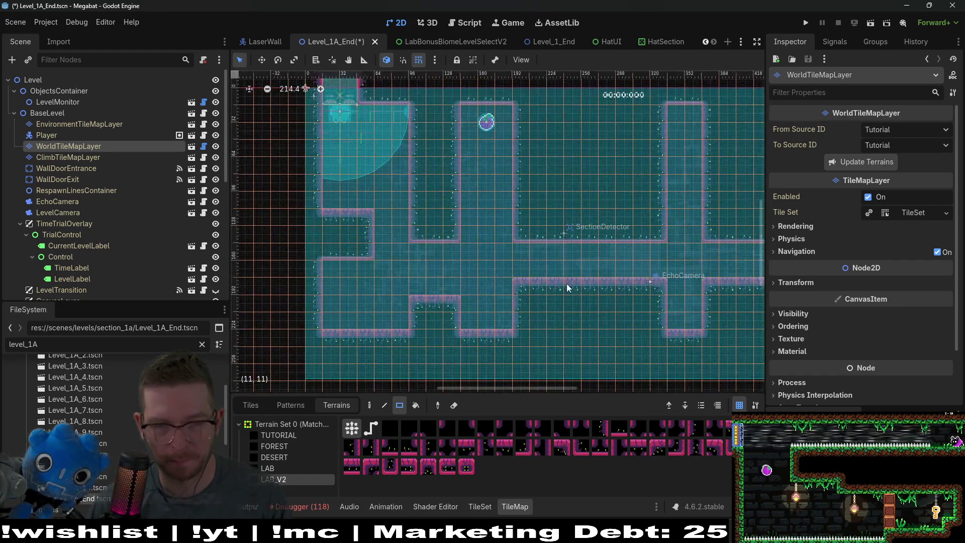
mouse_move(347, 153)
left_mouse_down()
mouse_move(503, 251)
mouse_move(709, 351)
mouse_move(724, 377)
mouse_move(691, 359)
left_mouse_up()
scroll(553, 317, "left", 4)
scroll(552, 317, "down", 1)
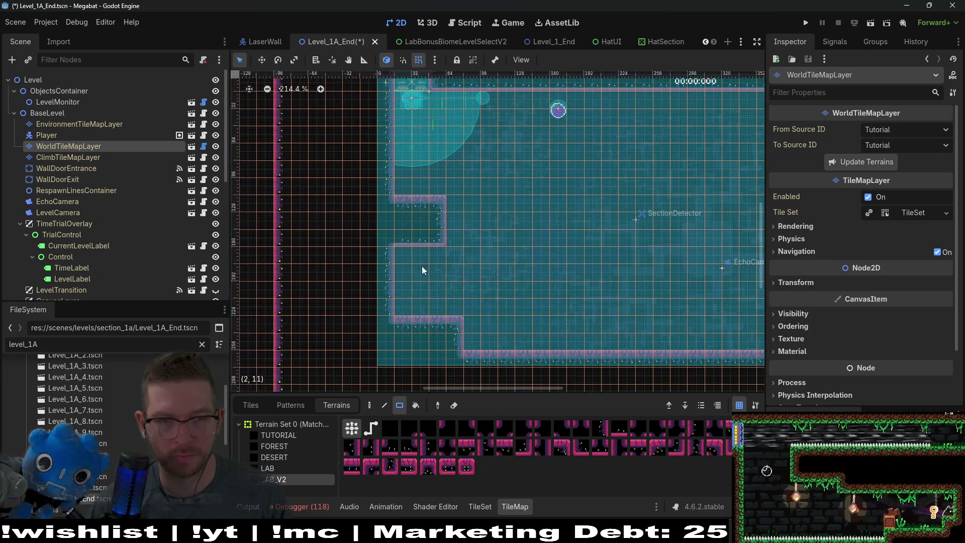
left_click_drag(400, 183, 490, 337)
Reshape the room's bottom edge and paint a 10x3 LAB_V2 wall block.
scroll(553, 246, "down", 7)
scroll(513, 227, "up", 6)
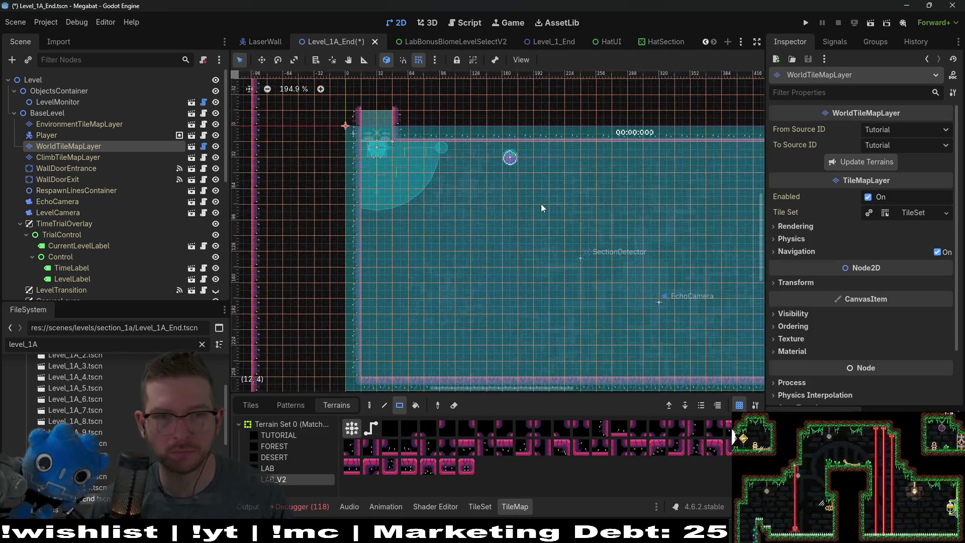
scroll(548, 203, "down", 4)
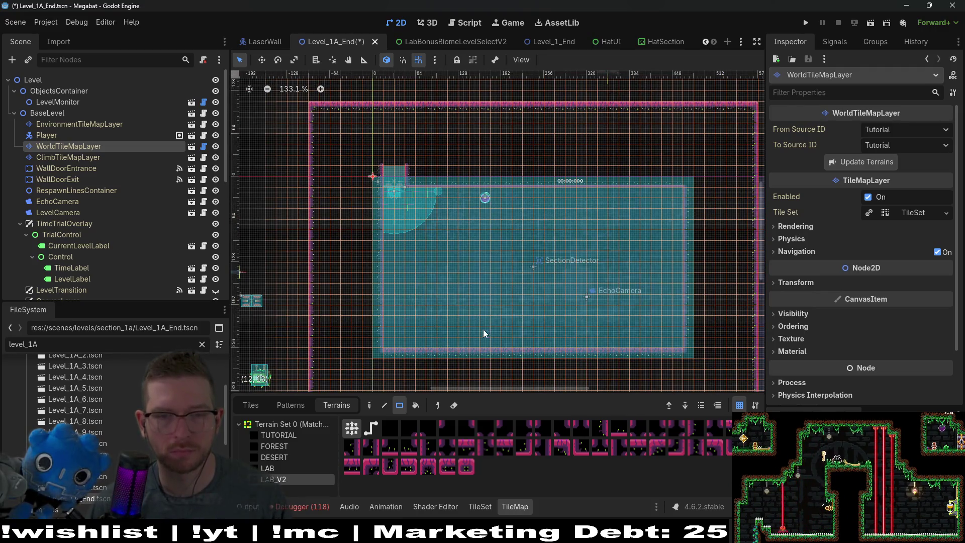
mouse_move(502, 343)
left_mouse_down()
mouse_move(469, 290)
mouse_move(484, 291)
left_mouse_up()
scroll(549, 299, "up", 3)
scroll(549, 299, "up", 2)
mouse_move(453, 234)
left_mouse_down()
mouse_move(517, 265)
mouse_move(595, 266)
left_mouse_up()
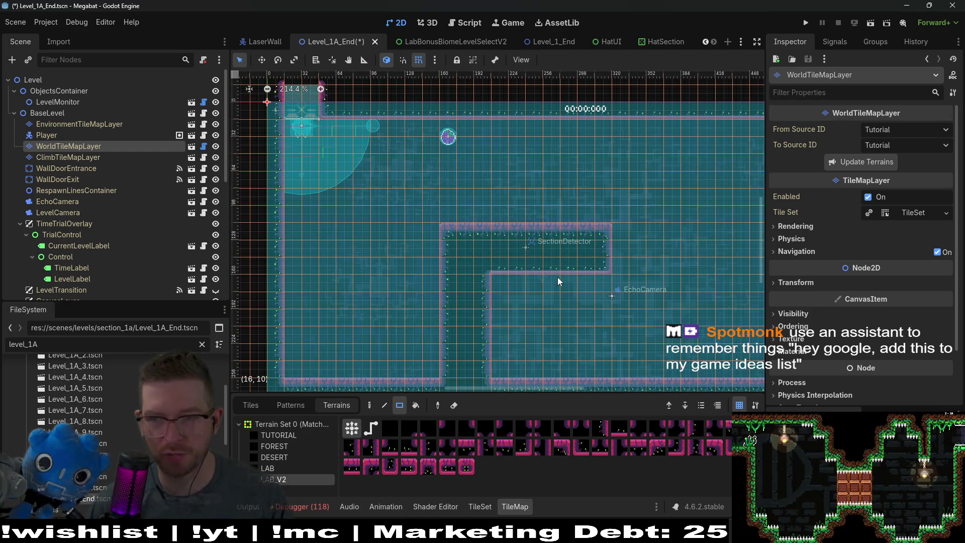
Lower the inner wall one row, widen it one tile, and add a one-tile bump.
scroll(583, 300, "up", 2)
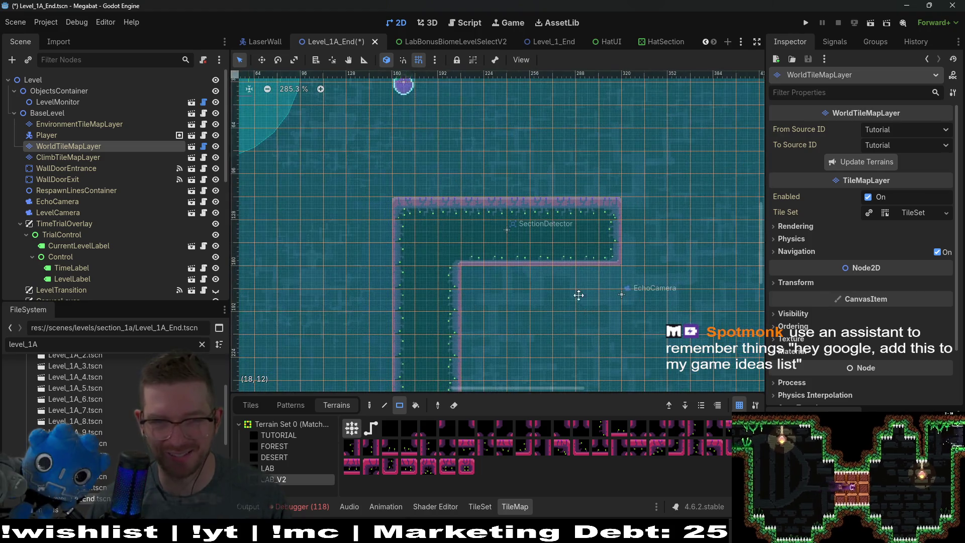
scroll(580, 299, "up", 1)
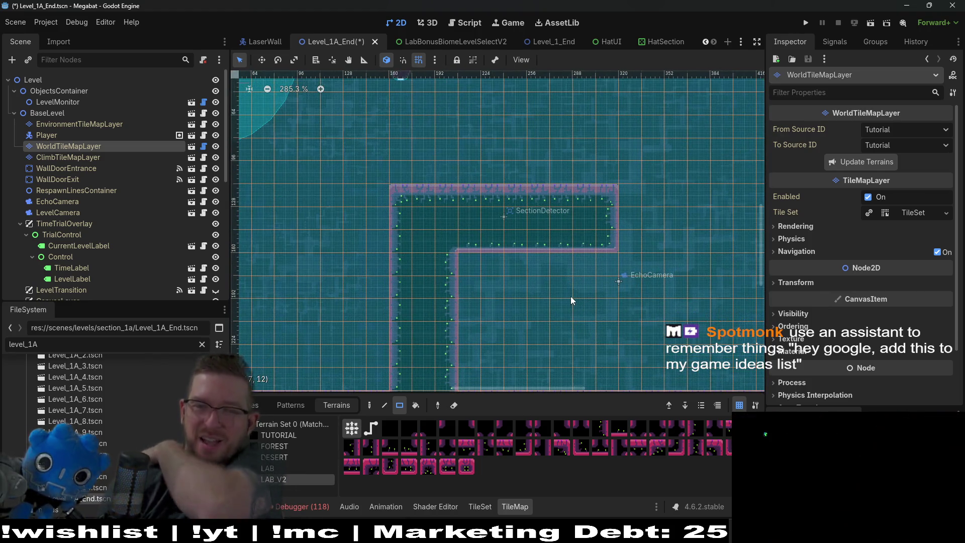
left_click_drag(559, 302, 553, 254)
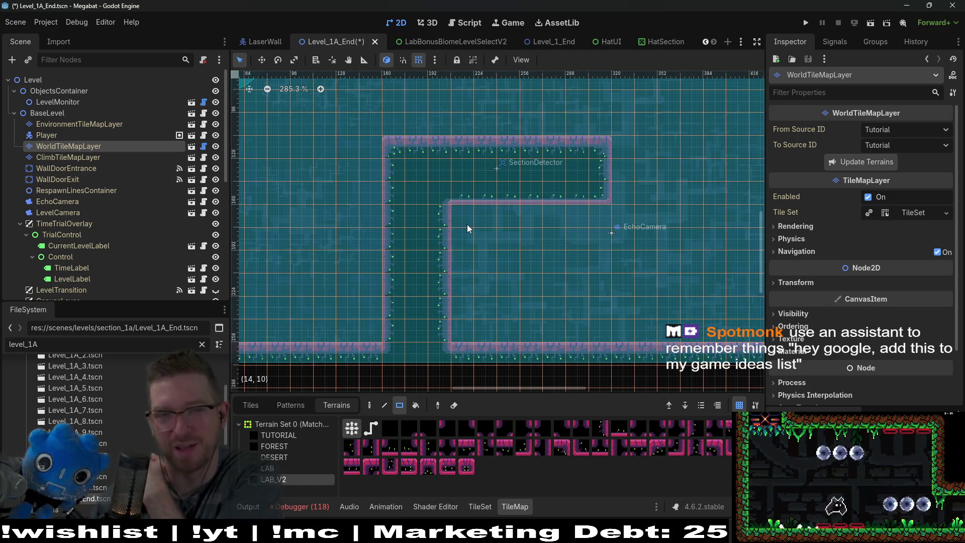
left_click_drag(460, 220, 586, 218)
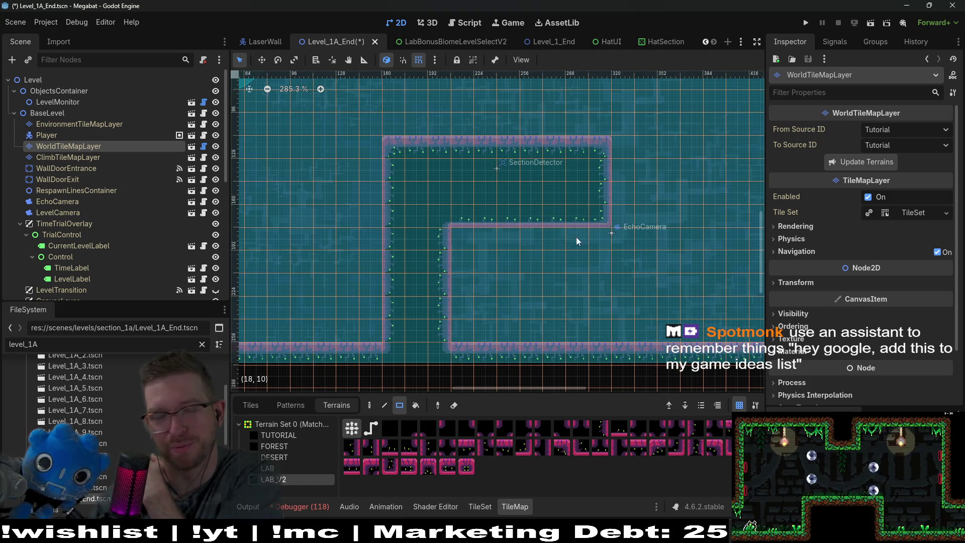
left_click_drag(451, 336, 451, 337)
scroll(541, 259, "up", 3)
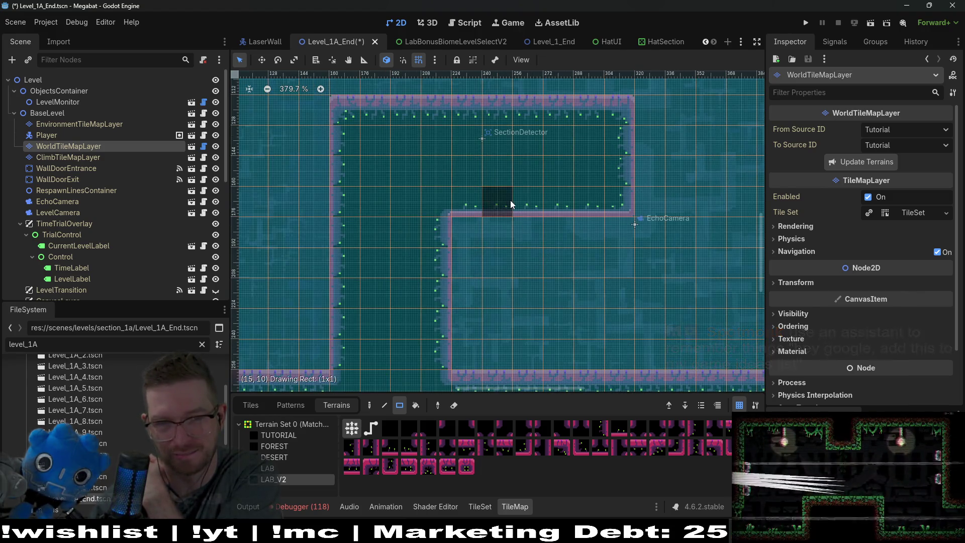
left_click_drag(511, 201, 512, 200)
scroll(533, 187, "down", 3)
scroll(512, 240, "down", 3)
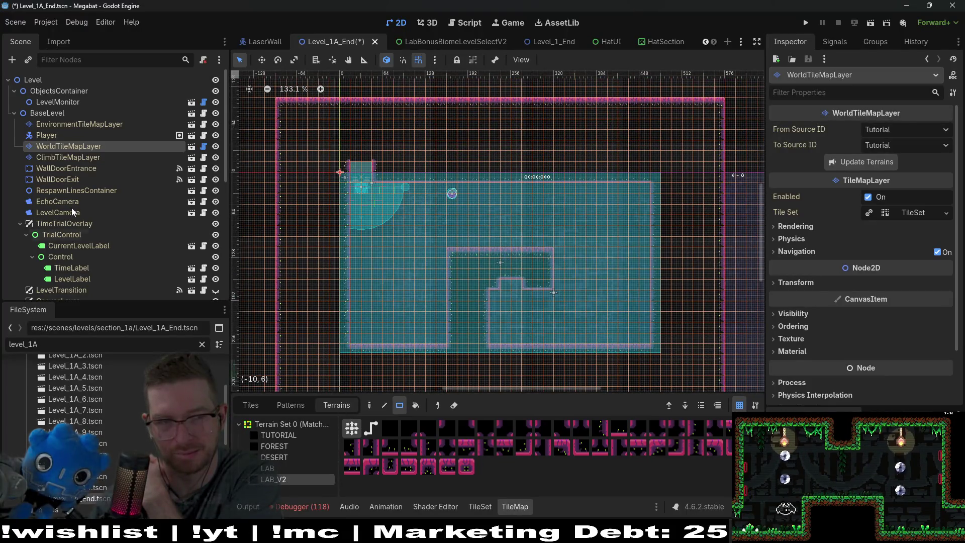
left_click(83, 171)
Move WallDoorEntrance and Player together into the notch beneath the inner wall block.
key("f")
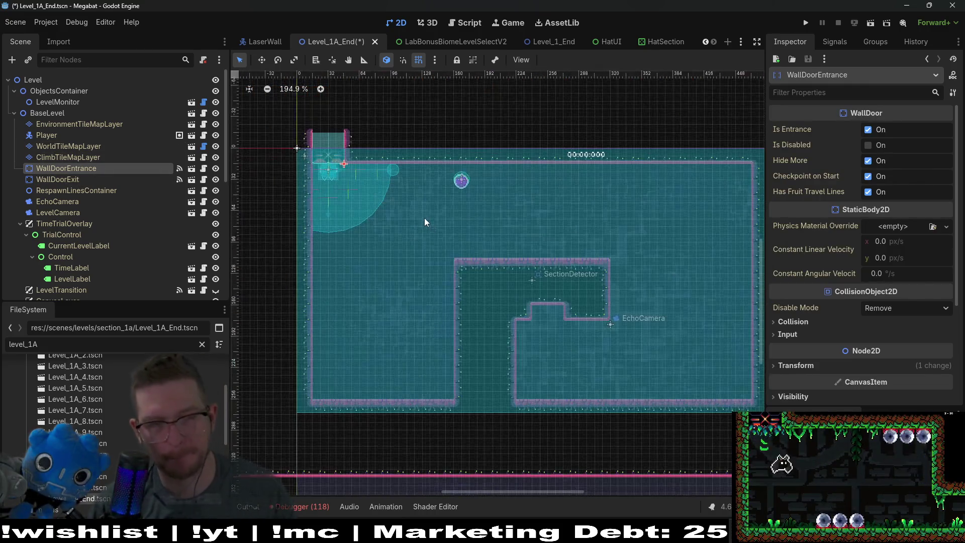
left_click(50, 136, "ctrl")
key("w")
mouse_move(328, 174)
left_mouse_down()
mouse_move(452, 246)
mouse_move(607, 360)
mouse_move(624, 349)
left_mouse_up()
scroll(607, 358, "up", 3)
scroll(607, 358, "up", 9)
scroll(623, 345, "down", 10)
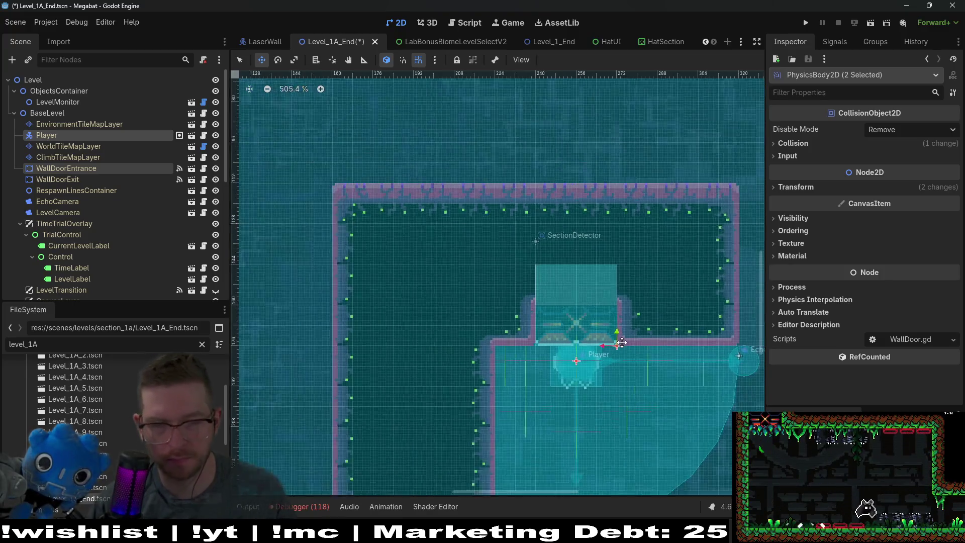
scroll(643, 361, "down", 5)
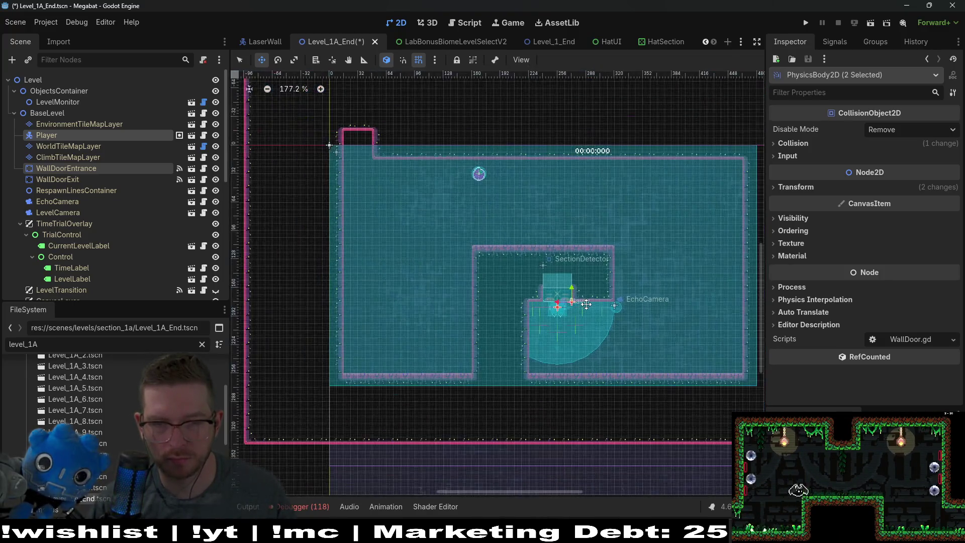
left_click(71, 146)
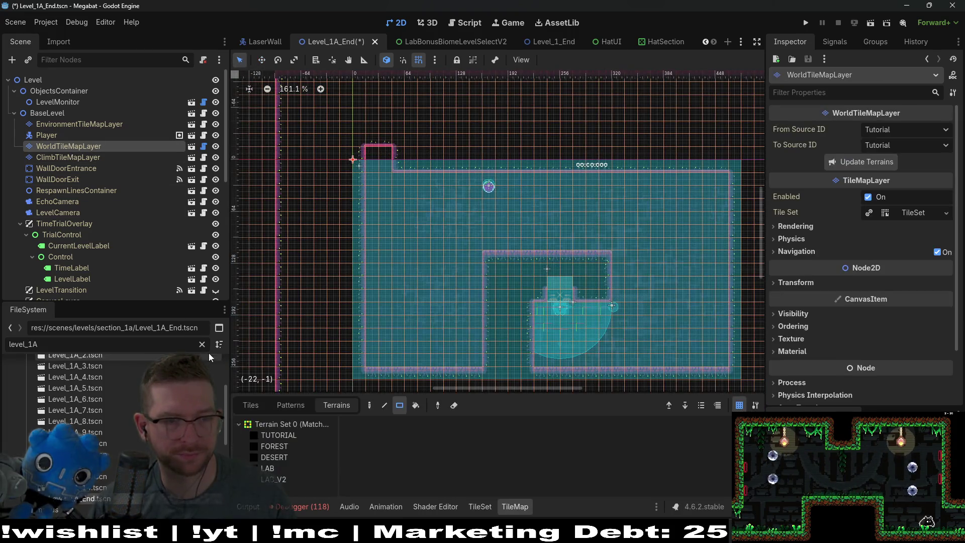
left_click(287, 478)
left_click_drag(364, 147, 397, 162)
scroll(553, 221, "down", 3)
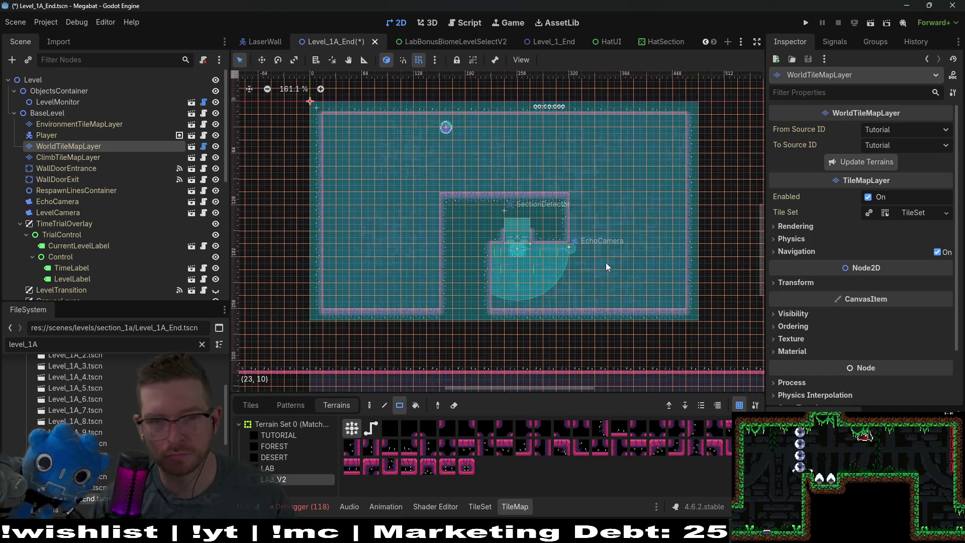
scroll(607, 259, "up", 4)
scroll(76, 149, "down", 5)
scroll(74, 153, "down", 1)
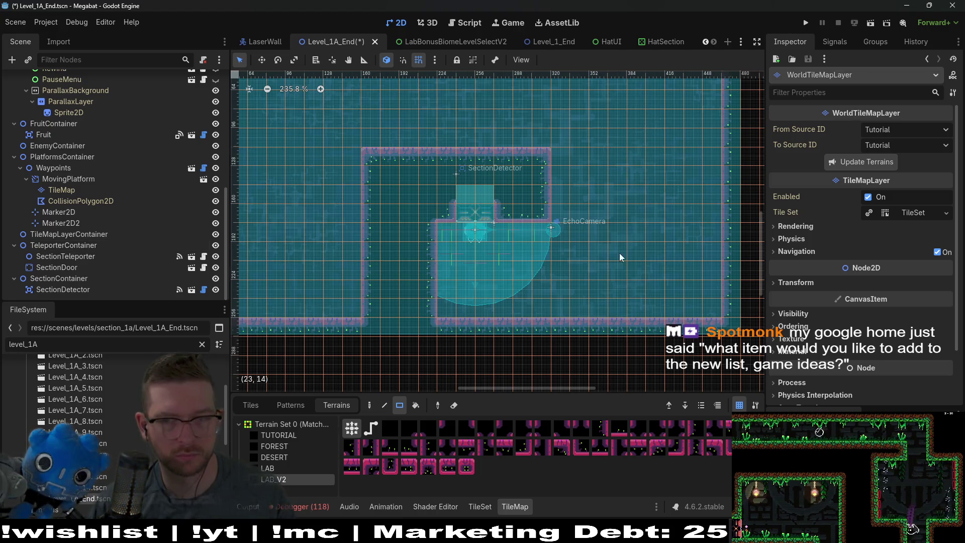
scroll(615, 219, "down", 2)
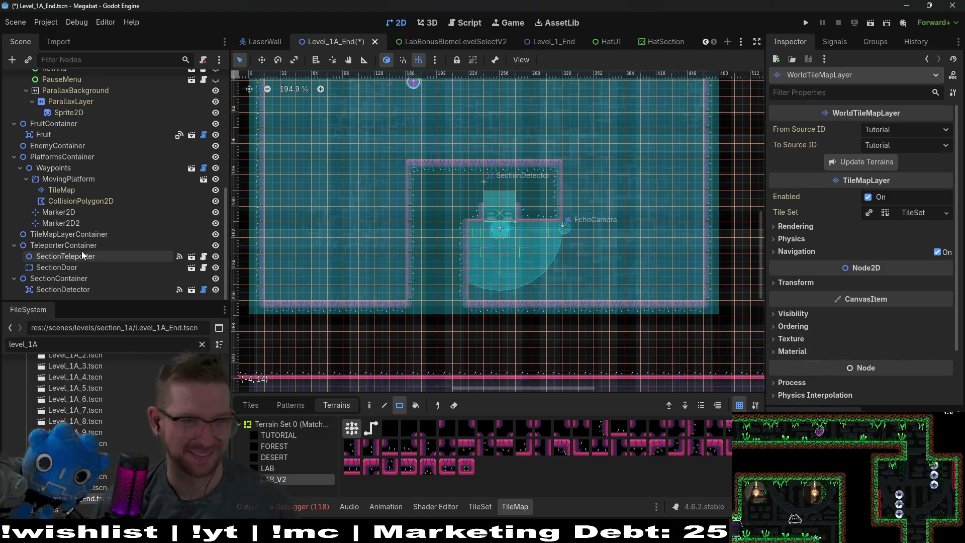
scroll(81, 251, "up", 10)
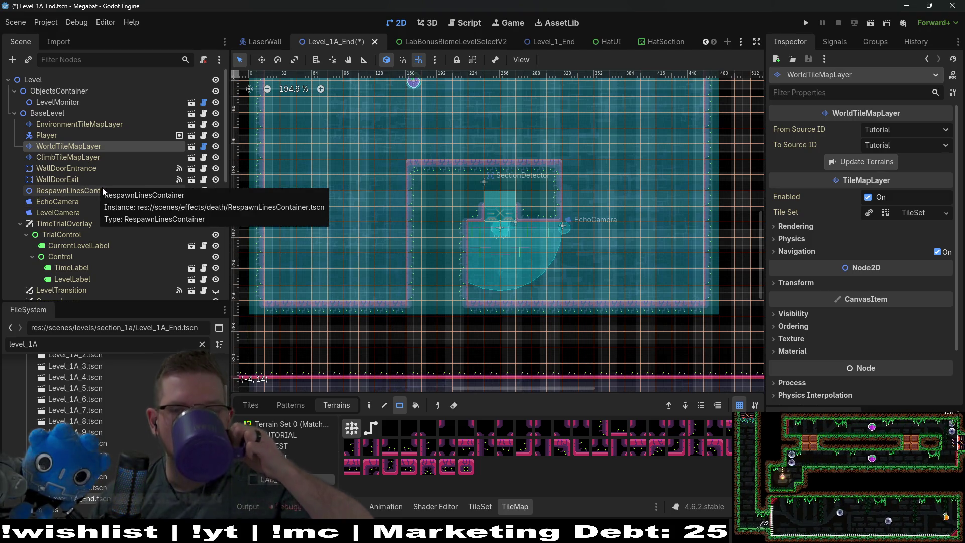
left_click(75, 156)
left_click(80, 147)
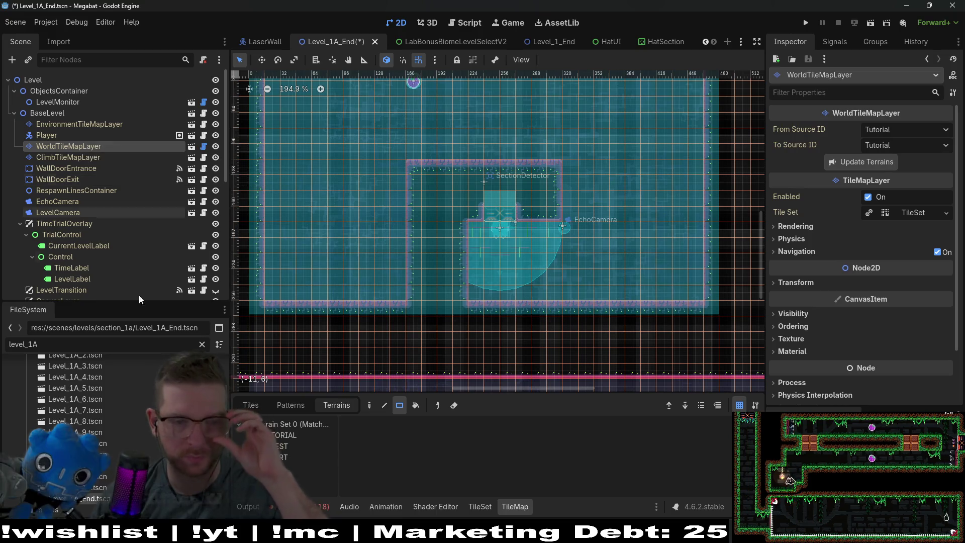
left_click(271, 446)
left_click(269, 469)
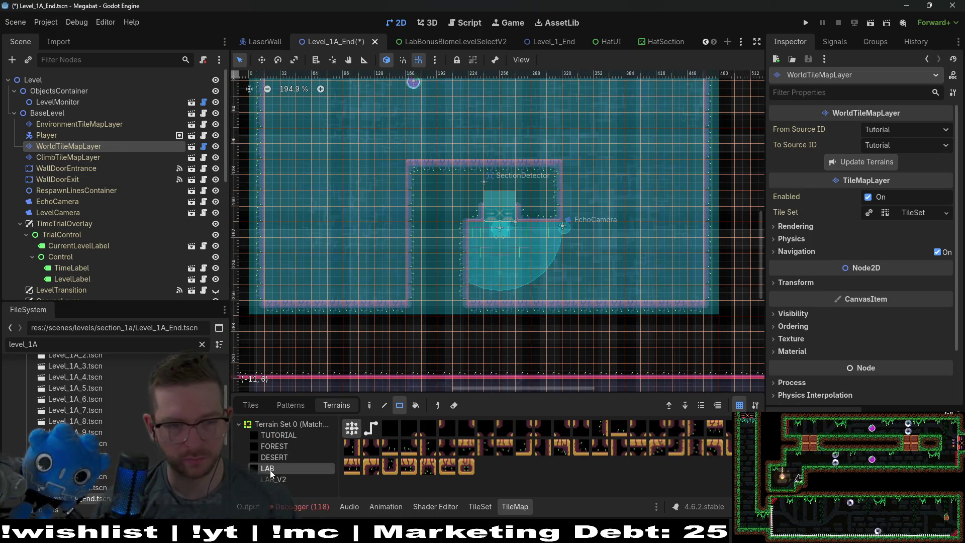
left_click(281, 480)
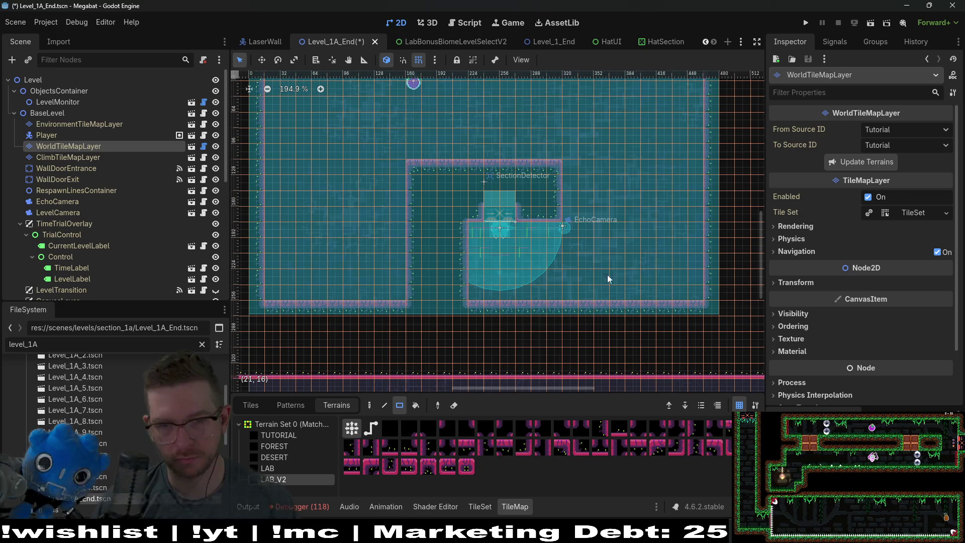
scroll(640, 213, "up", 3)
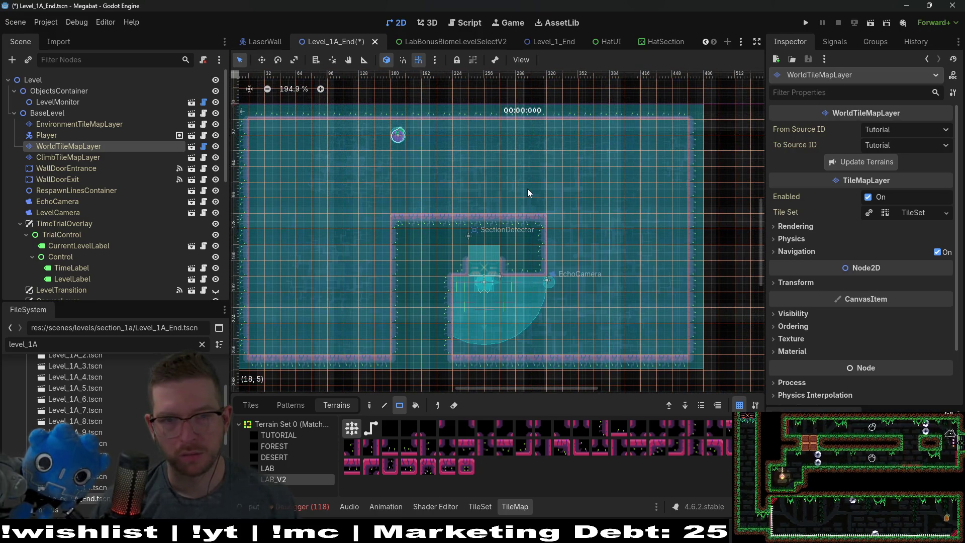
scroll(81, 188, "down", 10)
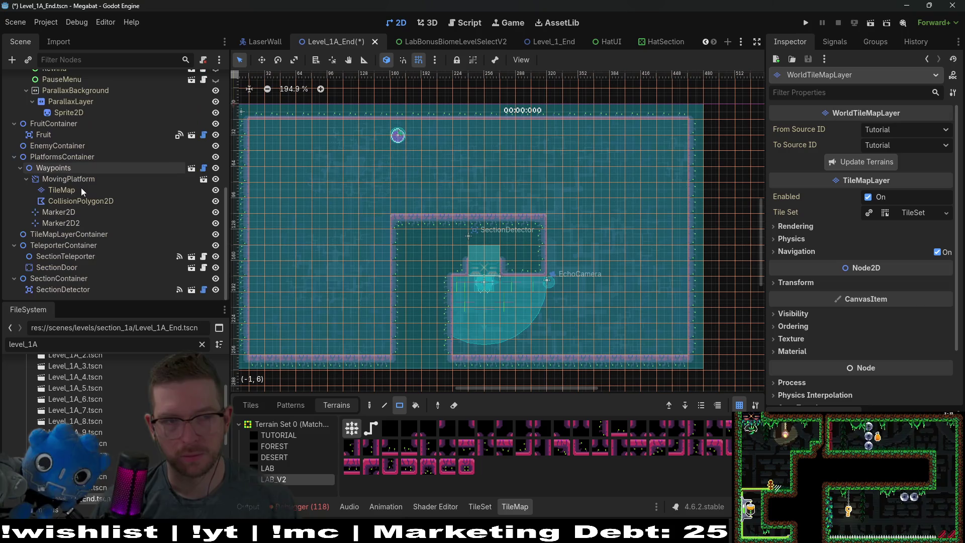
left_click(55, 146)
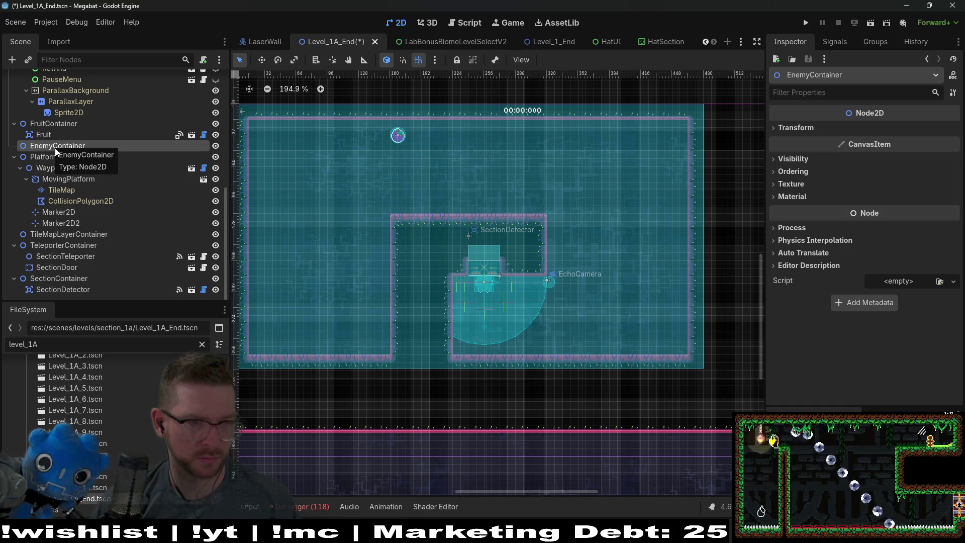
double_click(55, 145)
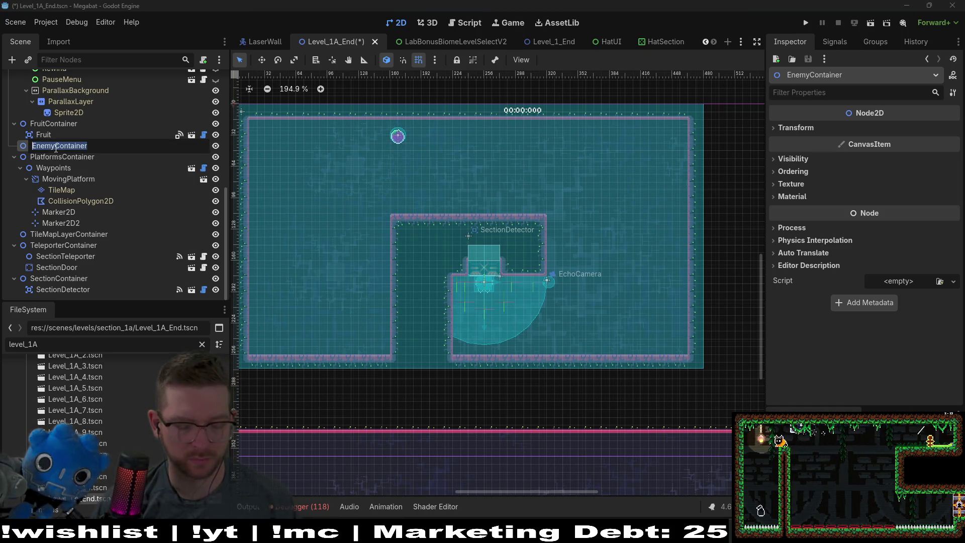
key("Escape")
key("ctrl+d")
double_click(60, 156)
type("Objec")
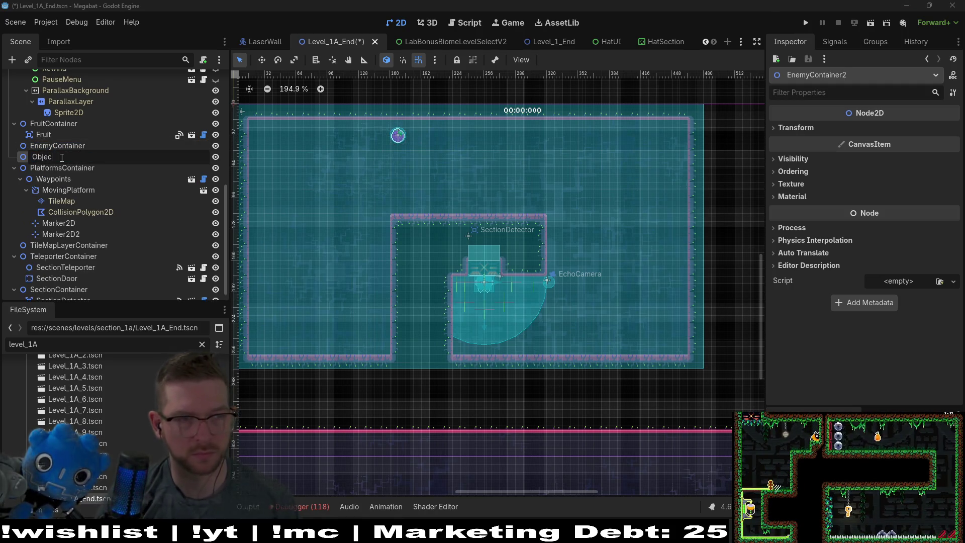
type("tContainer")
key("Return")
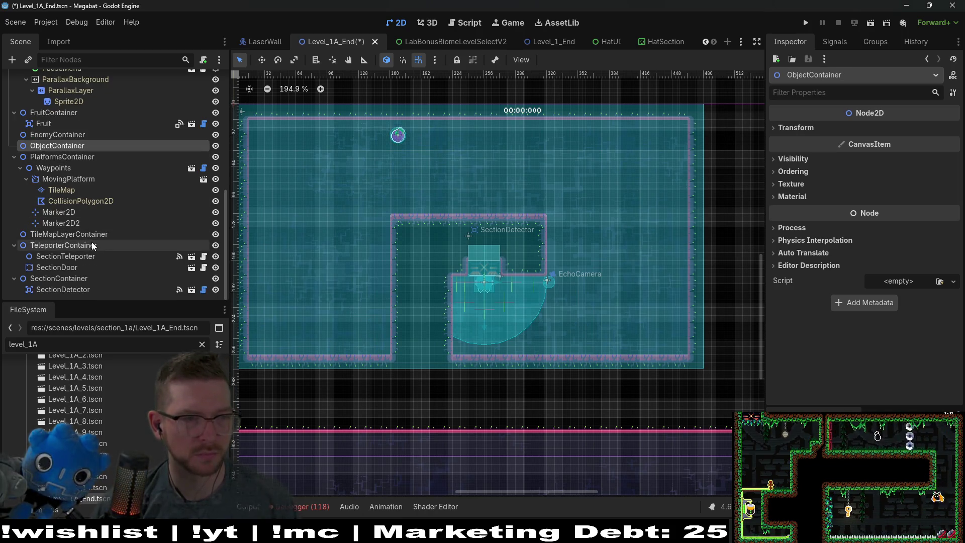
scroll(91, 246, "up", 1)
scroll(92, 242, "up", 10)
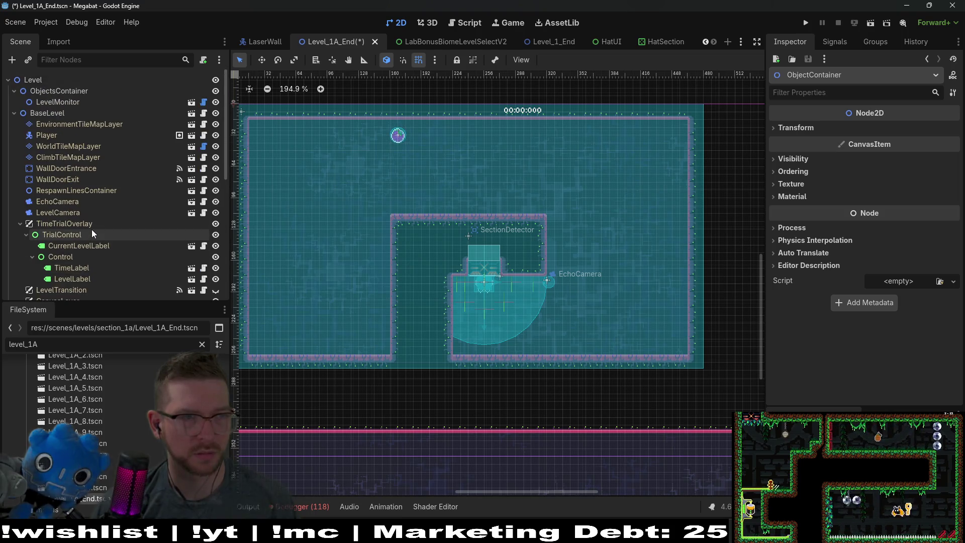
scroll(91, 229, "down", 5)
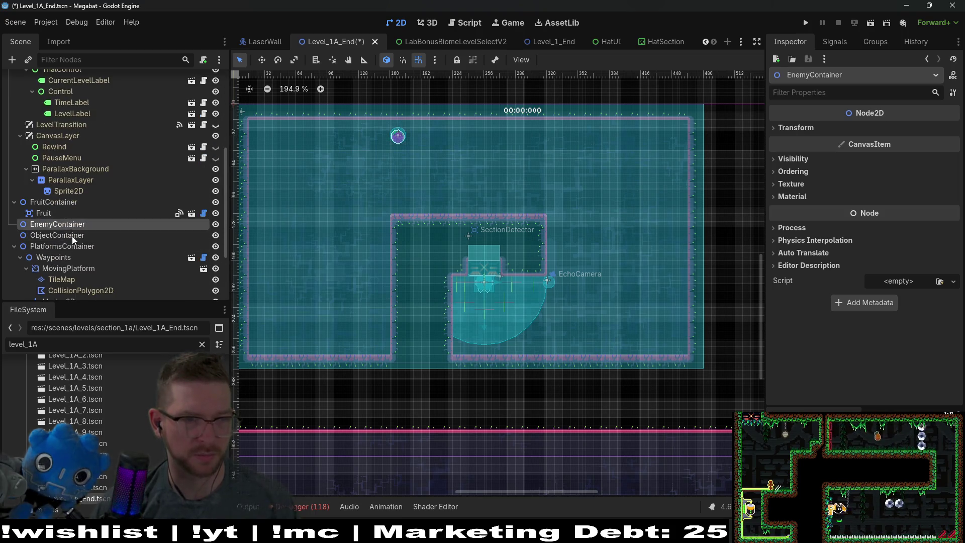
key("Delete")
key("Return")
scroll(96, 174, "up", 5)
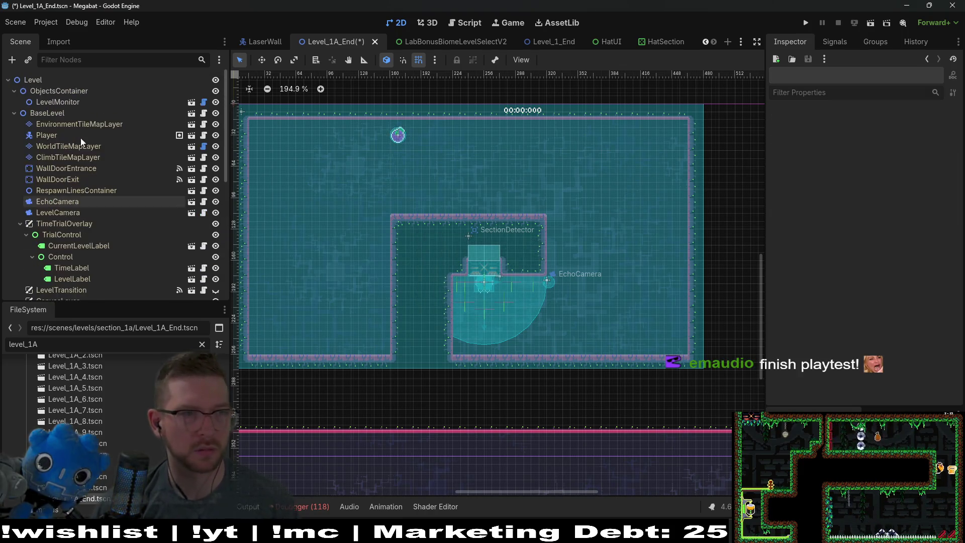
Instance Computer.tscn as a child of ObjectsContainer.
right_click(75, 91)
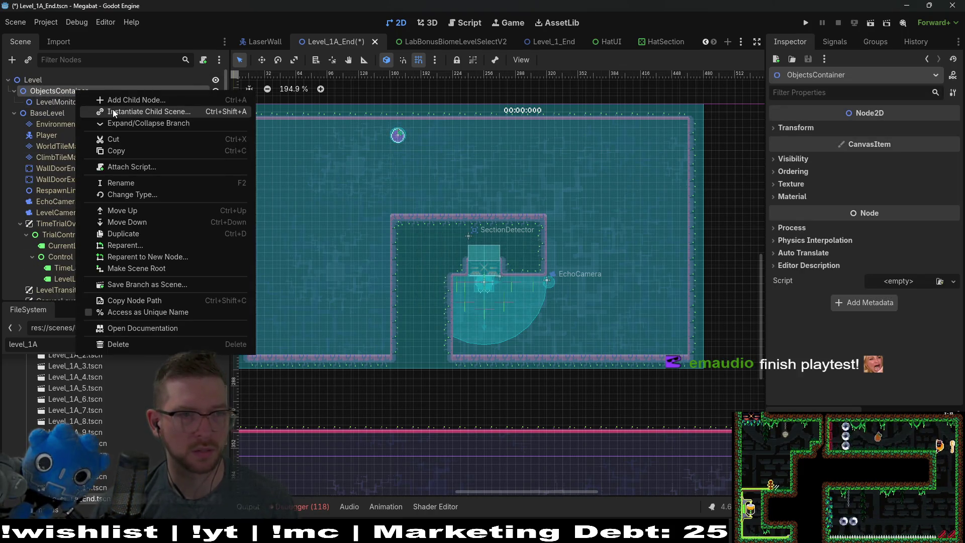
left_click(112, 110)
type("computer")
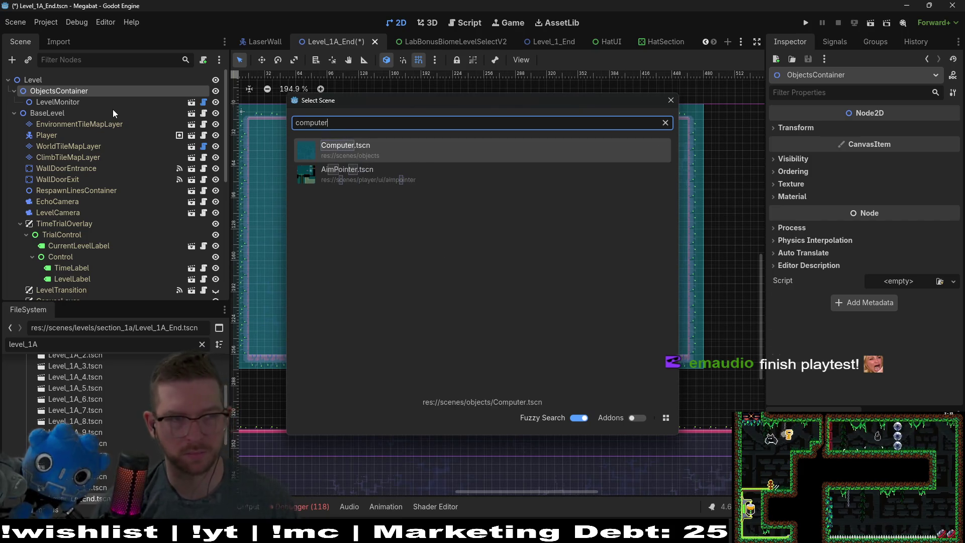
key("Return")
Drag the Computer onto the ledge above the central room.
key("w")
mouse_move(577, 271)
left_mouse_down()
mouse_move(534, 278)
mouse_move(511, 255)
left_mouse_up()
scroll(484, 196, "up", 10)
mouse_move(484, 195)
left_mouse_down()
mouse_move(445, 223)
mouse_move(460, 239)
mouse_move(450, 238)
left_mouse_up()
scroll(450, 239, "down", 10)
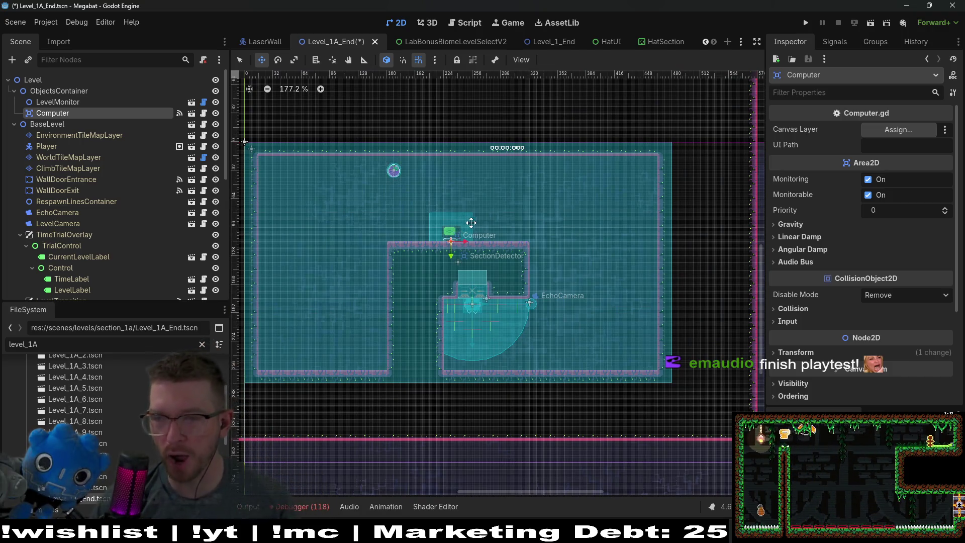
Fine-tune the Computer's position on the ledge with arrow-key nudges.
scroll(510, 235, "up", 2)
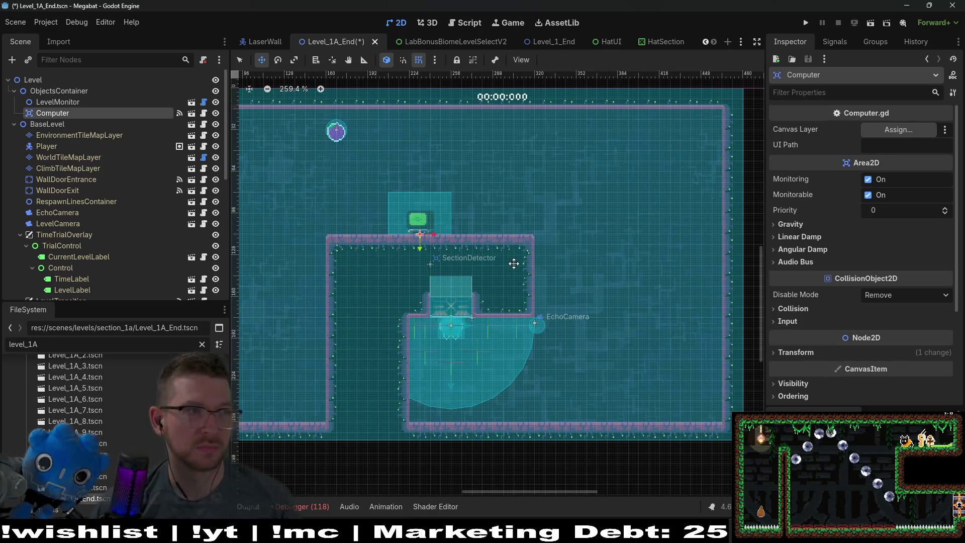
scroll(513, 263, "down", 2)
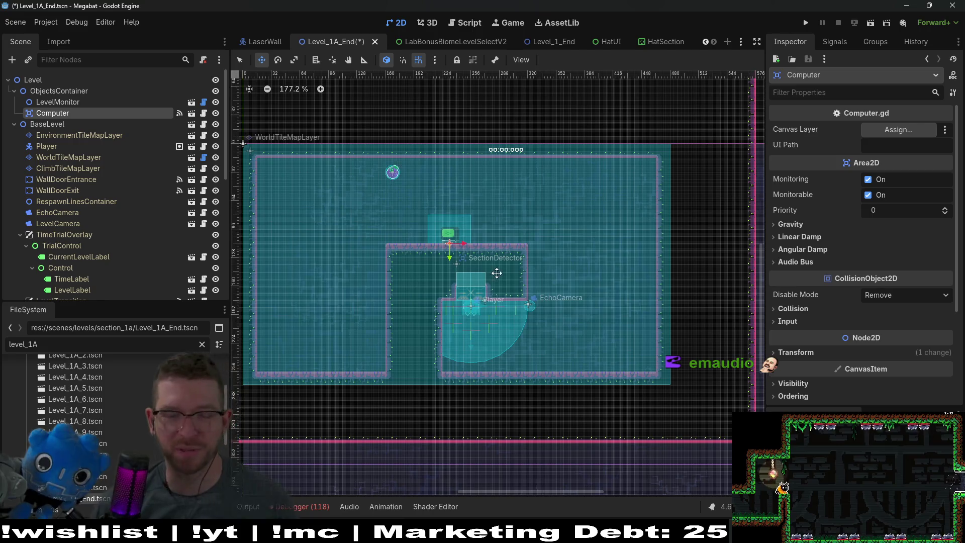
scroll(501, 272, "up", 8)
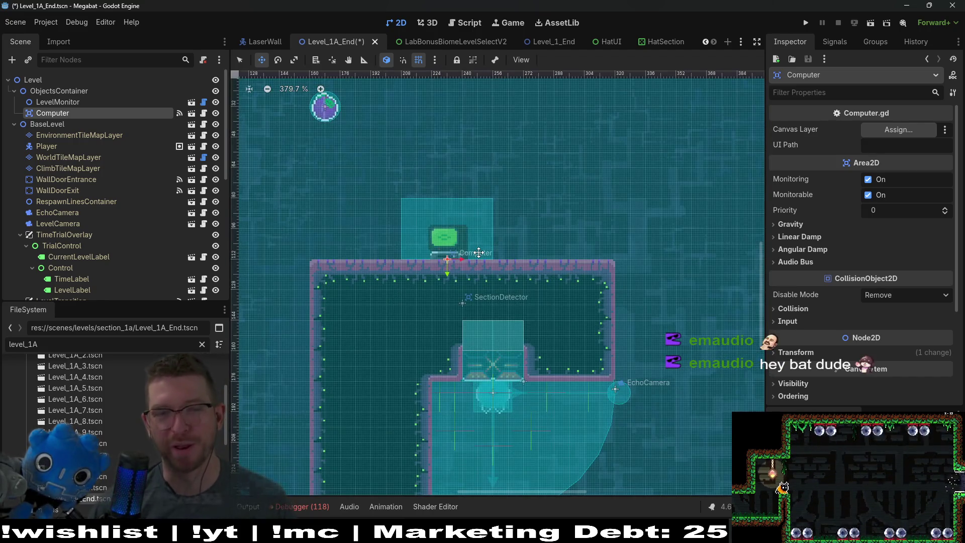
key("Right")
key("Right")
key("Right")
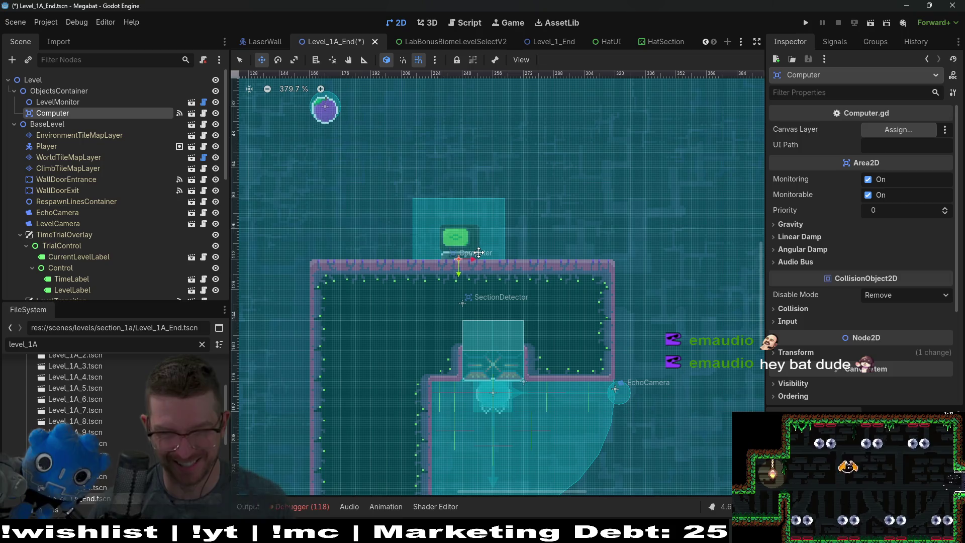
key("Left")
key("Left")
key("Left")
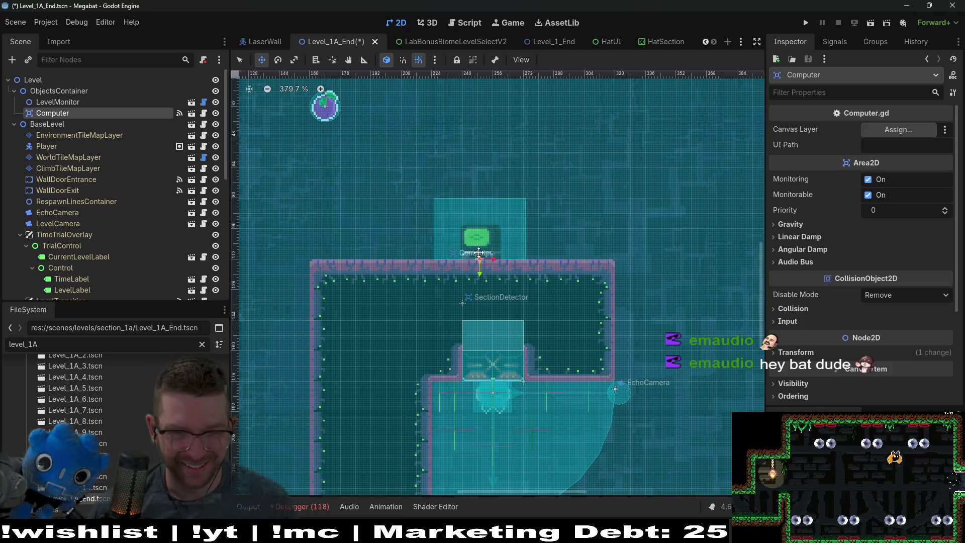
key("Left")
key("Left")
key("Left")
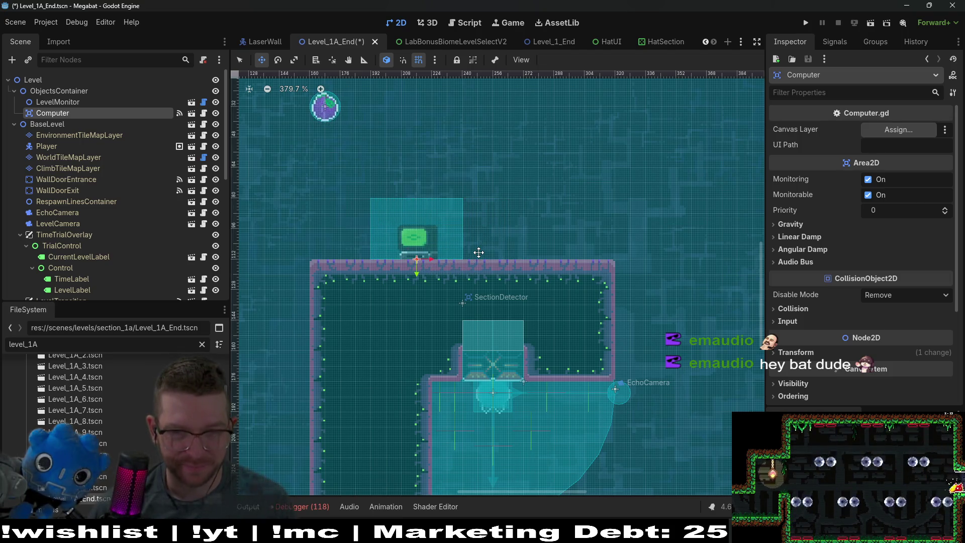
scroll(484, 252, "down", 5)
scroll(483, 252, "down", 3)
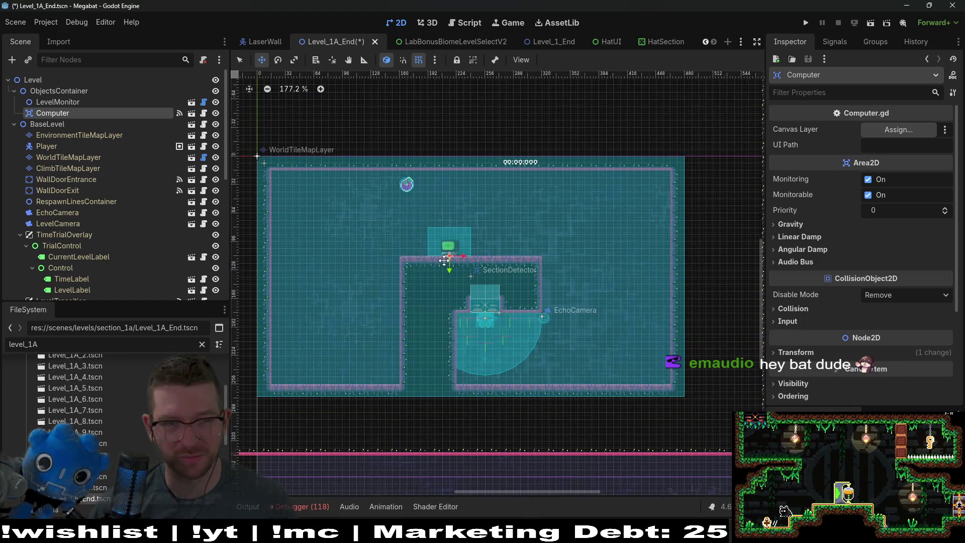
Set up WorldTileMapLayer for rectangle painting with the LAB_V2 wall terrain.
left_click(105, 158)
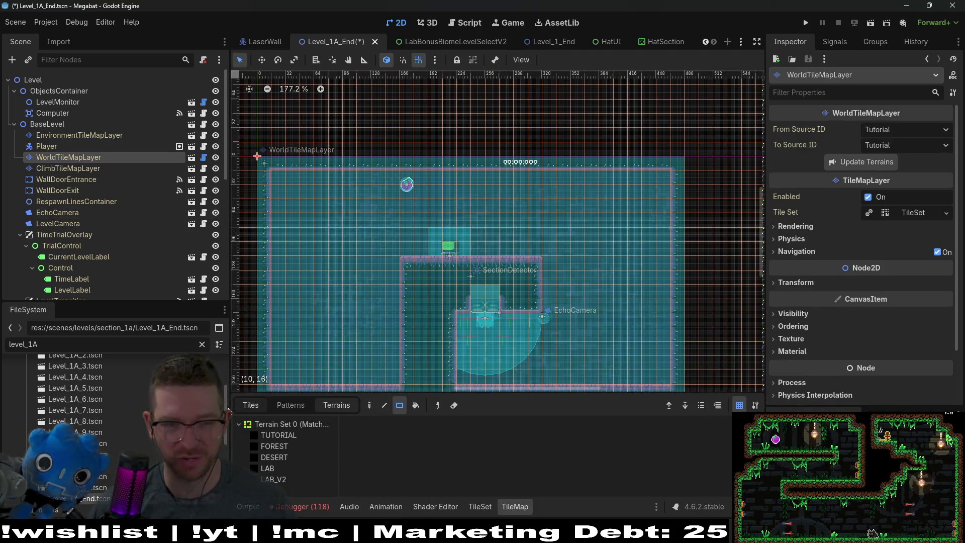
left_click(255, 408)
scroll(318, 453, "down", 2)
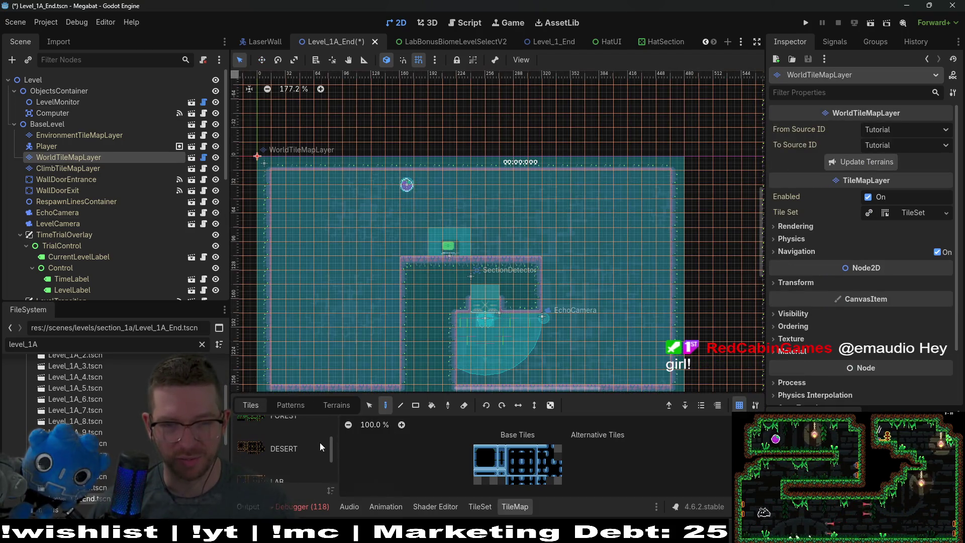
scroll(297, 451, "down", 2)
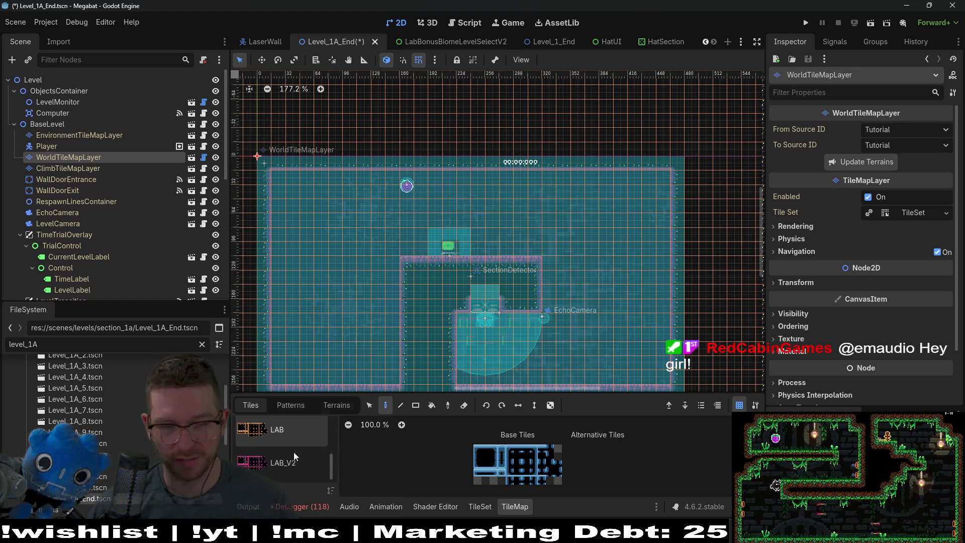
left_click(297, 473)
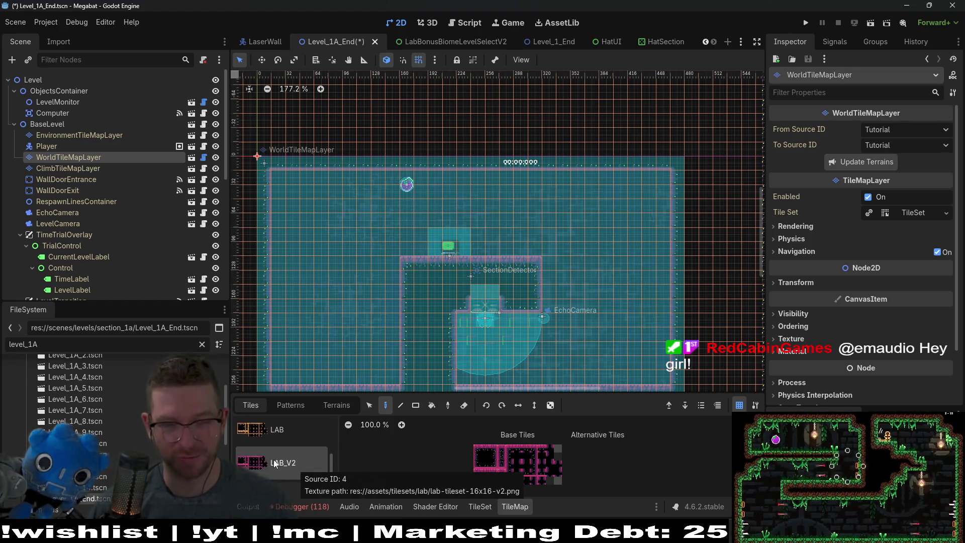
left_click_drag(305, 309, 311, 266)
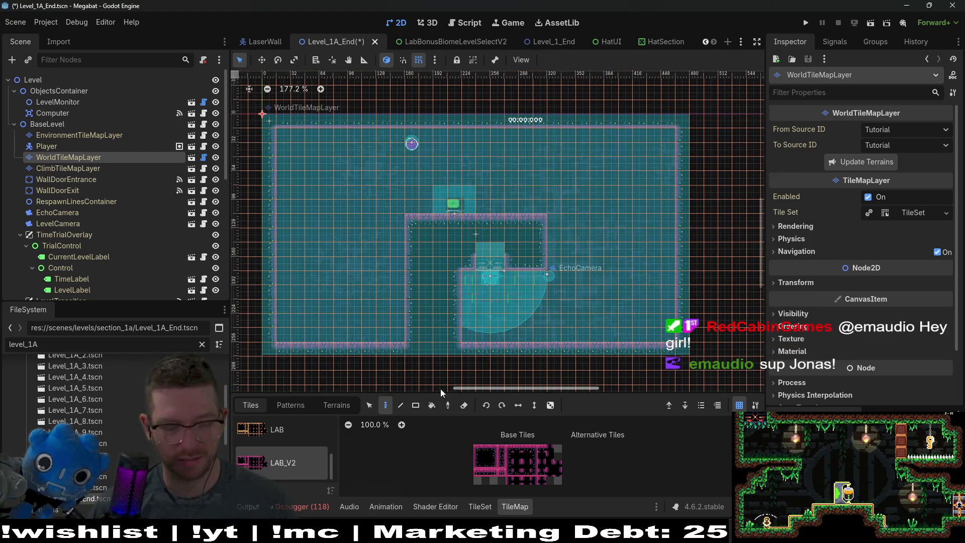
left_click(415, 405)
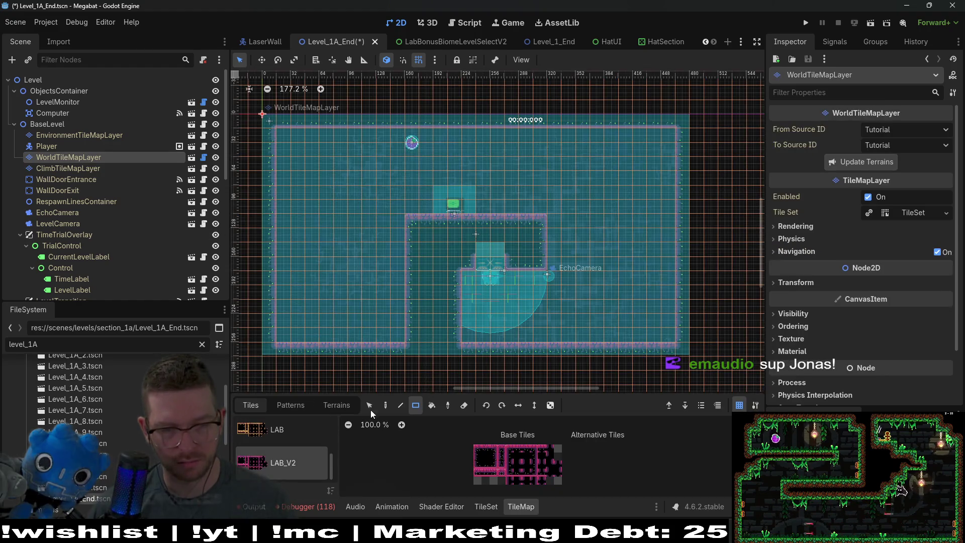
left_click(334, 404)
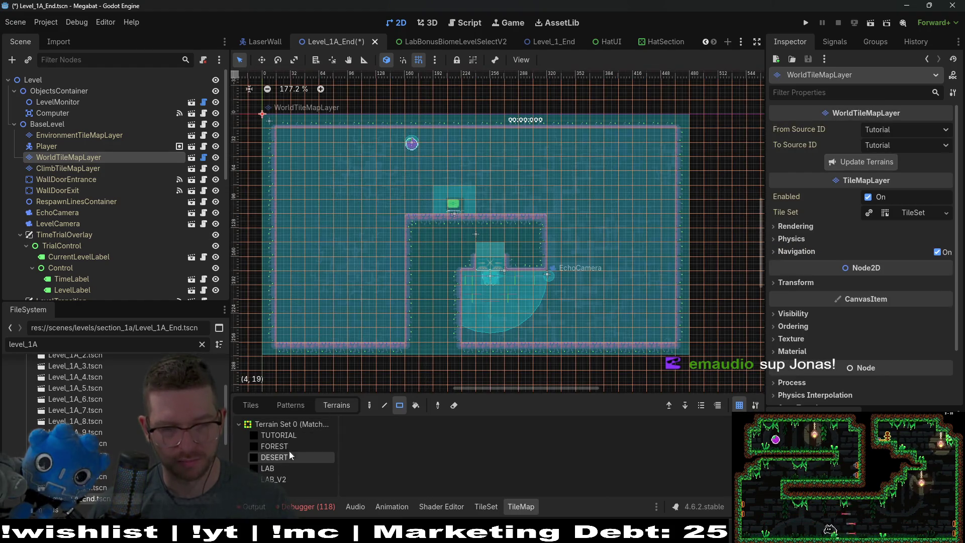
left_click(282, 479)
Repaint the lower-left LAB_V2 walls into inward tiers, opening up that corner.
left_click_drag(292, 272, 360, 341)
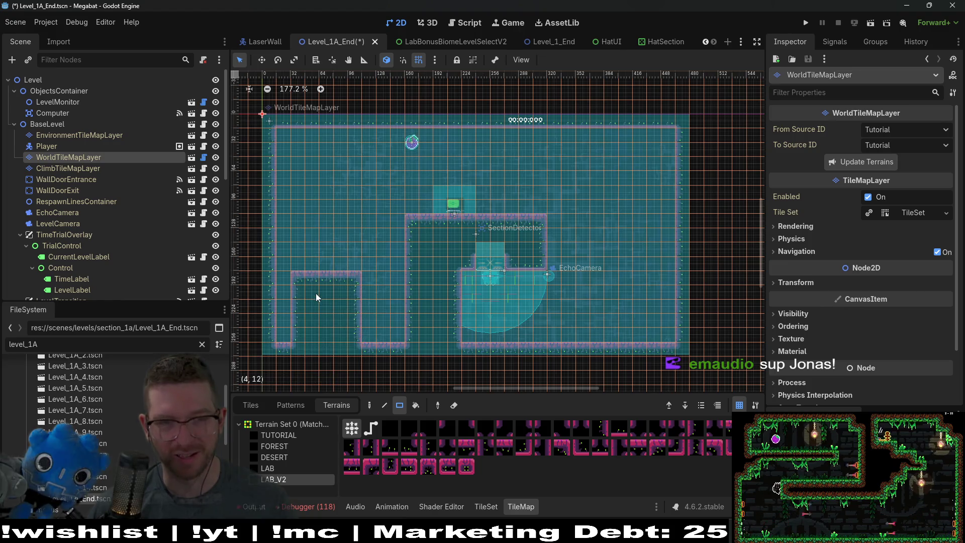
scroll(282, 257, "up", 2)
mouse_move(282, 257)
left_mouse_down()
mouse_move(378, 343)
mouse_move(393, 333)
left_mouse_up()
scroll(393, 333, "down", 4)
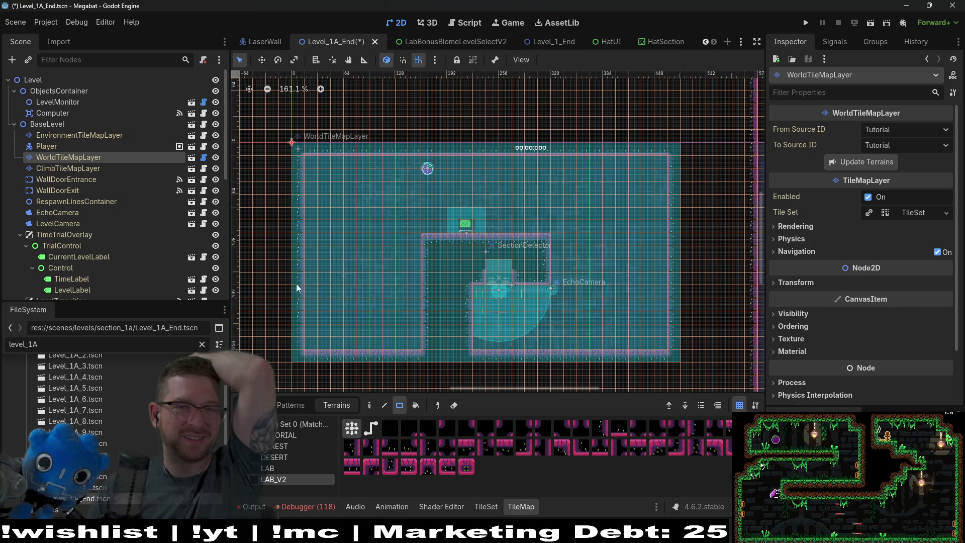
left_click_drag(298, 235, 428, 345)
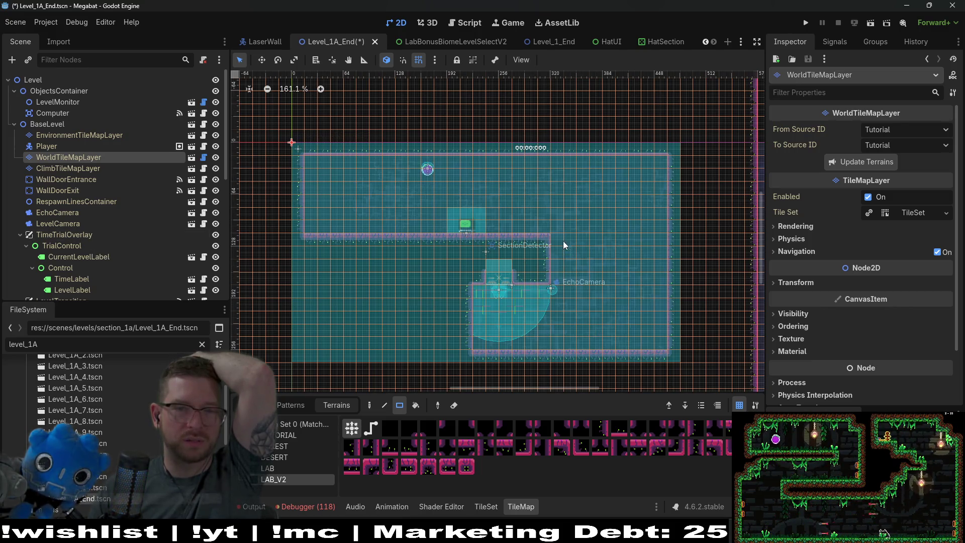
Extend the middle ledge rightward into a passage.
left_click_drag(606, 282, 607, 283)
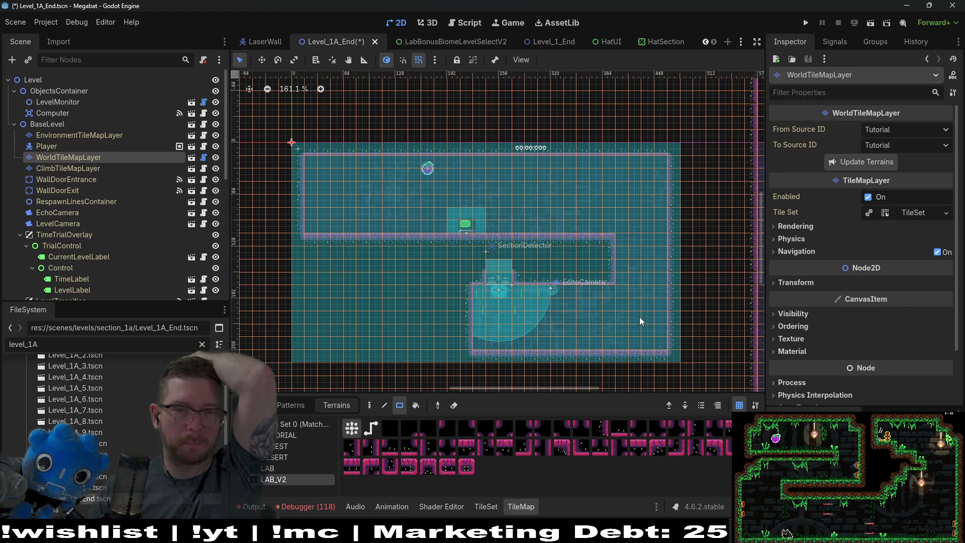
scroll(573, 328, "up", 2)
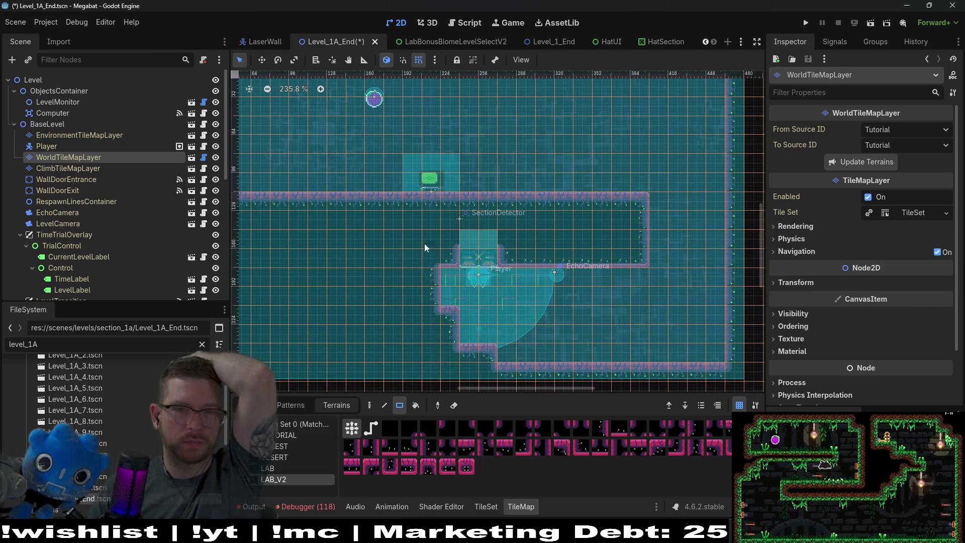
left_click_drag(446, 265, 654, 356)
scroll(152, 232, "down", 8)
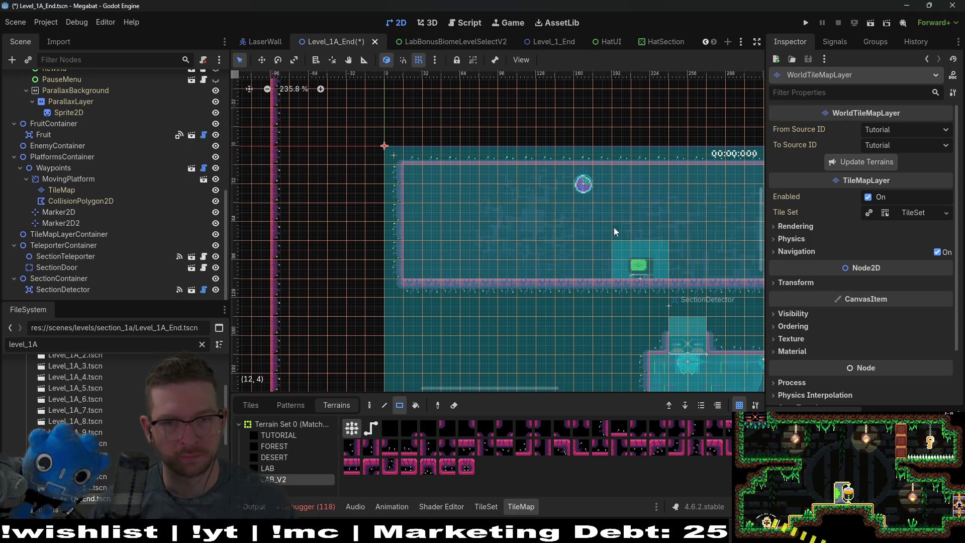
scroll(623, 229, "down", 3)
Pan to view the whole room and objects left of it, then select SectionDetector.
left_click_drag(404, 265, 524, 266)
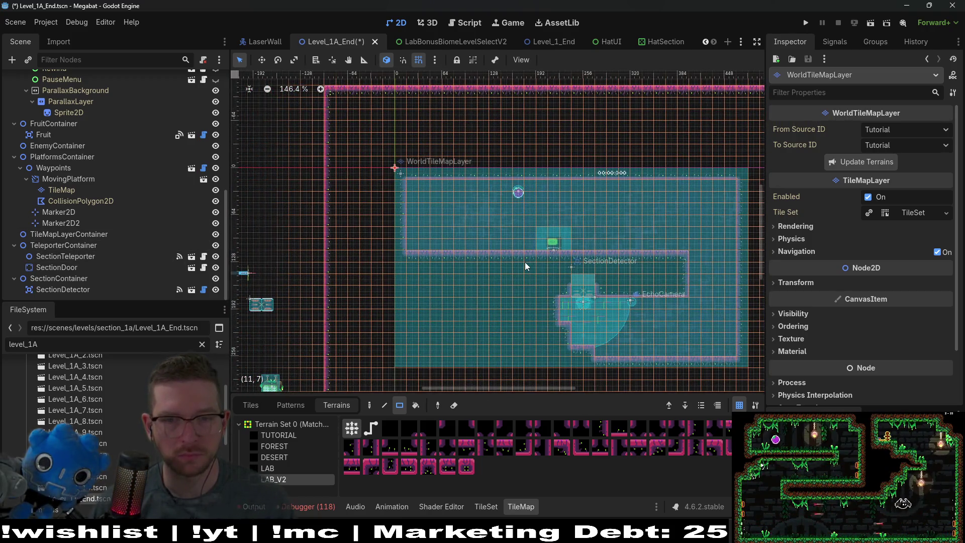
scroll(525, 261, "down", 1)
left_click_drag(396, 290, 457, 280)
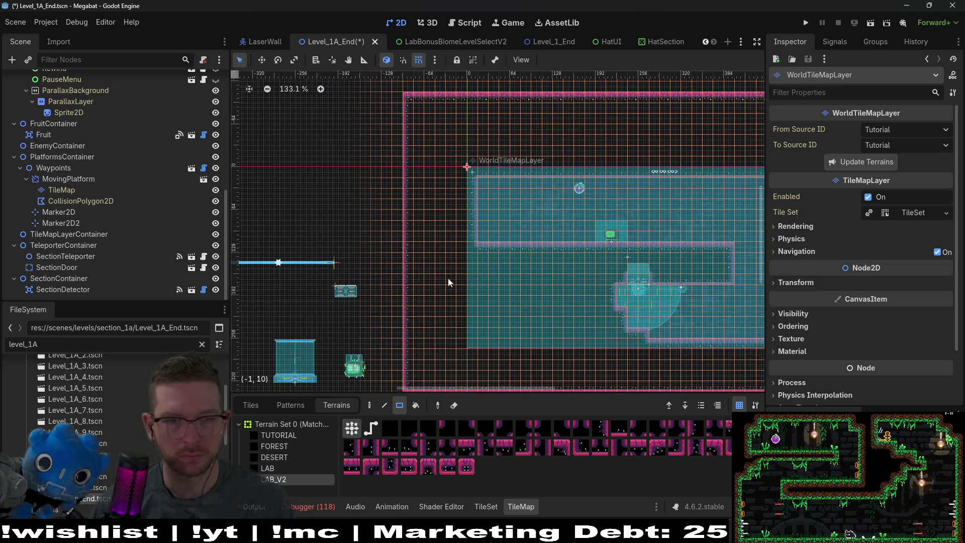
left_click_drag(323, 347, 426, 312)
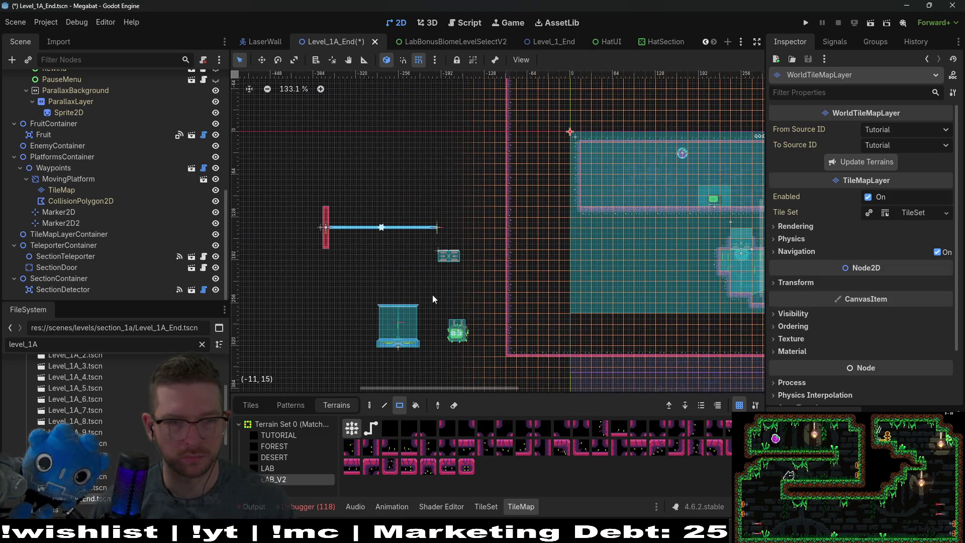
left_click(64, 290)
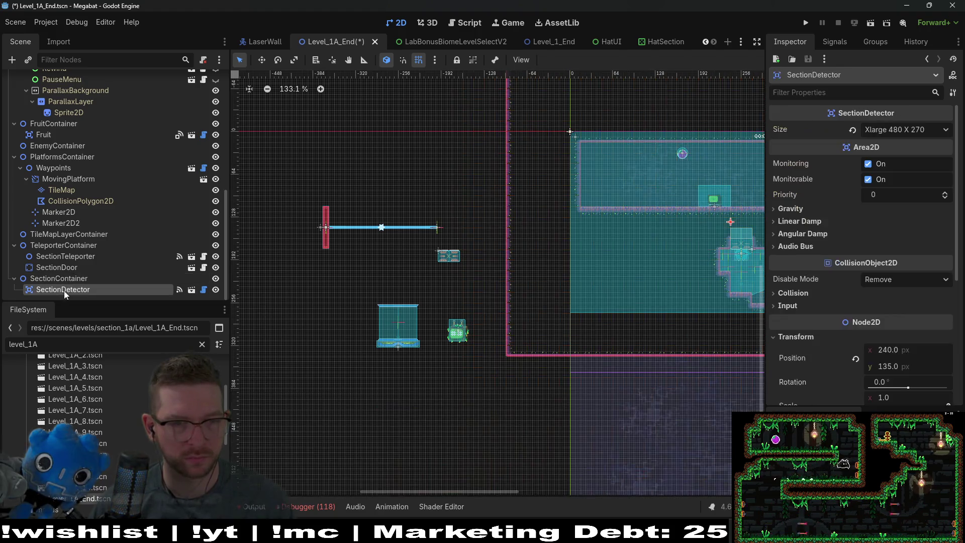
Drag SectionTeleporter onto the upper-left ledge floor with the Move tool, then reselect WorldTileMapLayer.
left_click(58, 269)
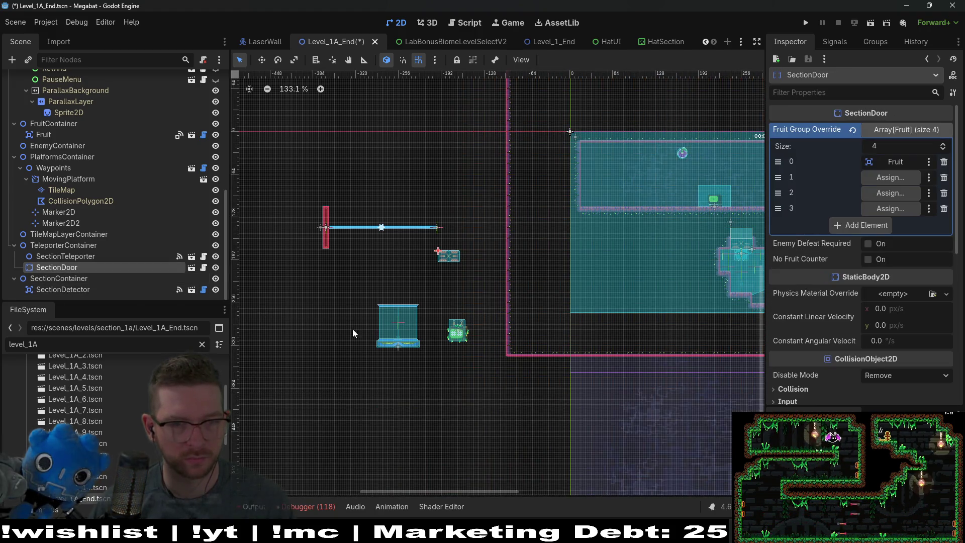
left_click(67, 257)
key("w")
mouse_move(387, 332)
left_mouse_down()
mouse_move(635, 183)
mouse_move(589, 185)
left_mouse_up()
scroll(618, 193, "up", 5)
left_click_drag(532, 215, 533, 225)
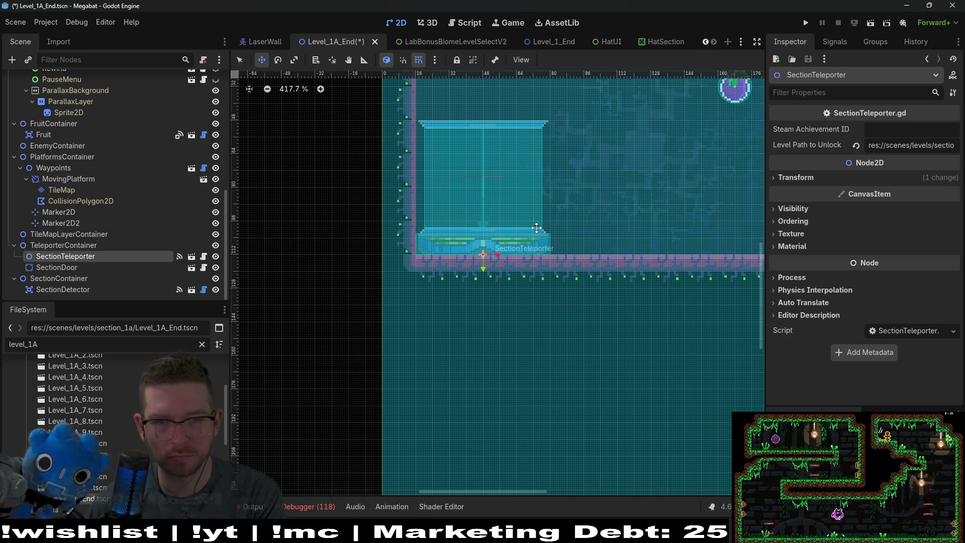
scroll(533, 225, "down", 5)
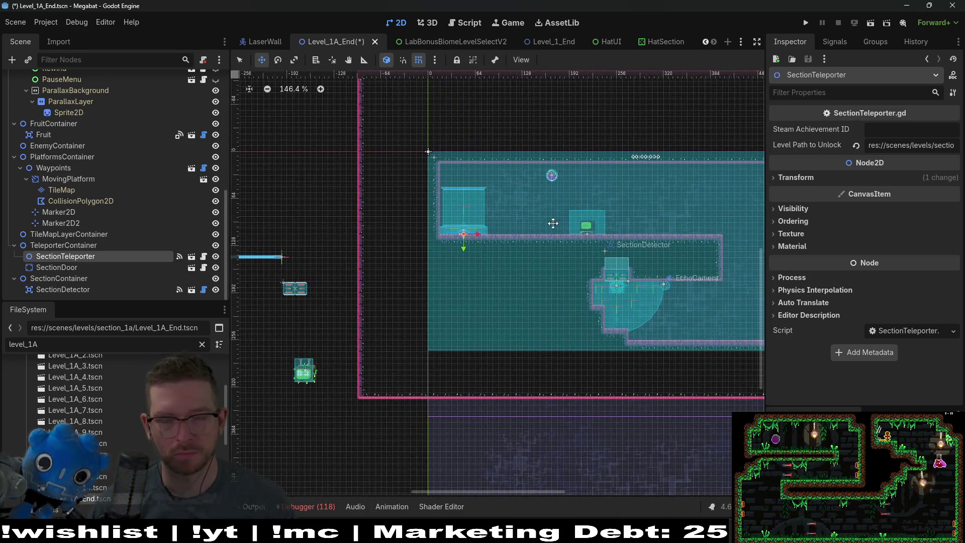
scroll(497, 226, "right", 3)
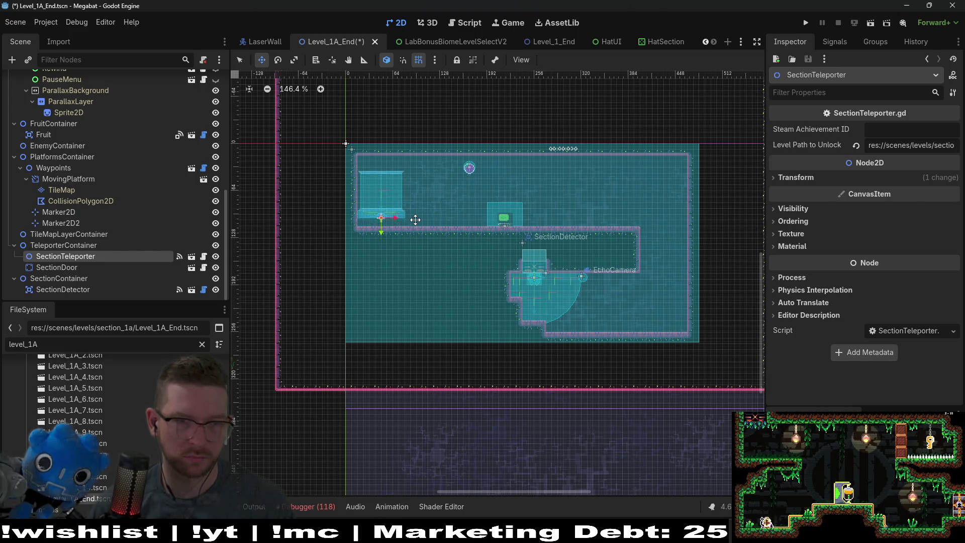
scroll(382, 187, "up", 6)
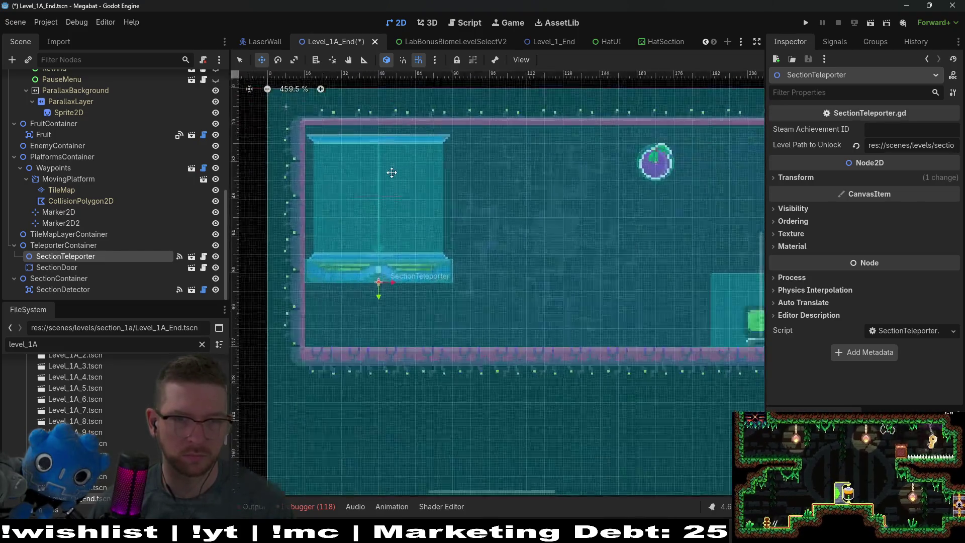
scroll(419, 180, "up", 2)
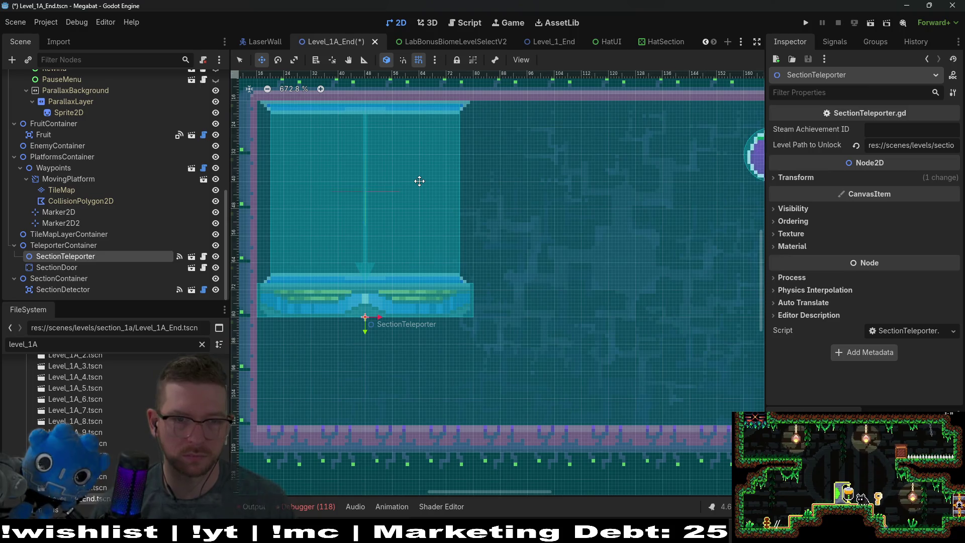
scroll(158, 161, "up", 10)
left_click(68, 157)
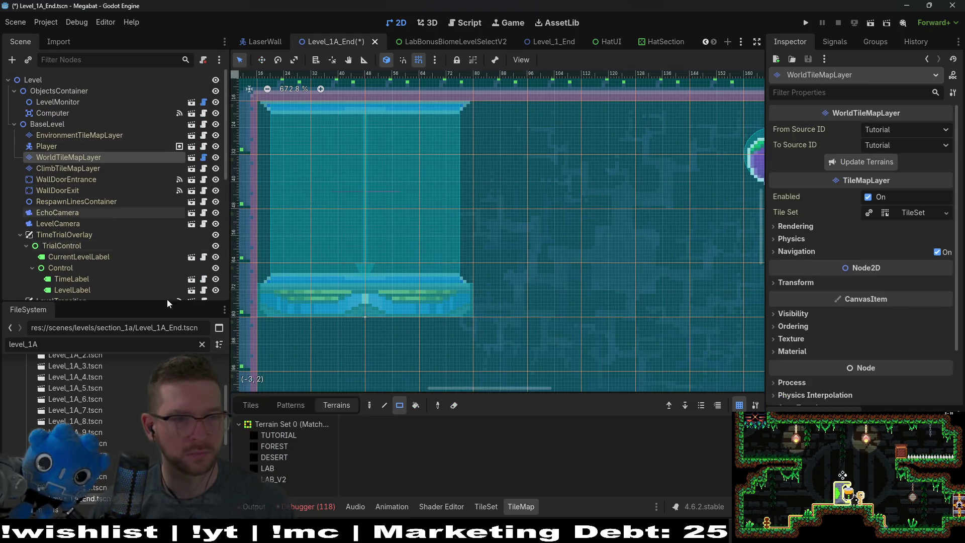
Choose the LAB_V2 terrain and extend the end room's wall outline downward.
left_click(282, 468)
left_click(281, 478)
scroll(432, 180, "down", 3)
scroll(432, 180, "left", 1)
scroll(432, 184, "down", 5)
scroll(400, 229, "down", 3)
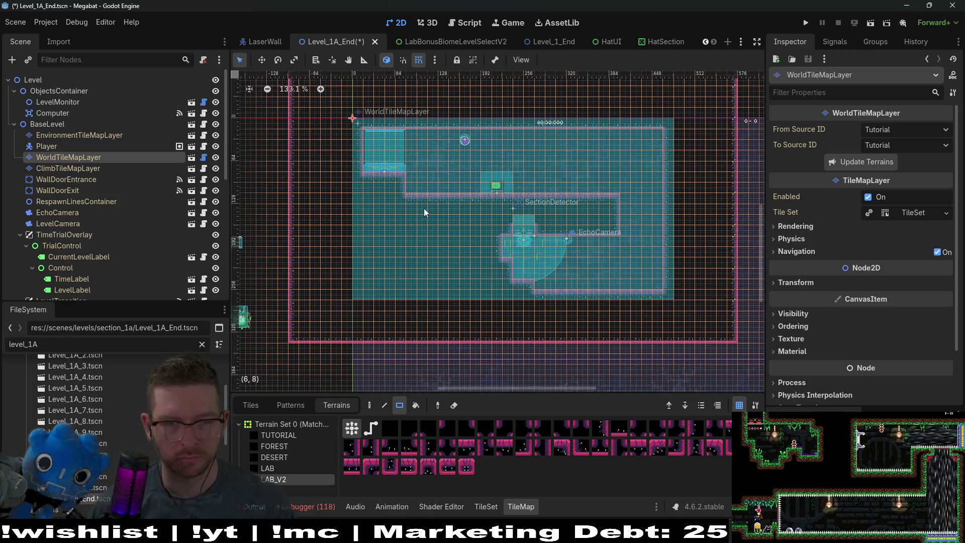
left_click_drag(414, 195, 460, 258)
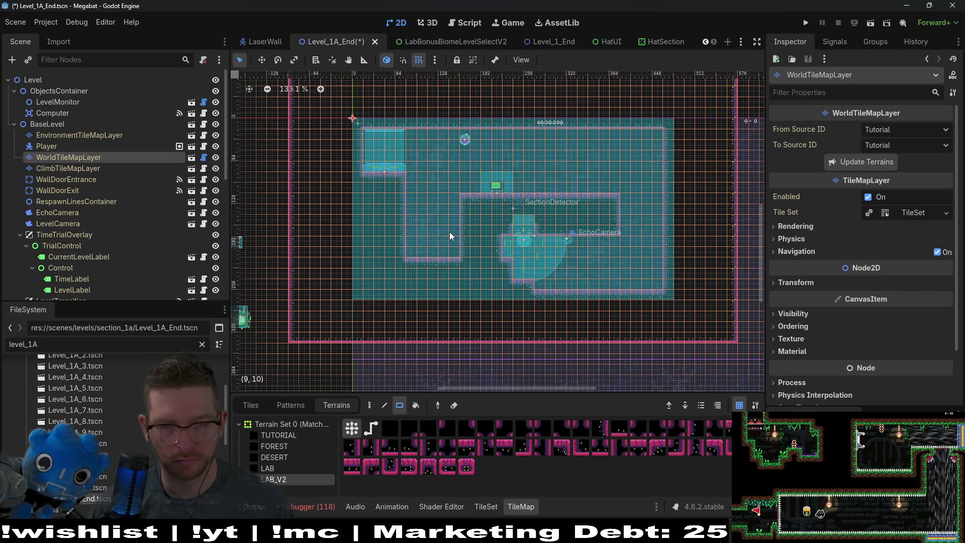
scroll(451, 232, "up", 3)
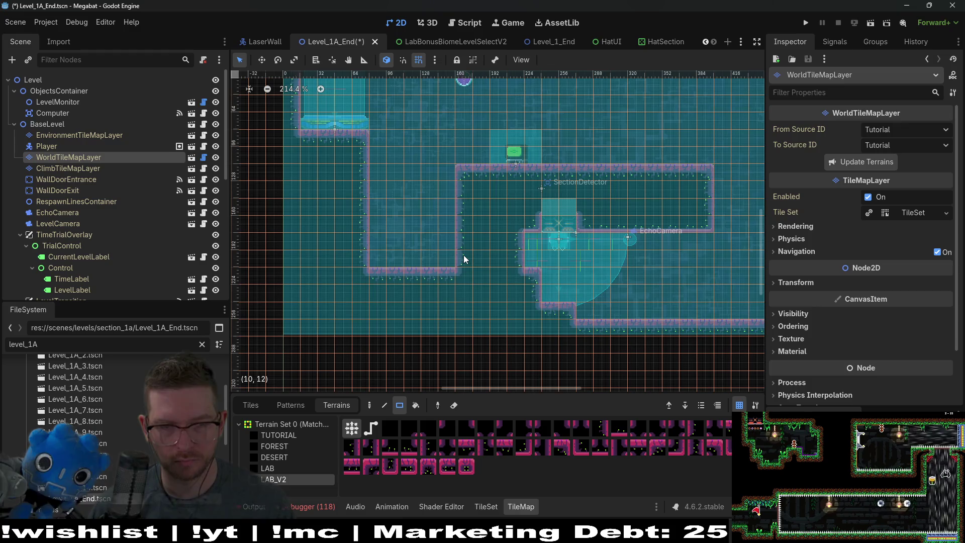
scroll(429, 299, "up", 3)
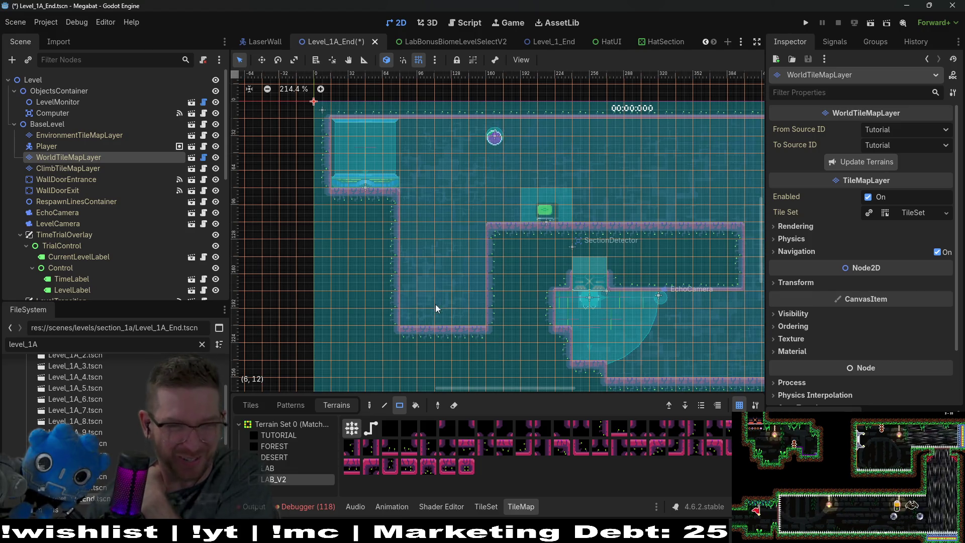
scroll(443, 308, "left", 3)
Paint a 3x2 wall block, fill the lower-left corridor and pocket, and turn the corner into a step.
left_click_drag(435, 316, 390, 308)
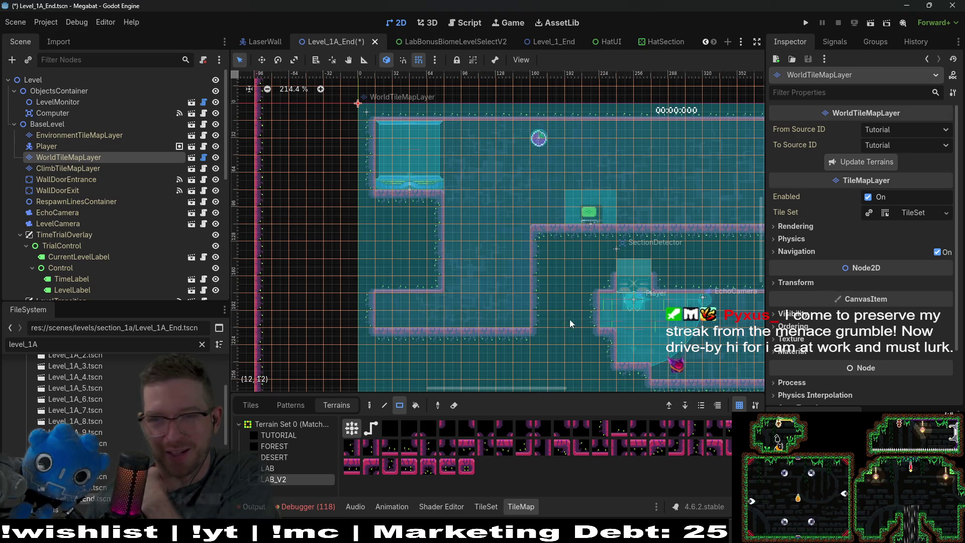
left_click_drag(501, 295, 421, 279)
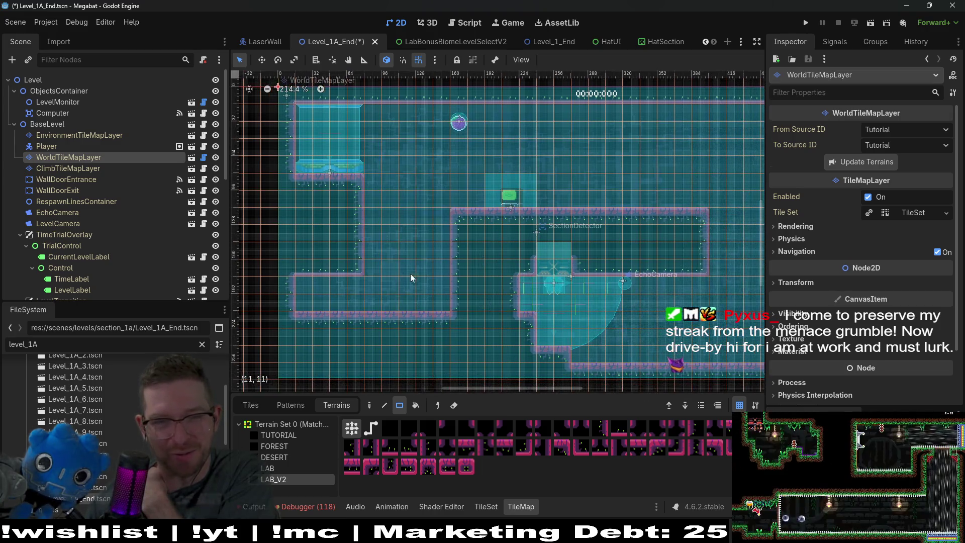
left_click_drag(324, 289, 444, 309)
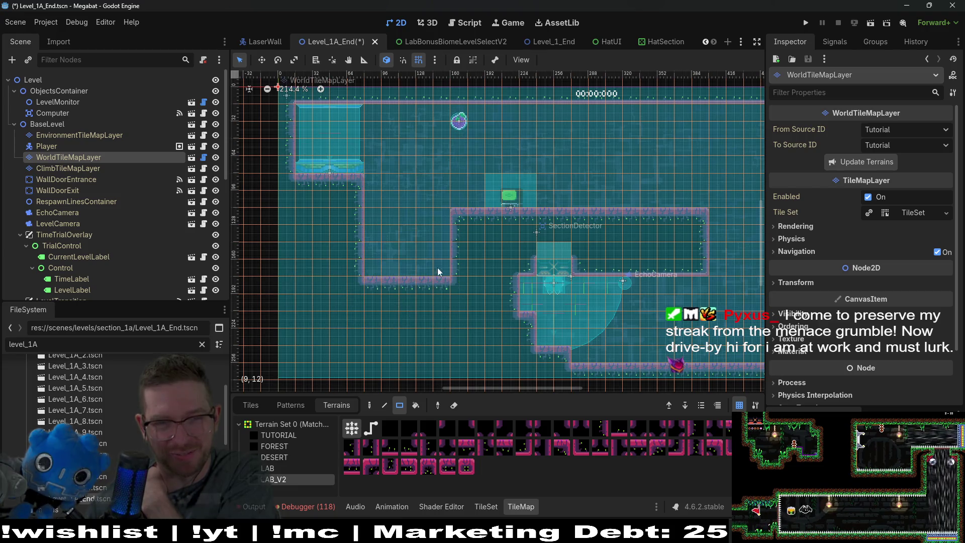
left_click_drag(375, 209, 438, 265)
left_click(369, 200)
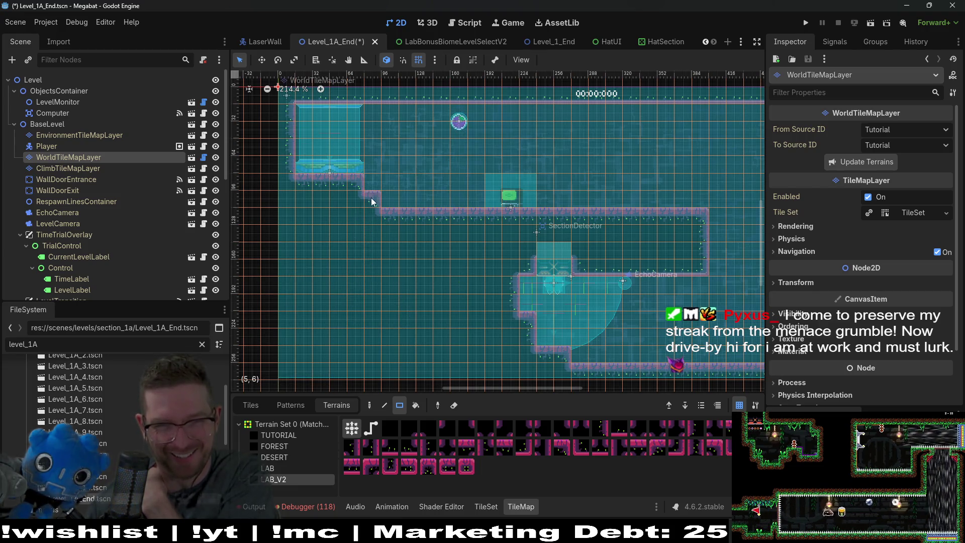
Add a raised LAB_V2 wall section above the lower chamber, then pan left.
scroll(539, 241, "up", 1)
scroll(540, 241, "right", 2)
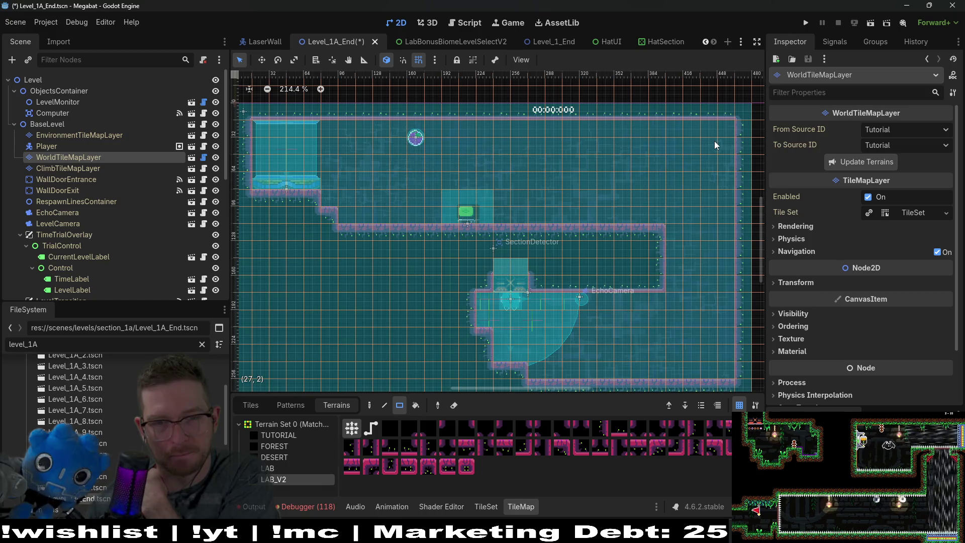
scroll(628, 344, "down", 1)
scroll(629, 344, "right", 1)
scroll(659, 260, "right", 1)
scroll(645, 254, "up", 2)
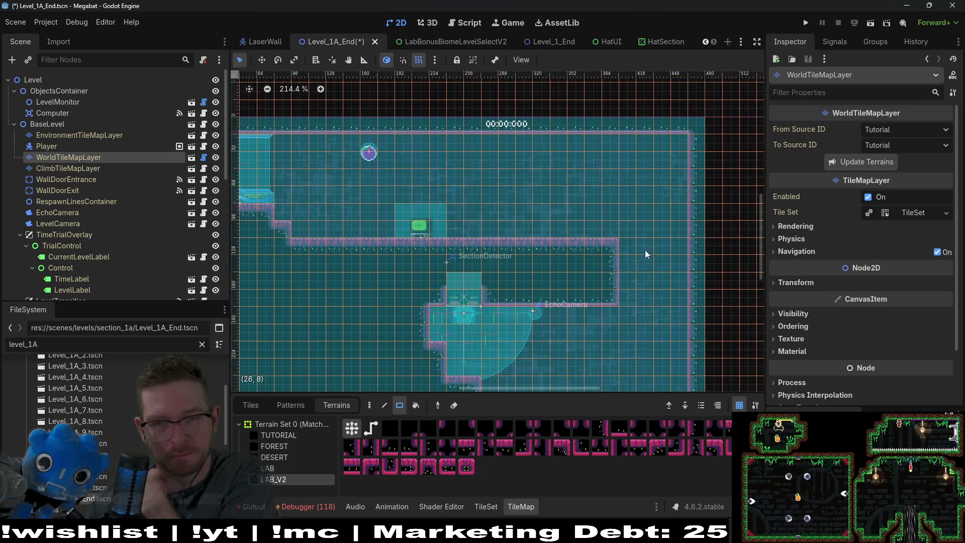
left_click_drag(547, 216, 611, 230)
scroll(612, 221, "down", 1)
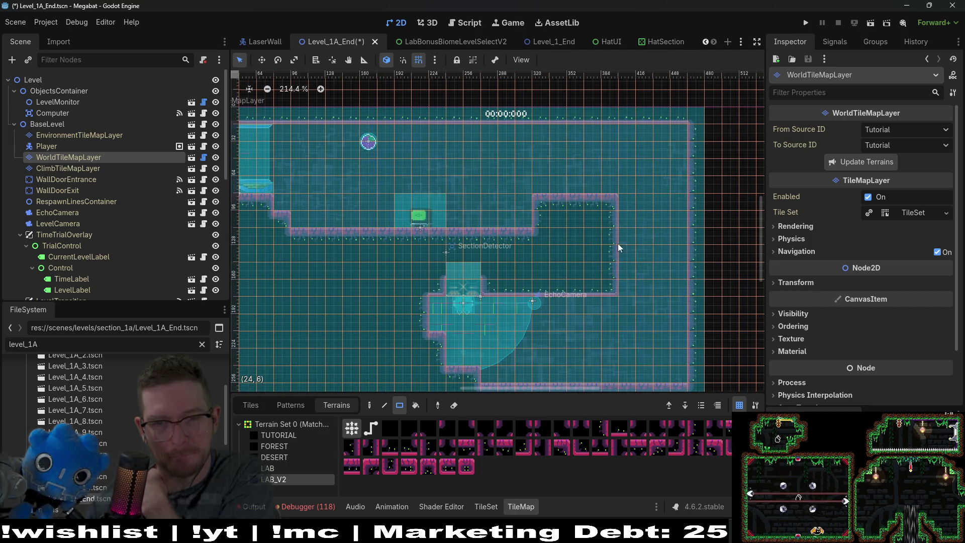
scroll(623, 251, "left", 1)
scroll(624, 252, "down", 2)
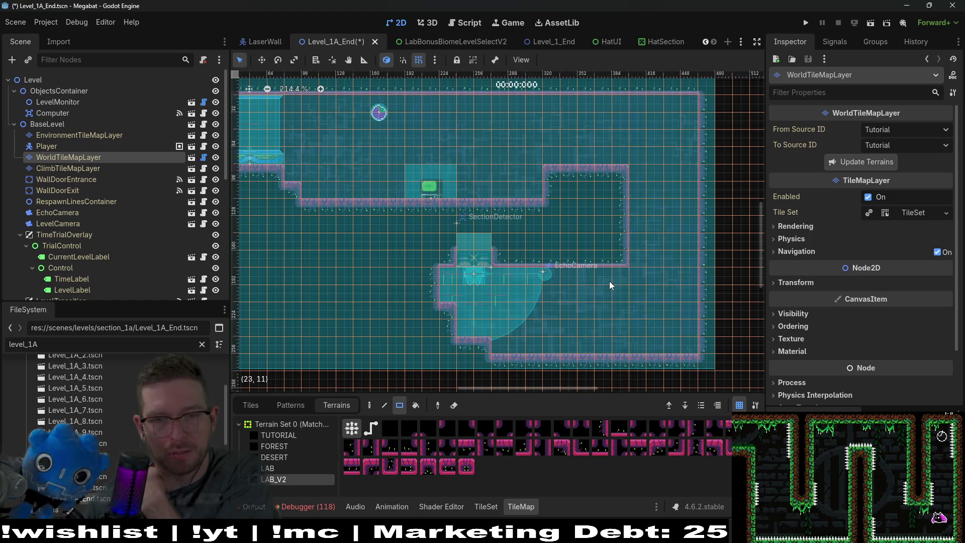
scroll(610, 285, "down", 1)
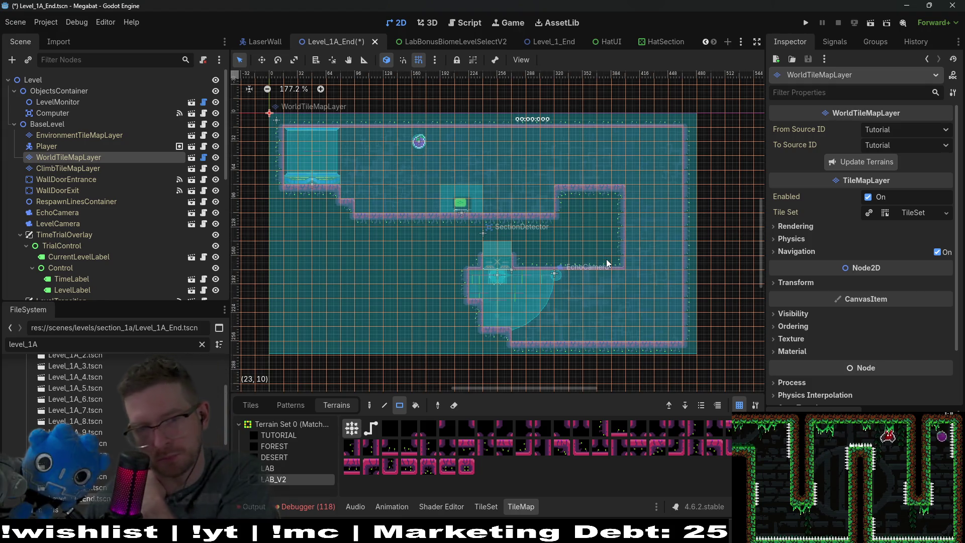
scroll(101, 224, "down", 3)
scroll(383, 252, "left", 10)
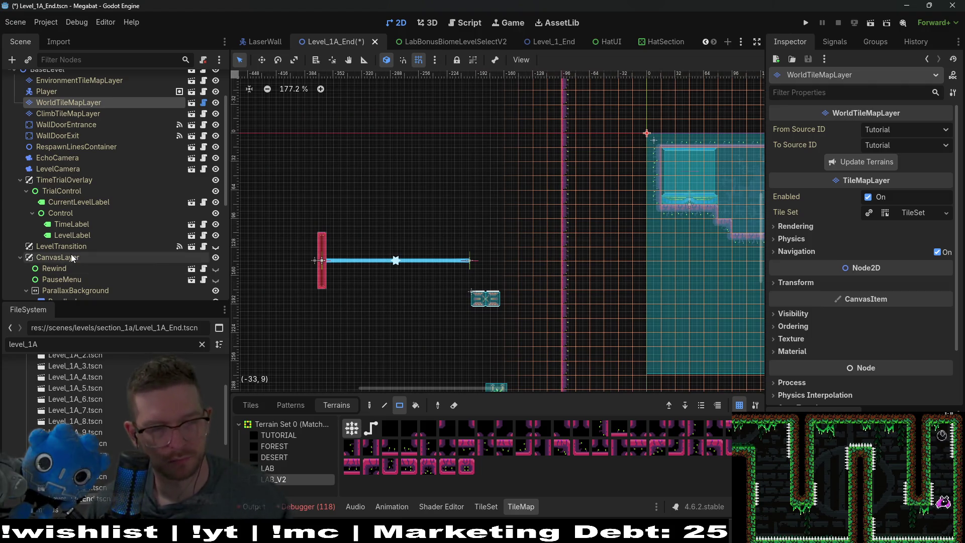
scroll(81, 251, "down", 5)
Inspect the tile map layer, section door, section and teleporter container nodes in the Scene tree.
left_click(68, 235)
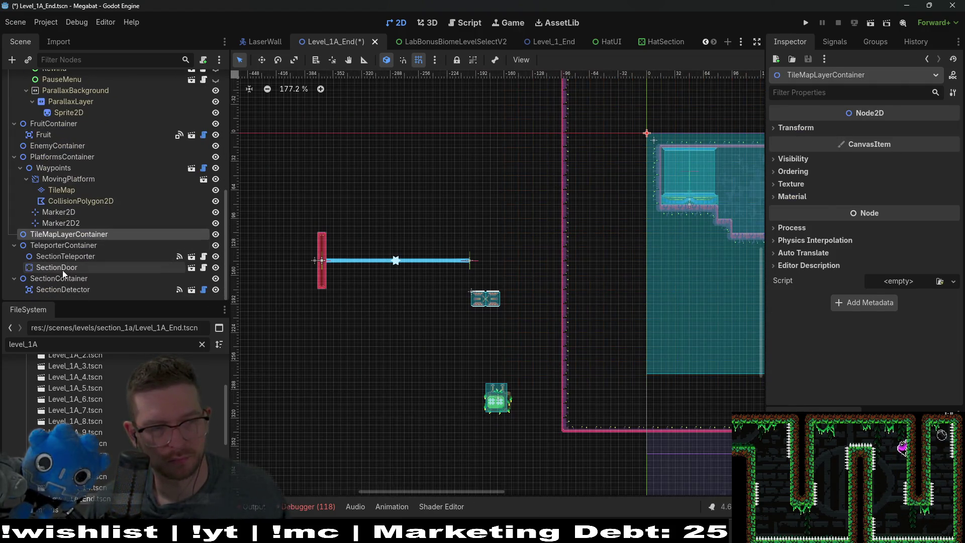
left_click(62, 270)
left_click(59, 276)
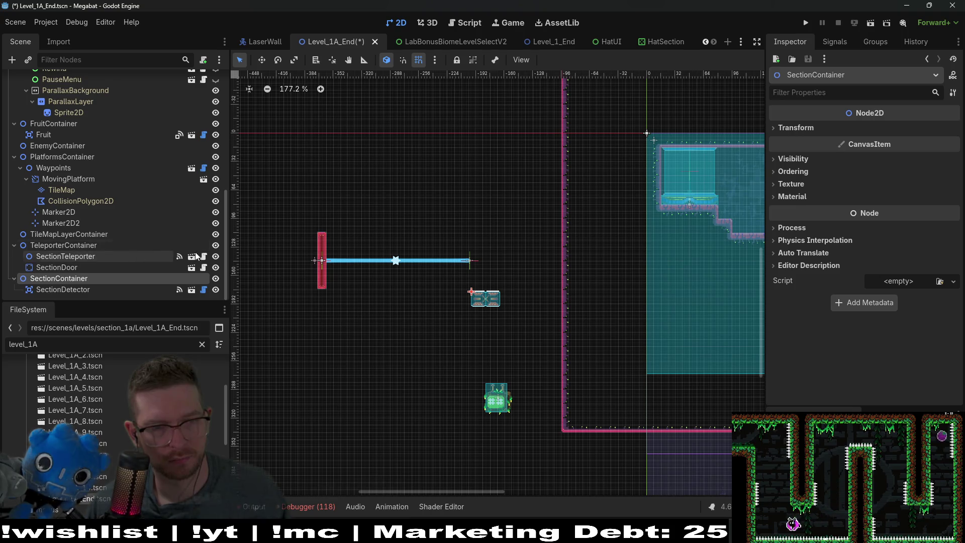
left_click(80, 245)
left_click(92, 232)
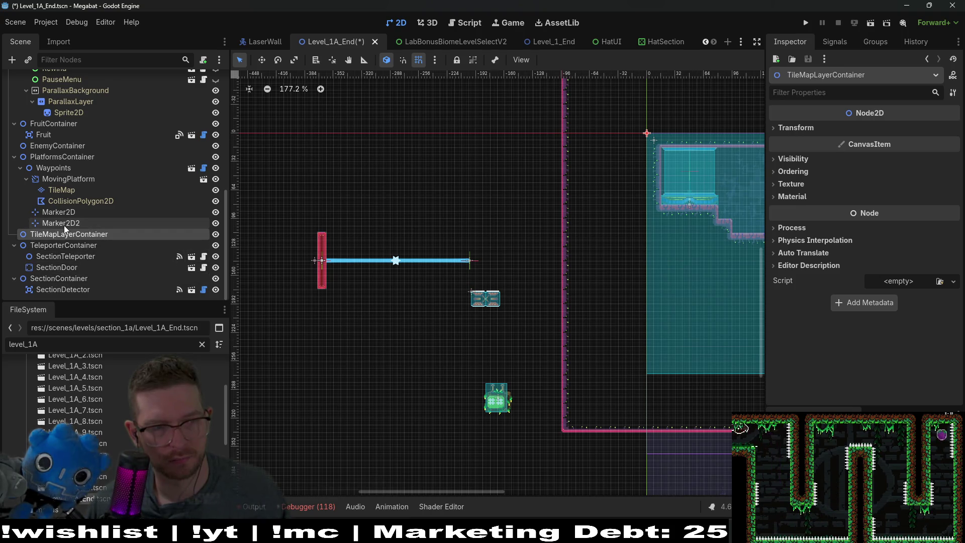
left_click(70, 279)
scroll(57, 235, "up", 1)
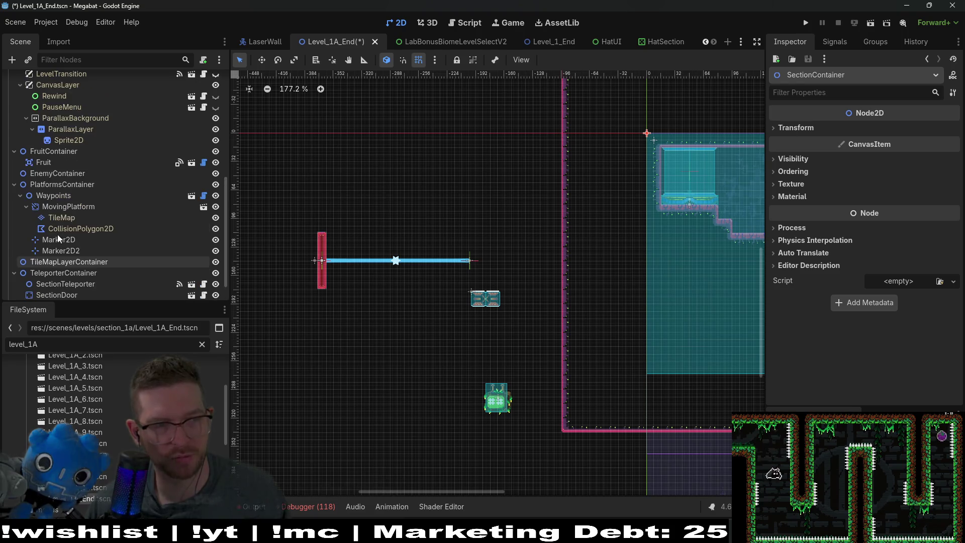
Drag the Waypoints platform group to the right end of the end room's upper corridor.
left_click(54, 196)
left_click_drag(396, 261, 286, 240)
mouse_move(357, 235)
left_mouse_down()
mouse_move(618, 299)
mouse_move(629, 214)
mouse_move(683, 204)
left_mouse_up()
scroll(646, 226, "right", 3)
scroll(548, 242, "up", 5)
mouse_move(547, 239)
left_mouse_down()
mouse_move(592, 240)
mouse_move(548, 246)
left_mouse_up()
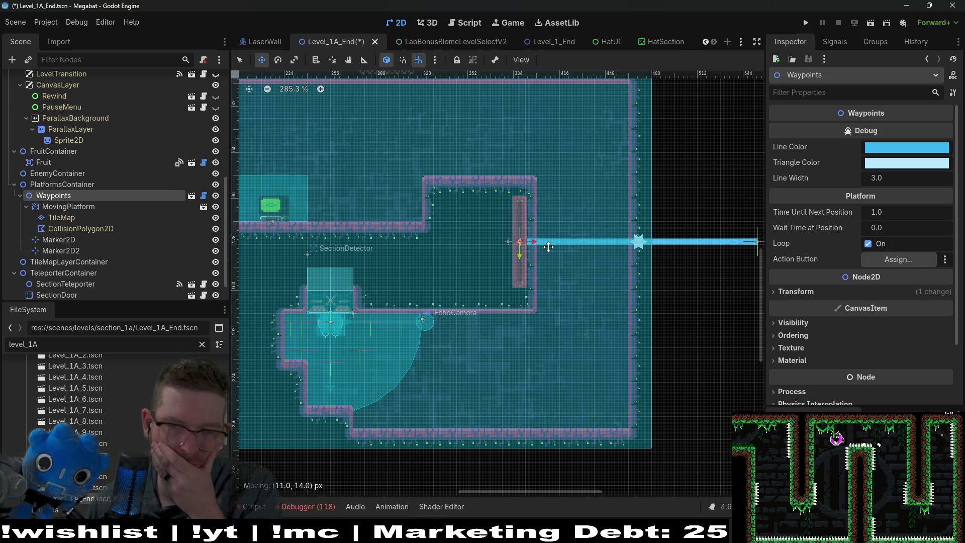
scroll(538, 238, "up", 3)
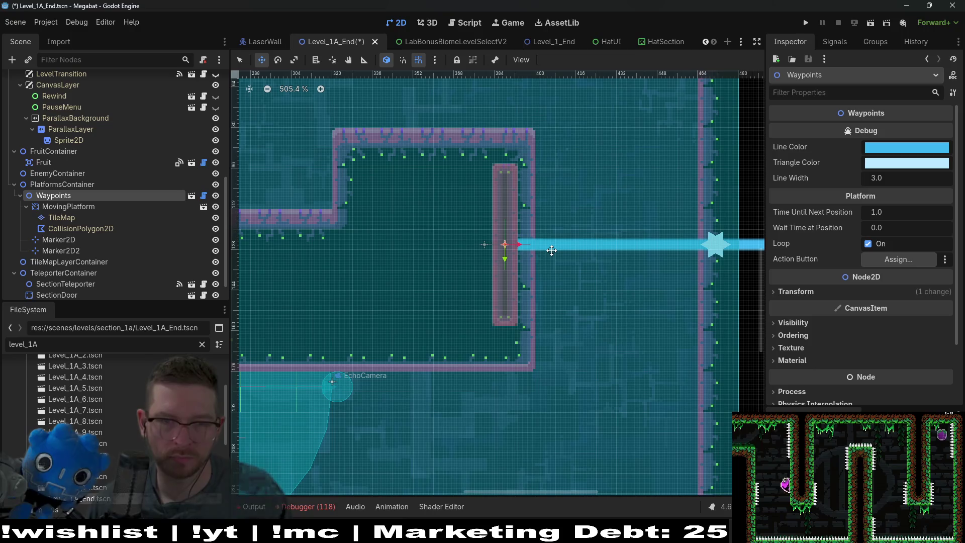
scroll(552, 250, "down", 3)
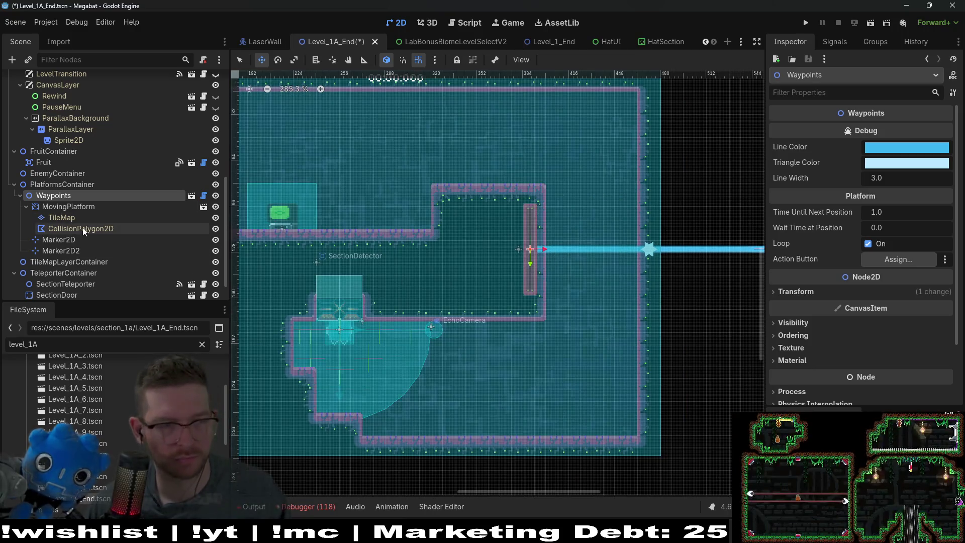
scroll(81, 155, "up", 6)
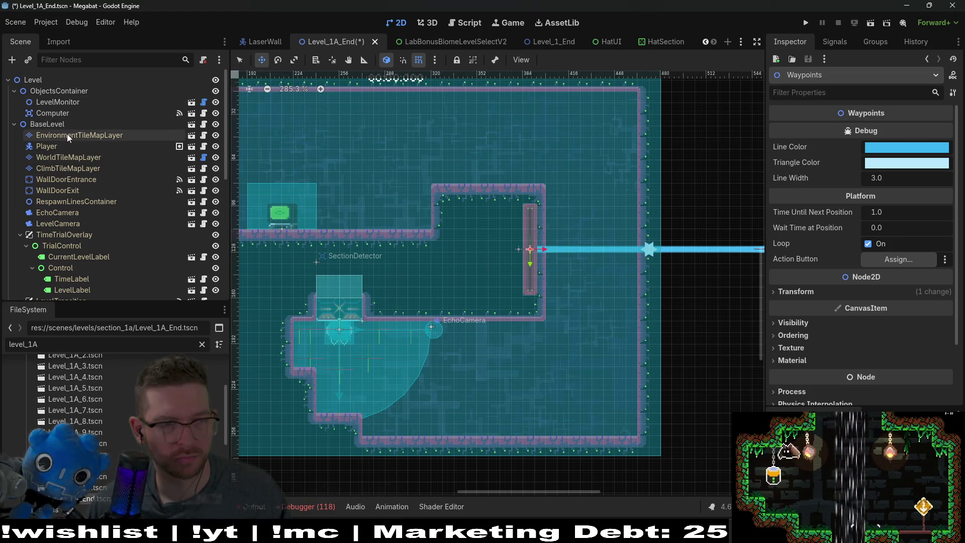
left_click(75, 157)
With LAB_V2 selected, repaint the upper corridor's right wall further left beside the moving platform.
left_click(271, 468)
left_click(274, 479)
left_click_drag(533, 187, 541, 308)
scroll(603, 271, "right", 3)
scroll(603, 272, "down", 2)
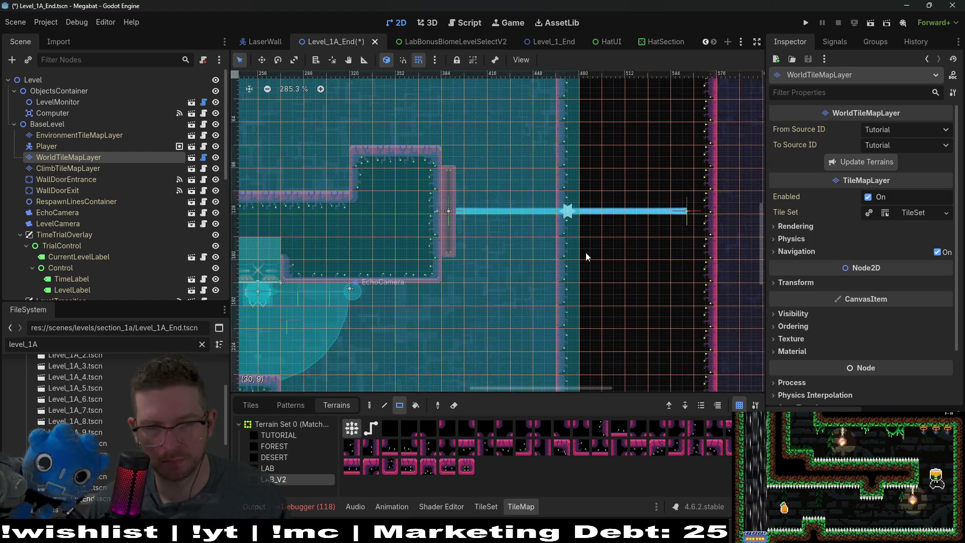
left_click_drag(427, 276, 431, 162)
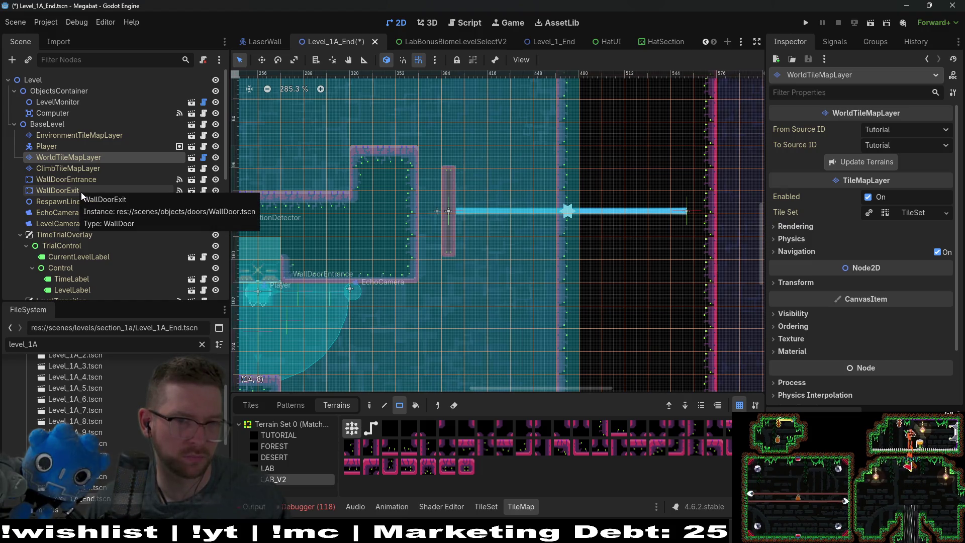
Frame Waypoints, select its TileMap, choose the lab v2 terrain, then select CollisionPolygon2D.
scroll(81, 195, "down", 10)
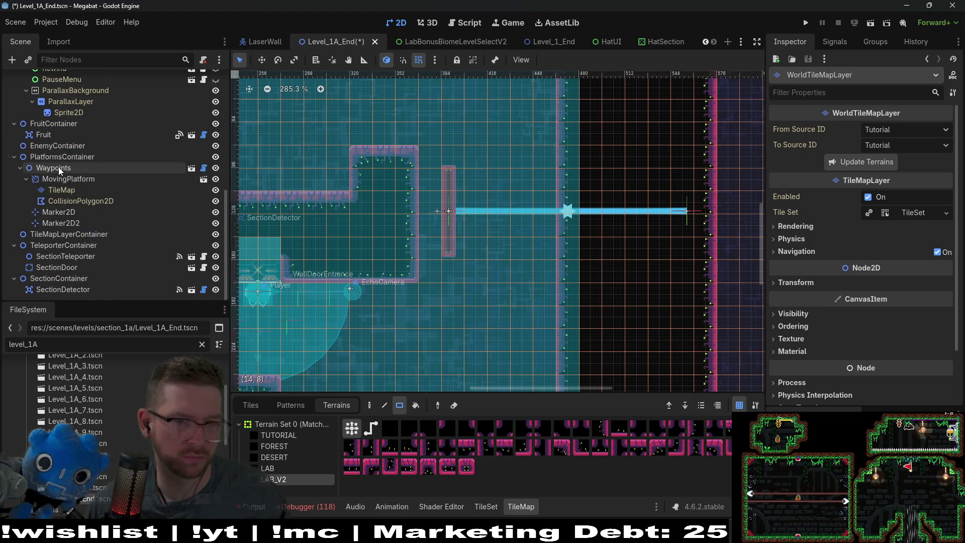
double_click(58, 167)
key("w")
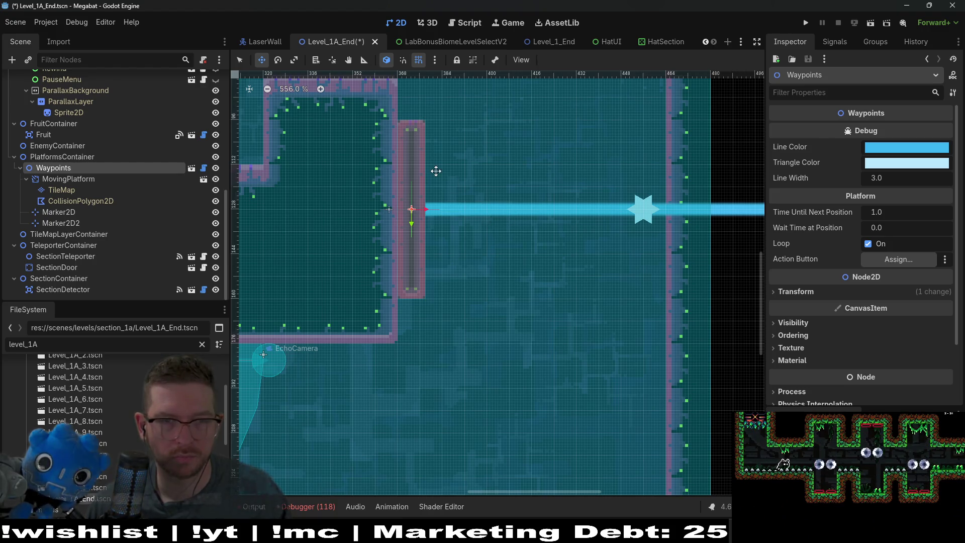
left_click(61, 190)
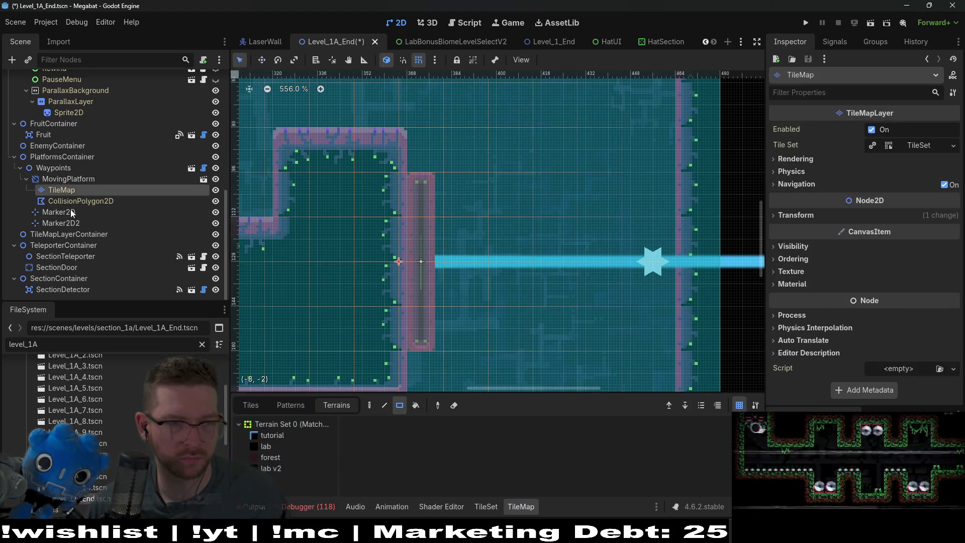
left_click(284, 466)
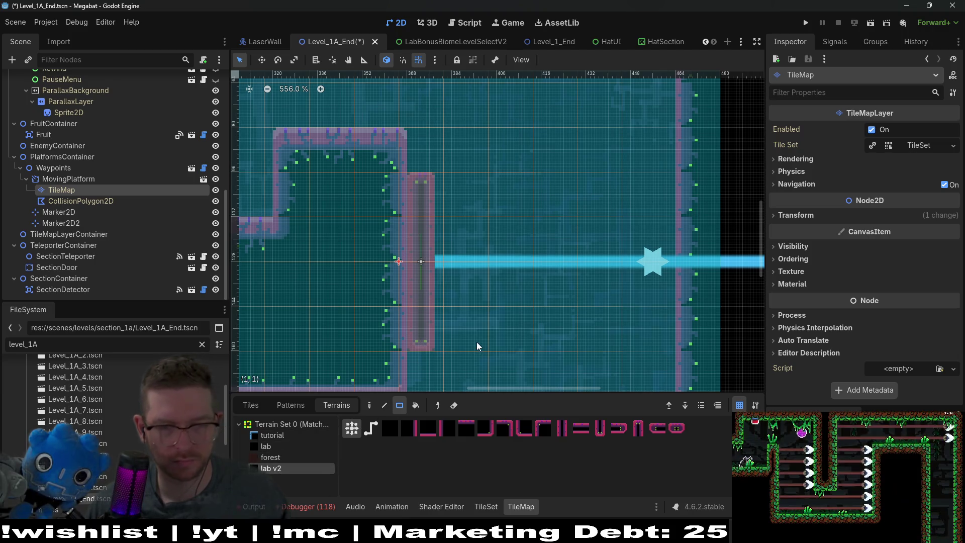
scroll(432, 361, "down", 2)
scroll(445, 249, "up", 3)
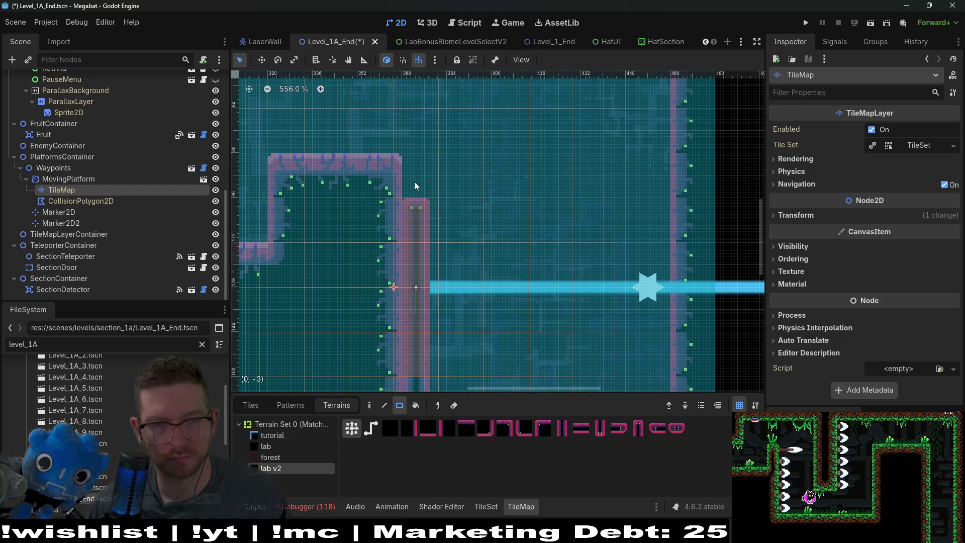
scroll(445, 250, "down", 2)
left_click(80, 200)
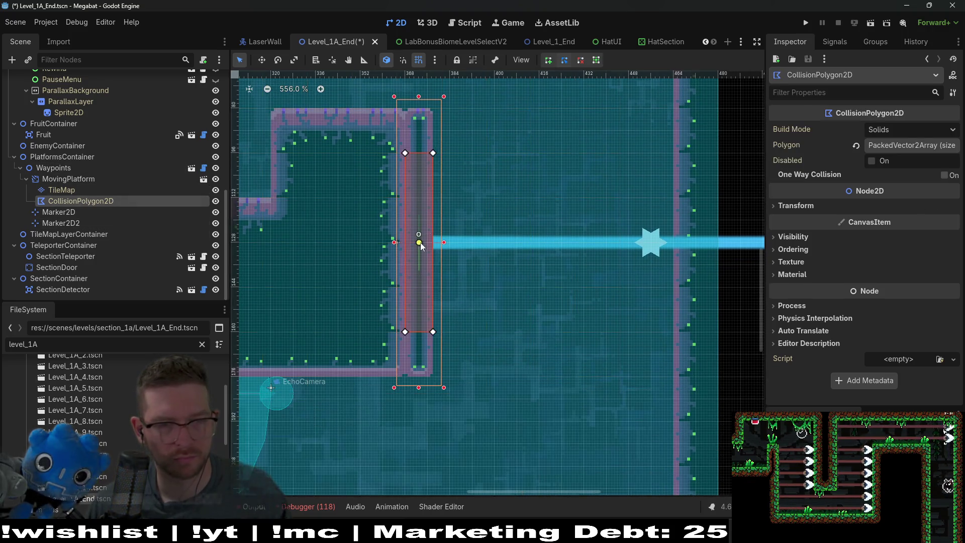
Drag the collision polygon's top vertices up and bottom vertex down to match the platform tiles.
scroll(436, 128, "up", 5)
scroll(448, 212, "up", 2)
left_click_drag(448, 252, 448, 156)
left_click_drag(388, 251, 388, 156)
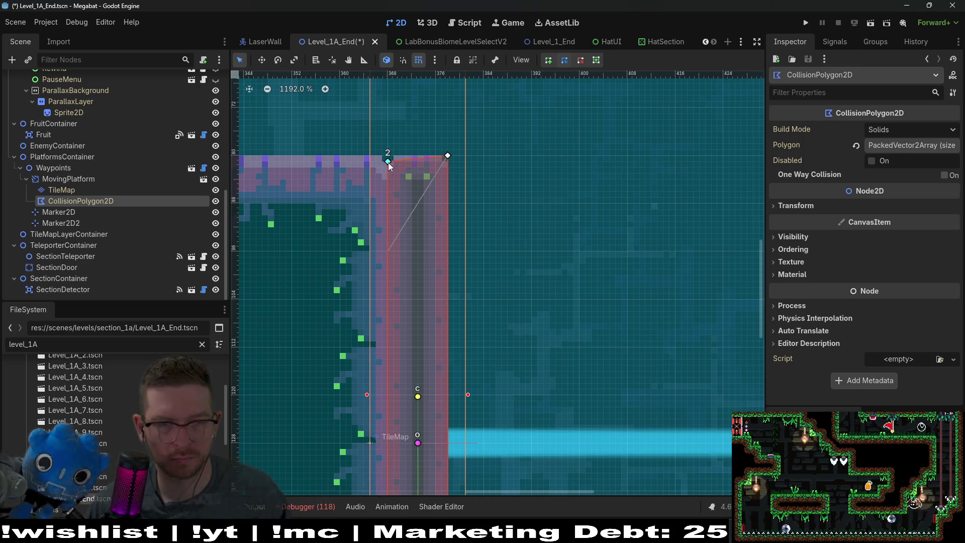
scroll(469, 229, "down", 8)
scroll(470, 229, "down", 7)
mouse_move(443, 327)
left_mouse_down()
mouse_move(451, 419)
mouse_move(440, 420)
left_mouse_up()
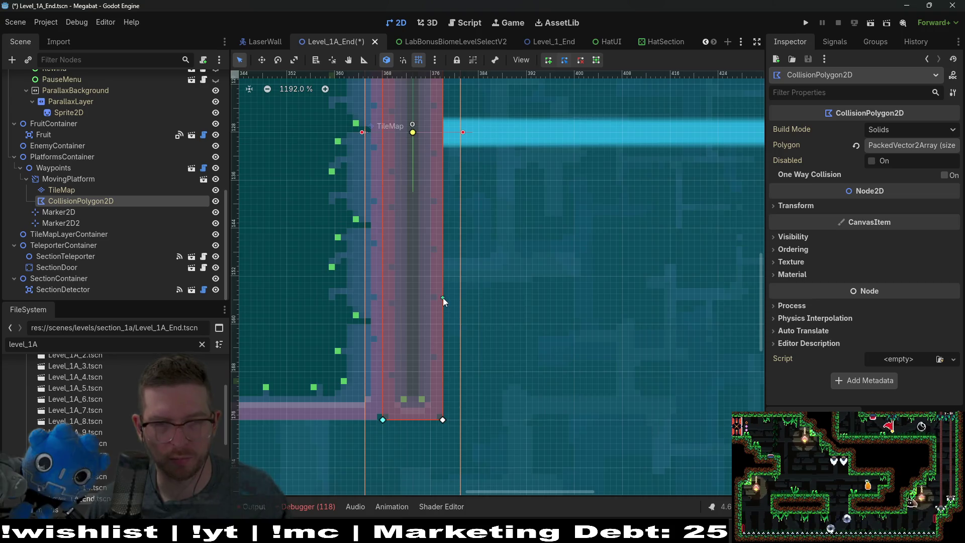
scroll(442, 298, "down", 5)
scroll(410, 280, "up", 4)
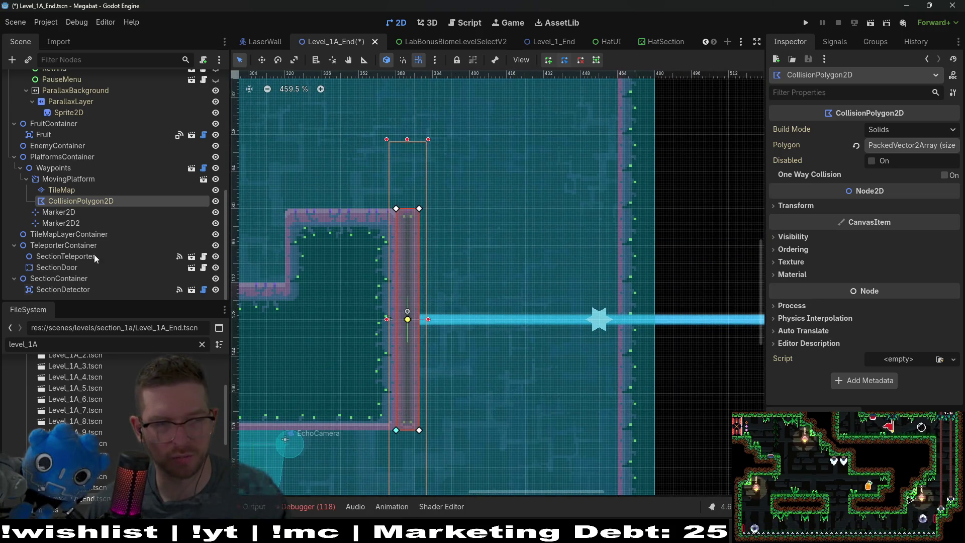
scroll(513, 279, "down", 3)
scroll(513, 279, "right", 4)
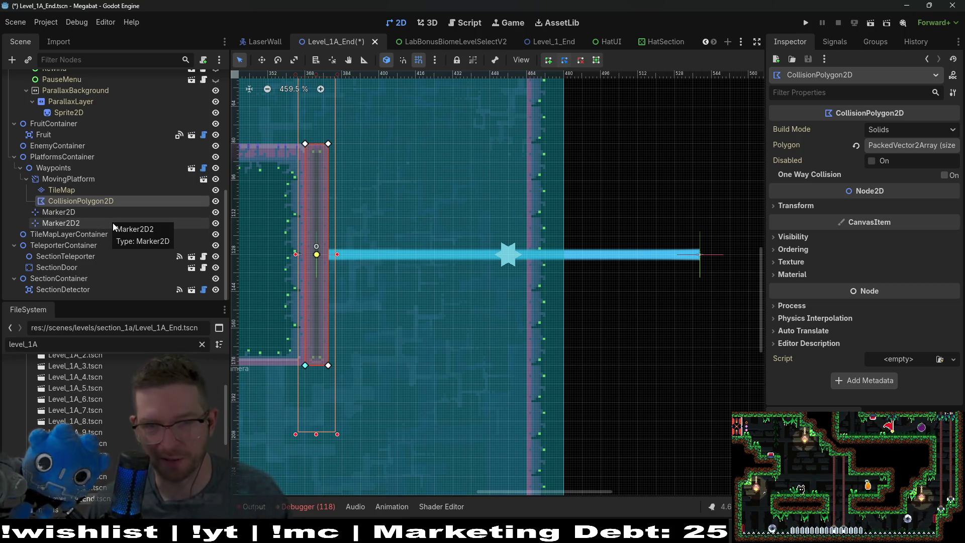
Move Marker2D2, the laser's end waypoint, left to the room's far right wall and nudge it into place.
left_click(61, 223)
key("w")
left_click_drag(622, 265, 510, 263)
scroll(511, 263, "up", 3)
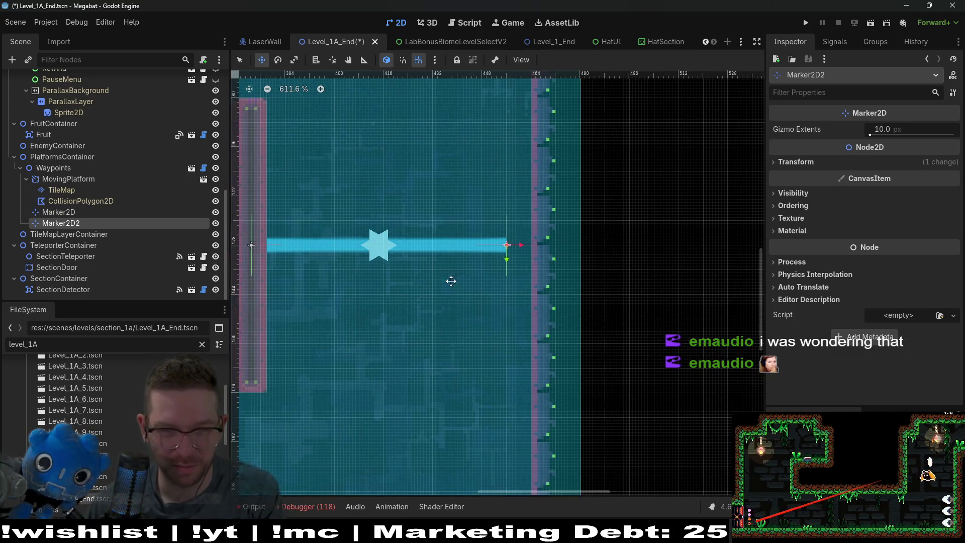
scroll(411, 254, "left", 4)
scroll(390, 240, "up", 10)
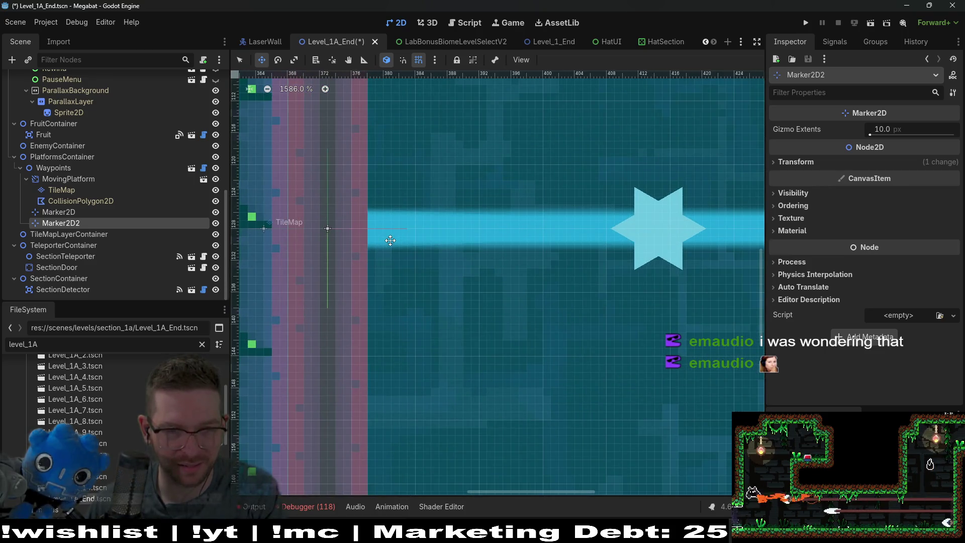
scroll(400, 241, "down", 4)
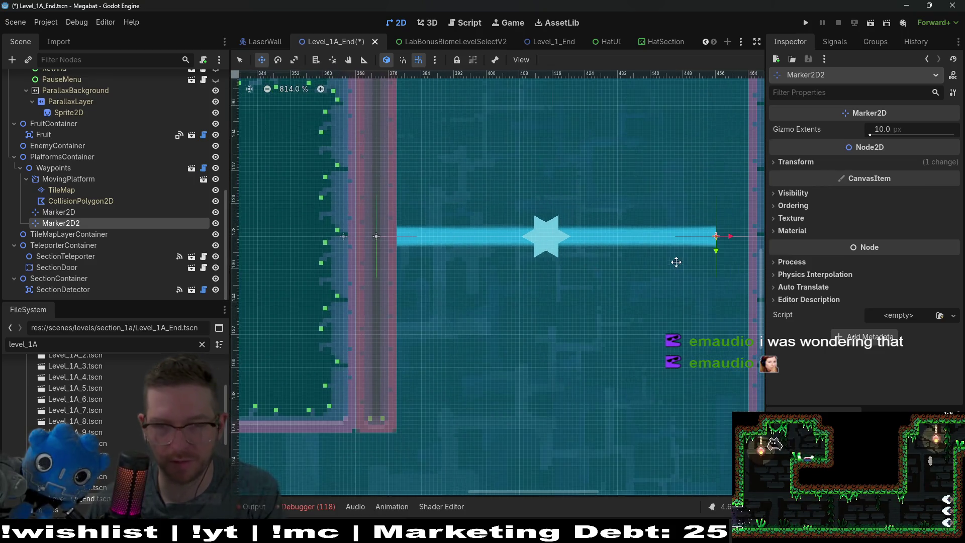
scroll(462, 232, "right", 4)
scroll(477, 252, "up", 5)
key("Right")
key("Right")
key("Right")
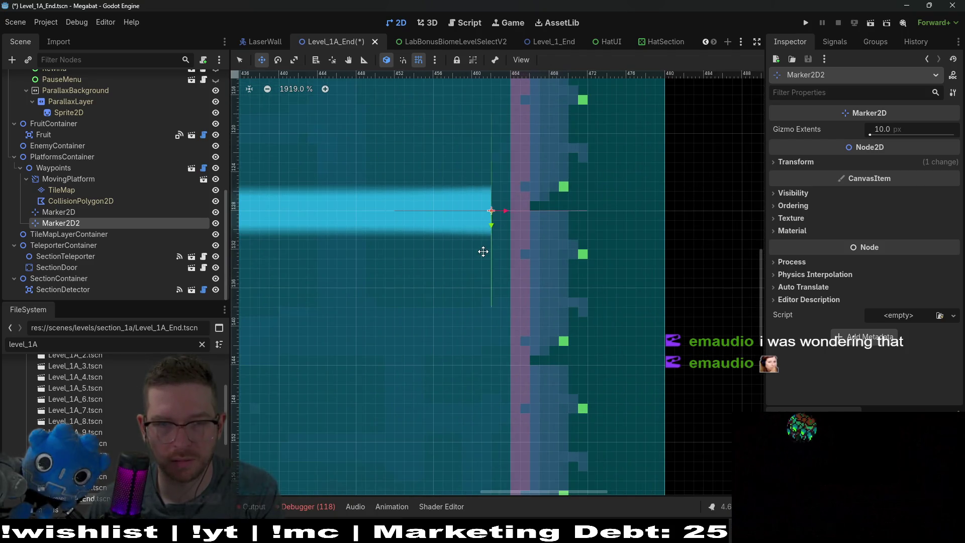
key("Left")
key("Left")
key("Left")
key("Left")
key("Left")
key("Left")
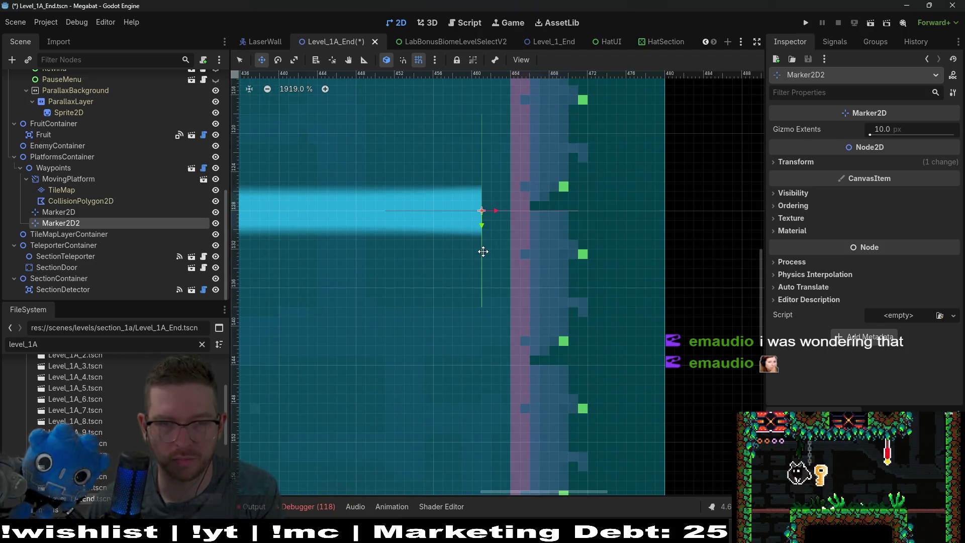
Zoom the canvas out and save and test-run the level with F6.
scroll(438, 243, "down", 15)
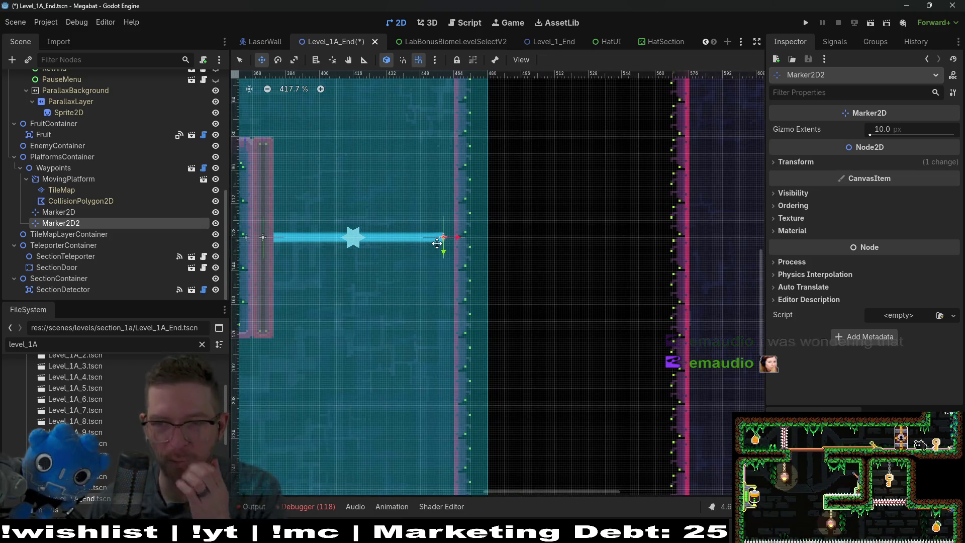
scroll(438, 243, "down", 2)
scroll(338, 270, "left", 5)
scroll(362, 258, "down", 2)
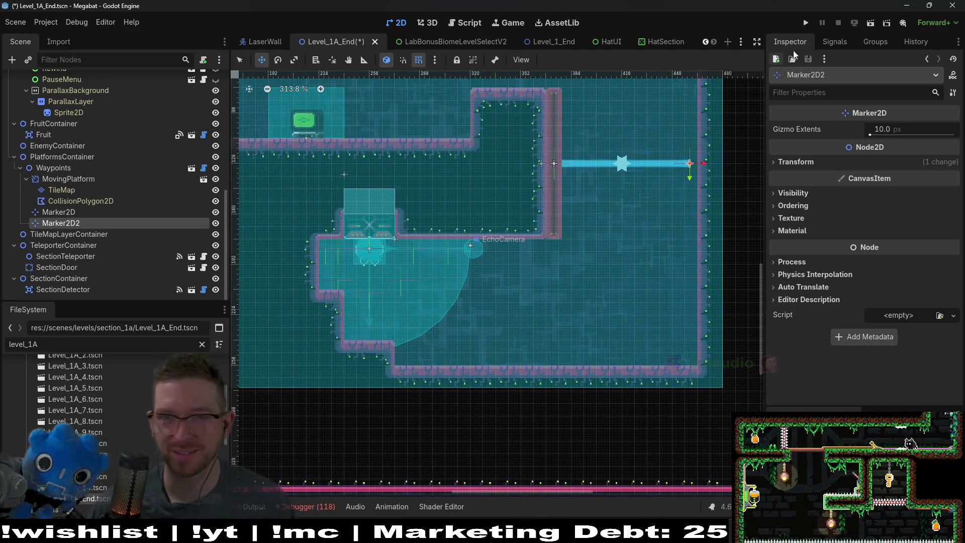
key("F6")
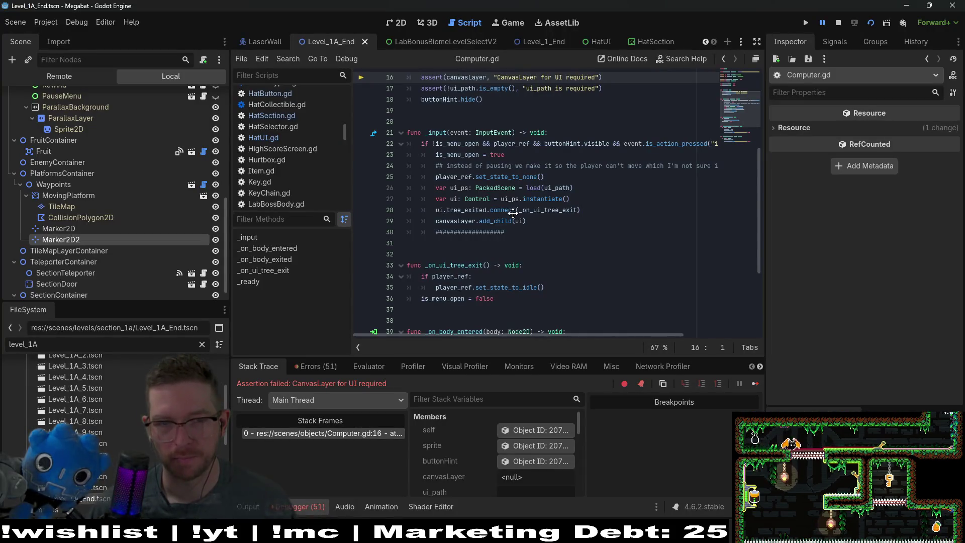
Return to the 2D view and stop the run that failed on the CanvasLayer assertion.
scroll(513, 213, "up", 3)
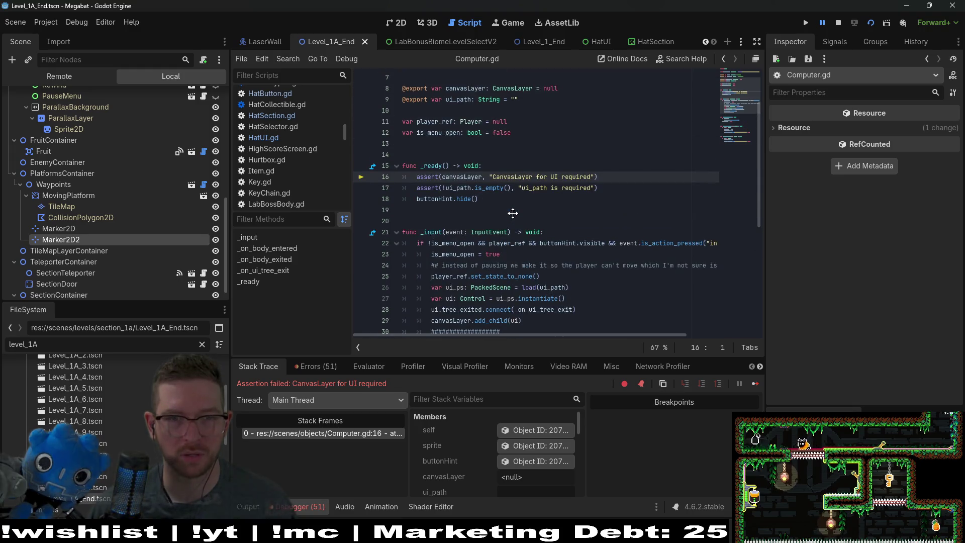
left_click(400, 23)
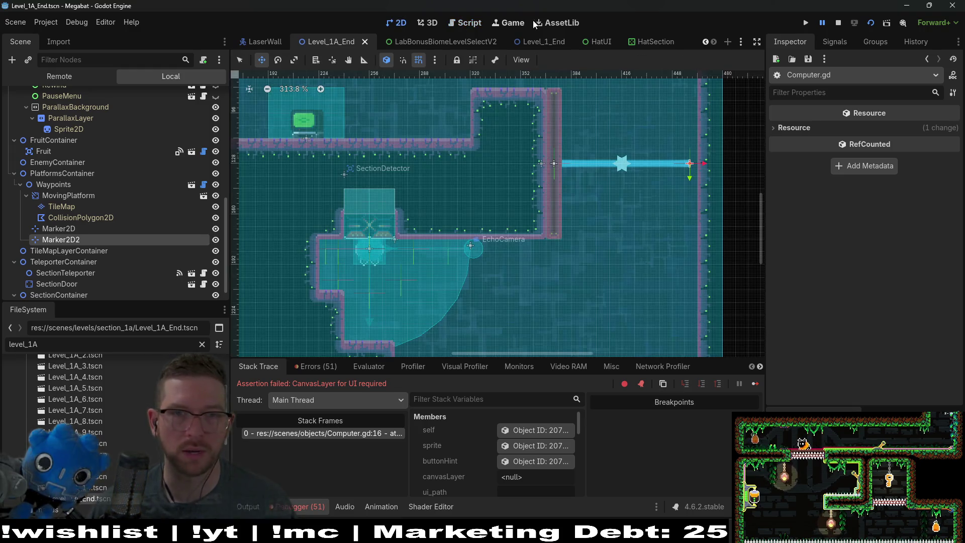
left_click(838, 23)
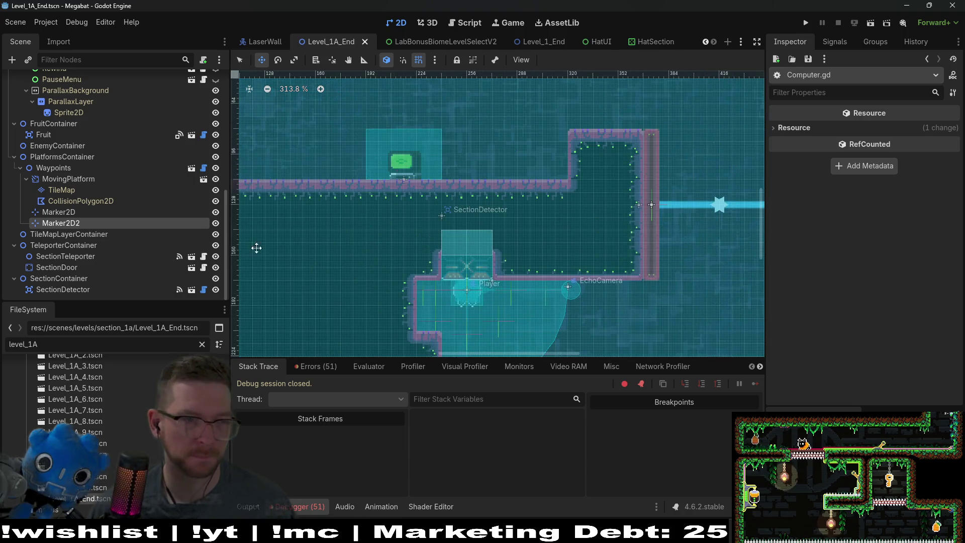
scroll(64, 255, "up", 3)
scroll(64, 254, "down", 3)
left_click(61, 223)
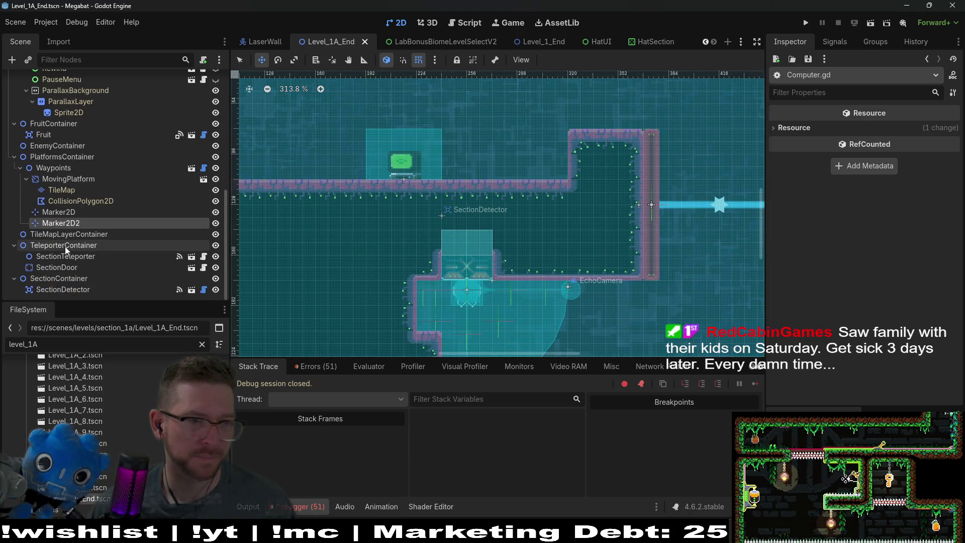
Filter the Scene tree for 'computer' and assign CanvasLayer as the Computer's Canvas Layer.
type("computer")
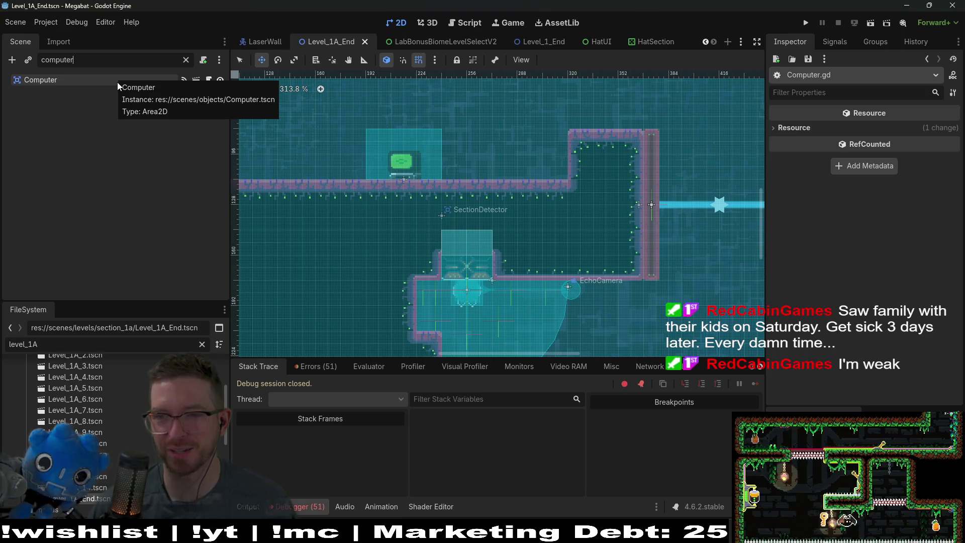
left_click(46, 80)
left_click(899, 129)
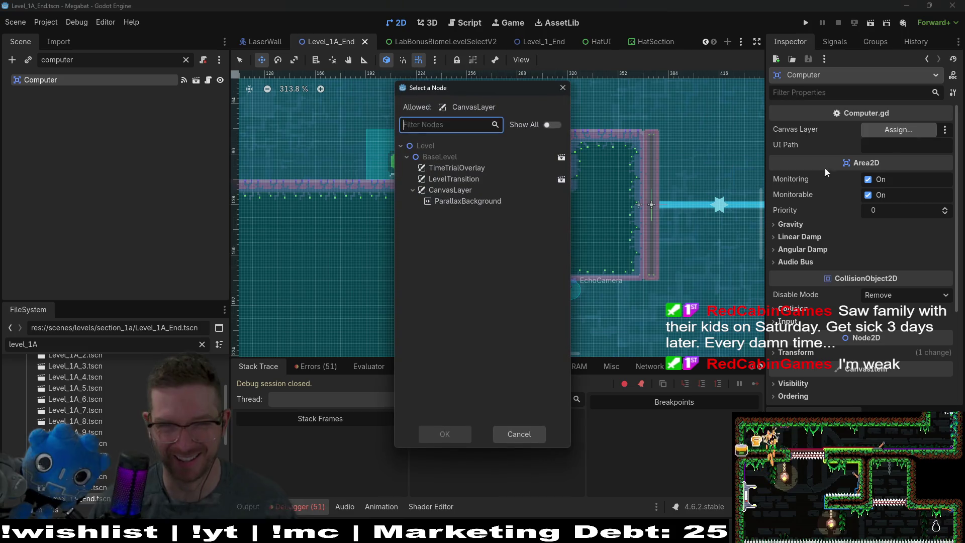
double_click(452, 189)
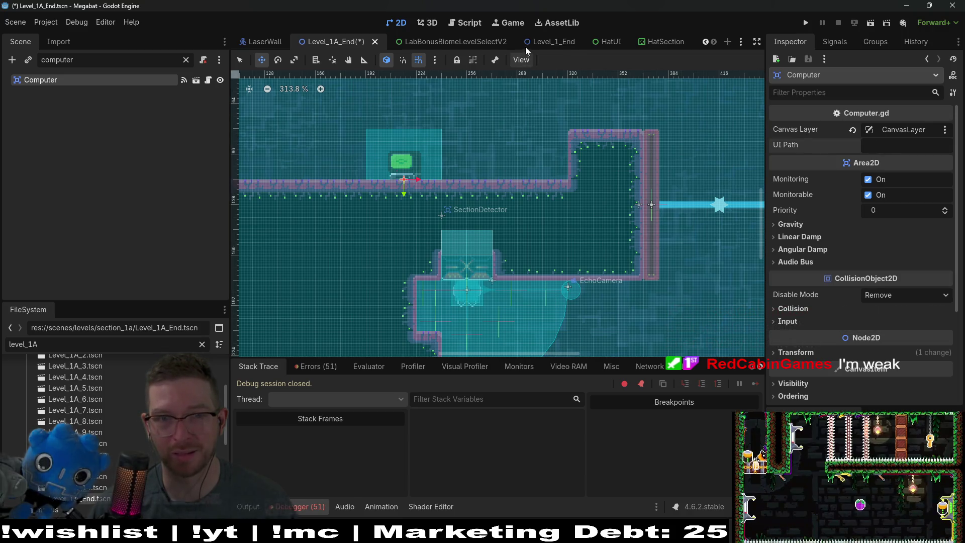
Copy the HatUI.tscn UI Path from Level_1_End's Computer into Level_1A_End's, save, and run.
left_click(550, 41)
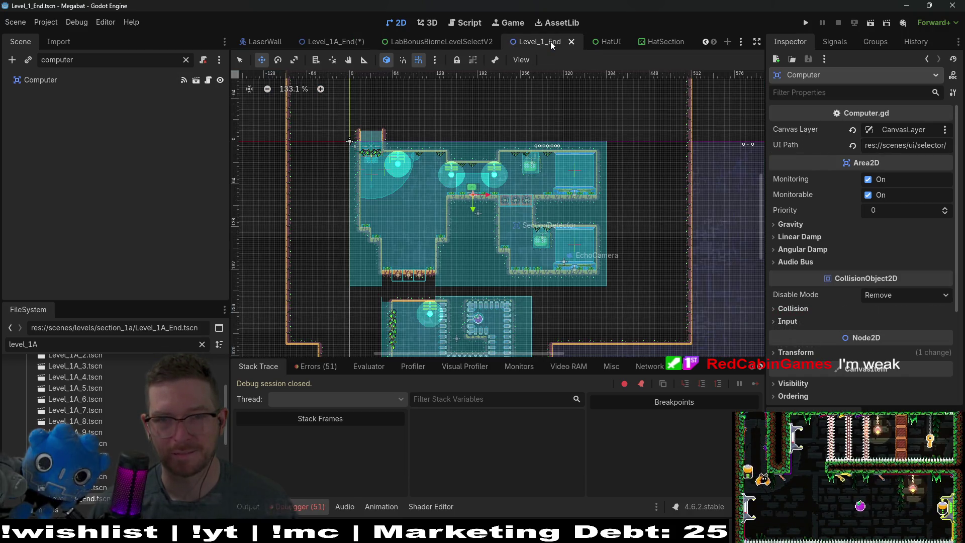
left_click(900, 145)
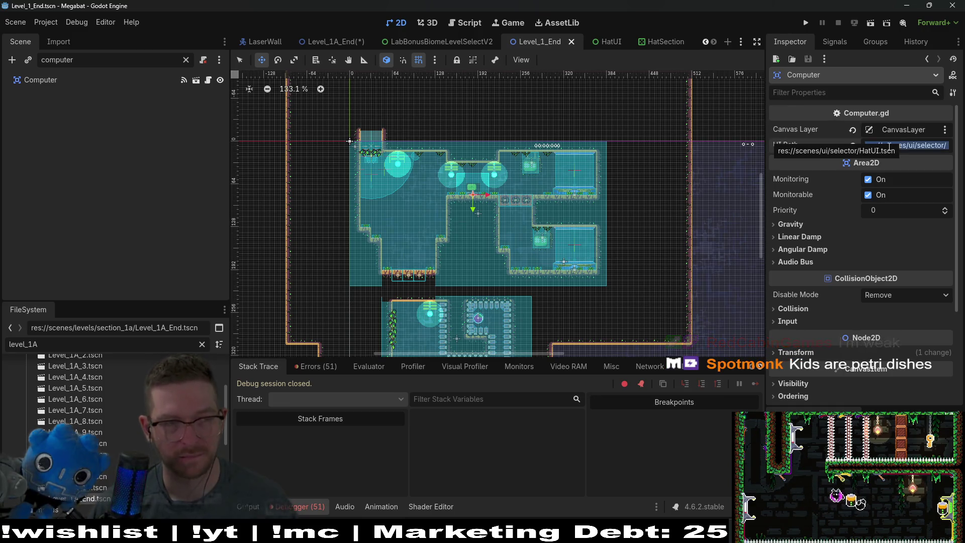
left_click(332, 41)
left_click(890, 145)
key("ctrl+s")
scroll(583, 190, "down", 5)
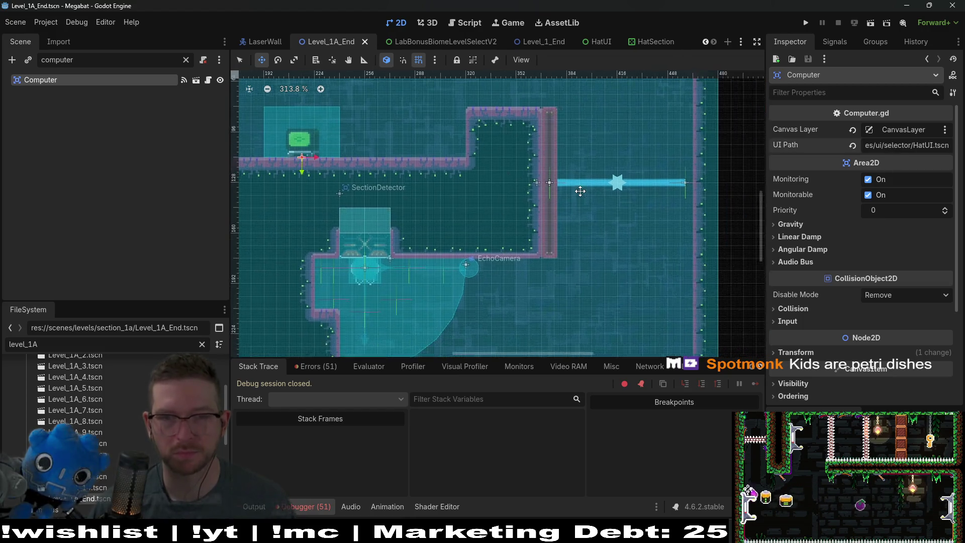
left_click(870, 24)
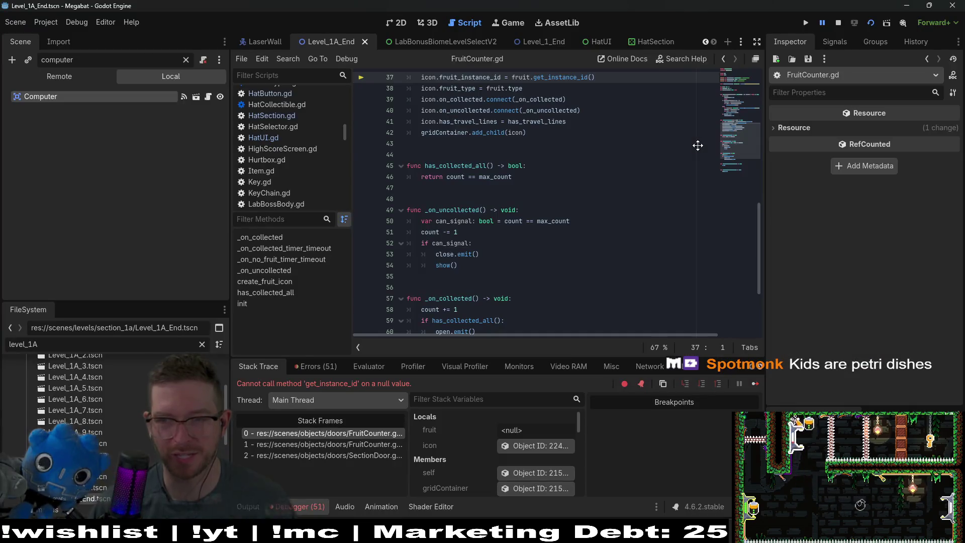
Scroll FruitCounter.gd around line 37 and its init function, then go back to the 2D view.
scroll(536, 194, "up", 2)
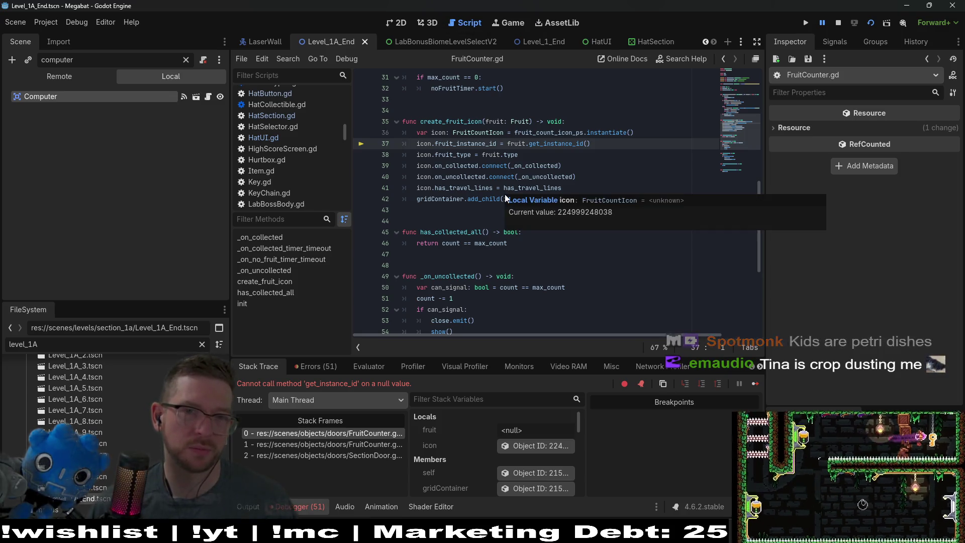
scroll(462, 140, "up", 4)
scroll(461, 139, "up", 4)
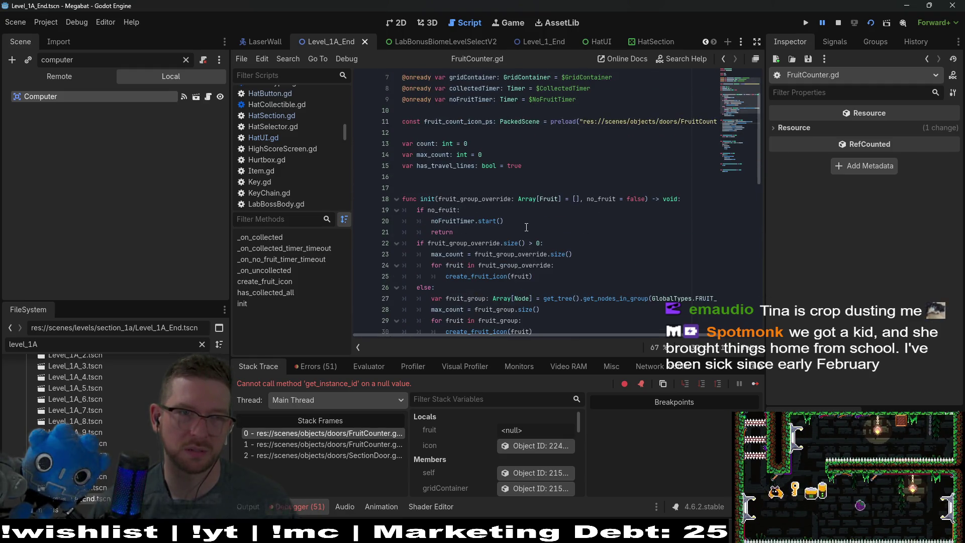
scroll(526, 227, "down", 5)
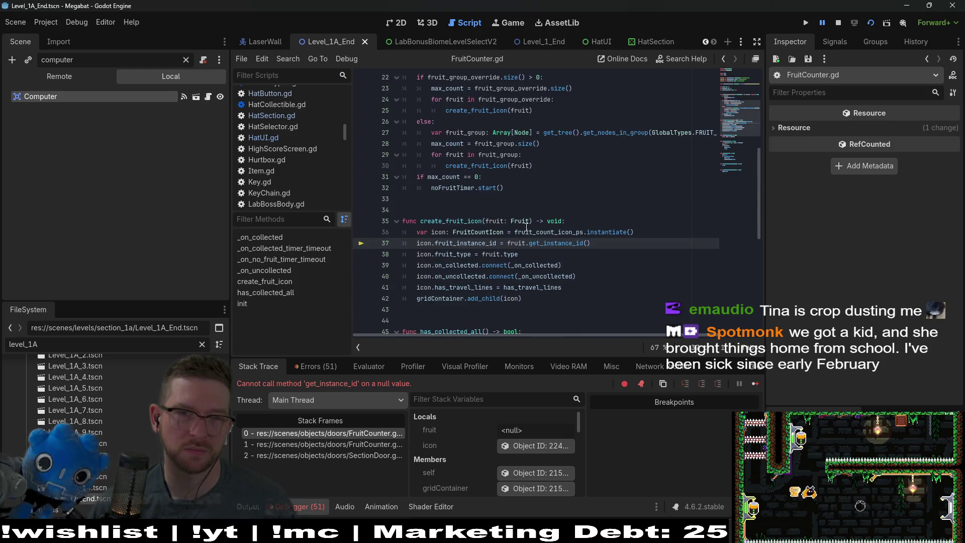
scroll(526, 228, "up", 4)
scroll(526, 227, "down", 10)
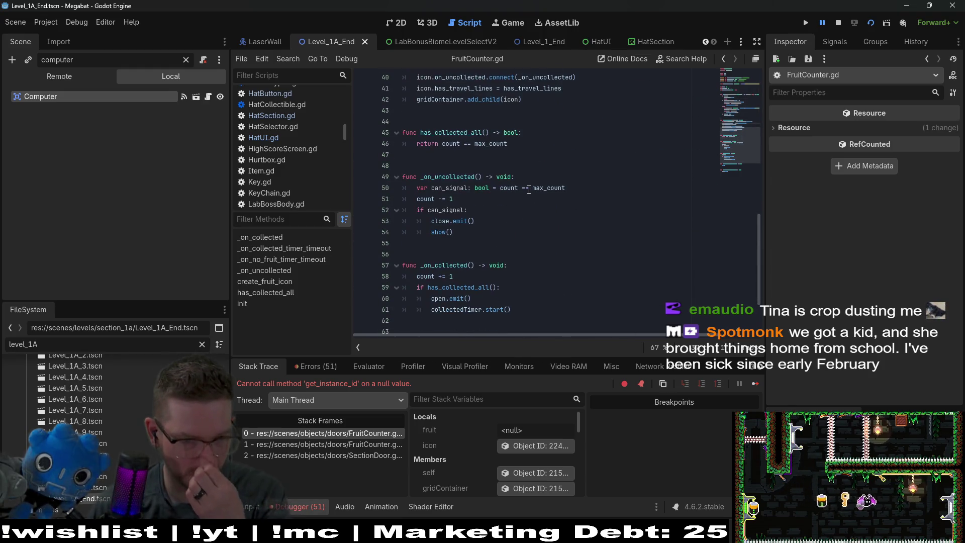
scroll(523, 191, "up", 9)
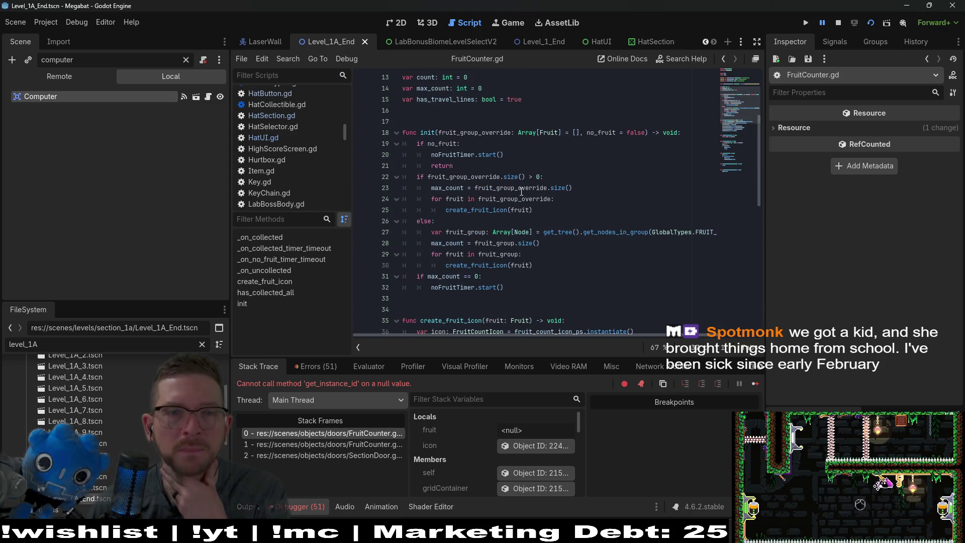
scroll(521, 192, "up", 4)
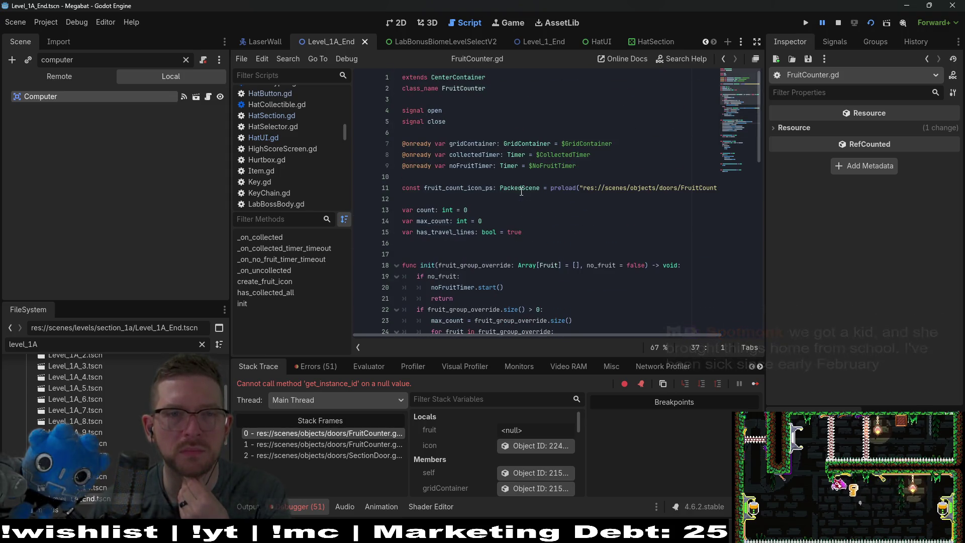
scroll(521, 191, "down", 4)
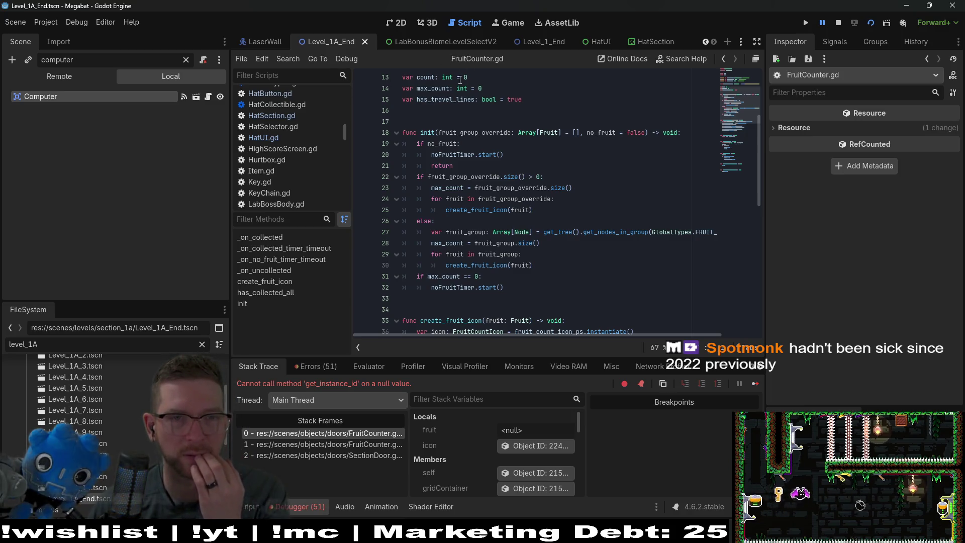
left_click(390, 27)
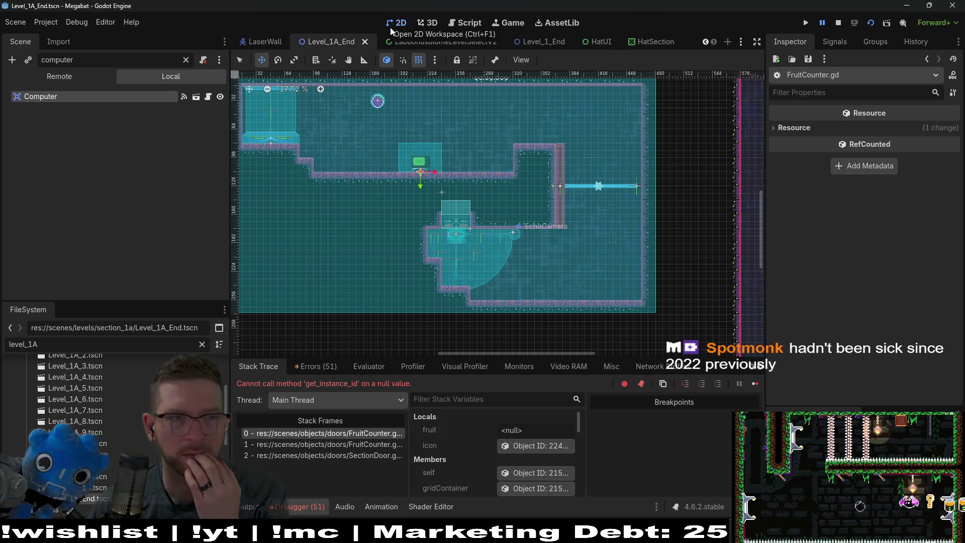
Clear the 'computer' filter and filter Level_1A_End's scene tree for 'fruit', which finds no matching nodes.
left_click(186, 59)
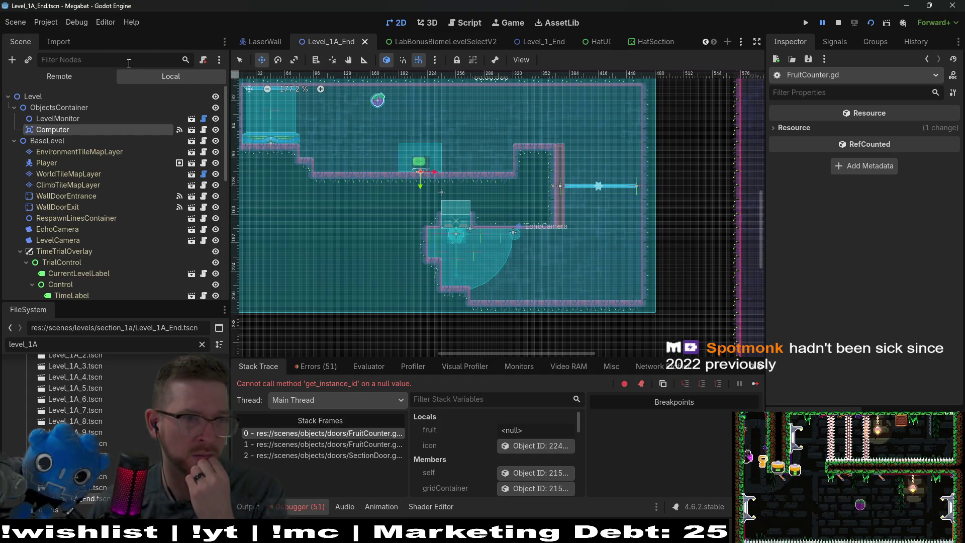
type("fro")
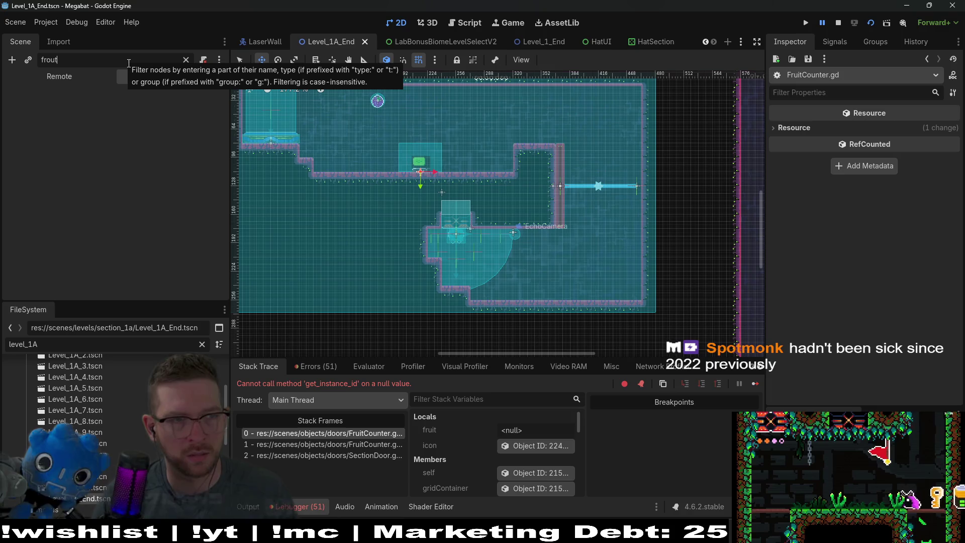
key("BackSpace")
type("t")
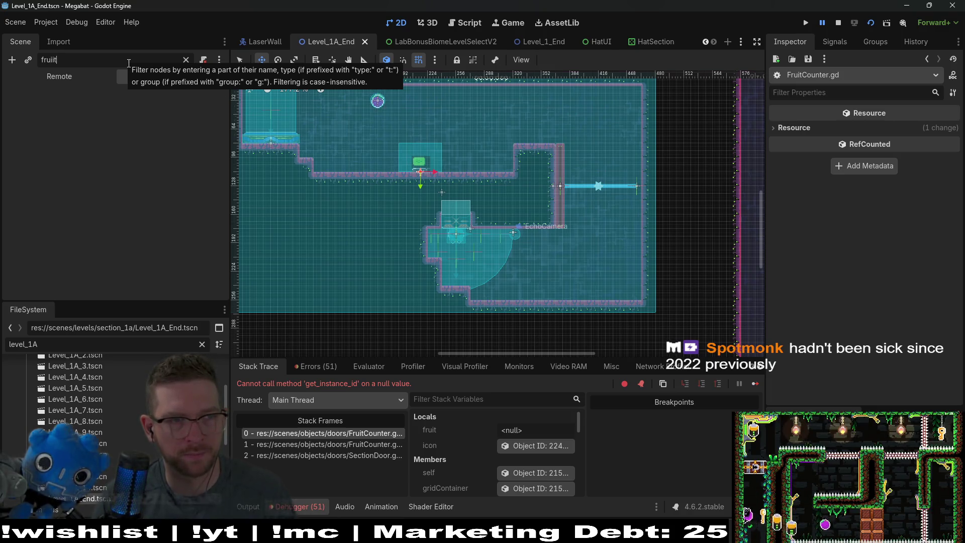